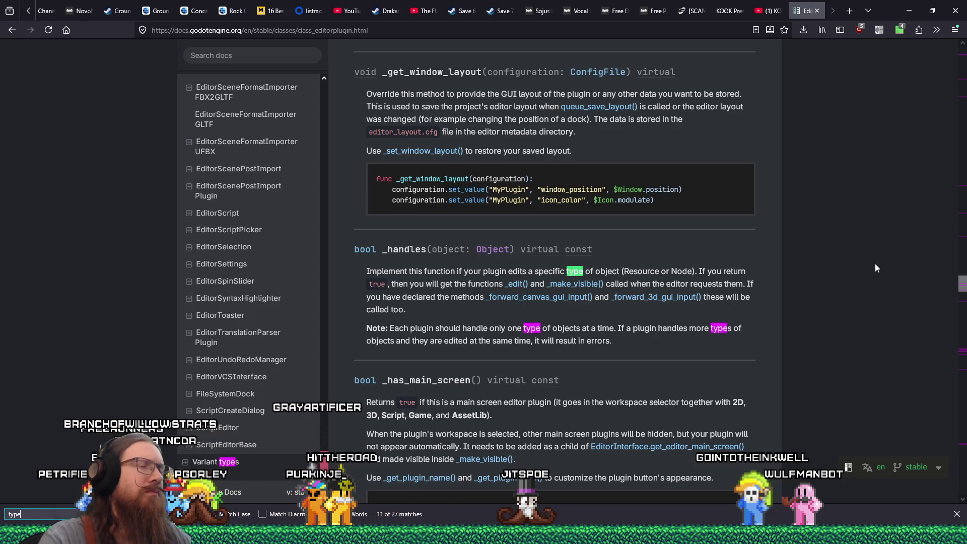
- Scroll the EditorPlugin docs to _handles, then start a message search in the Godot Engine Discord server
{"action": "scroll", "coordinate": [763, 301], "scroll_direction": "down", "scroll_amount": 4}
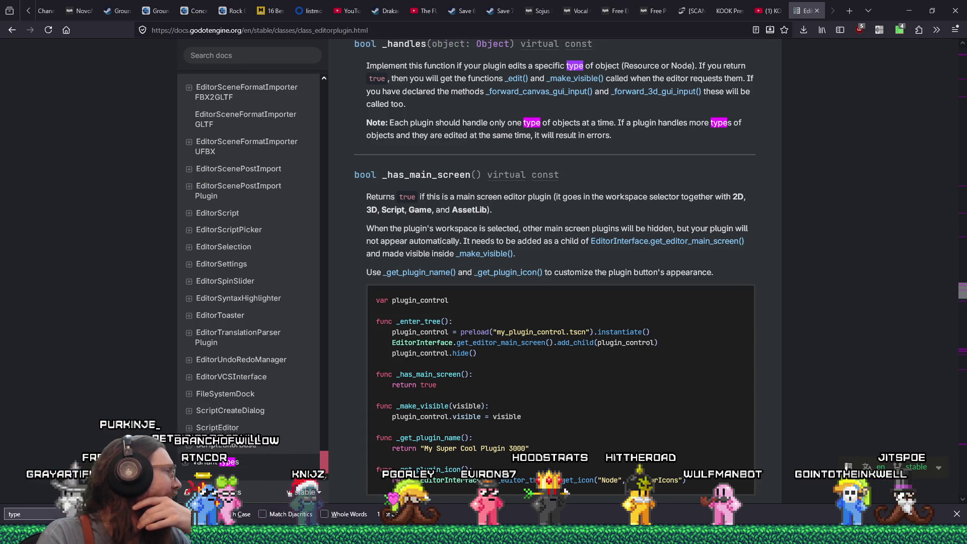
{"action": "key", "text": "alt+Tab"}
{"action": "left_click", "coordinate": [821, 70]}
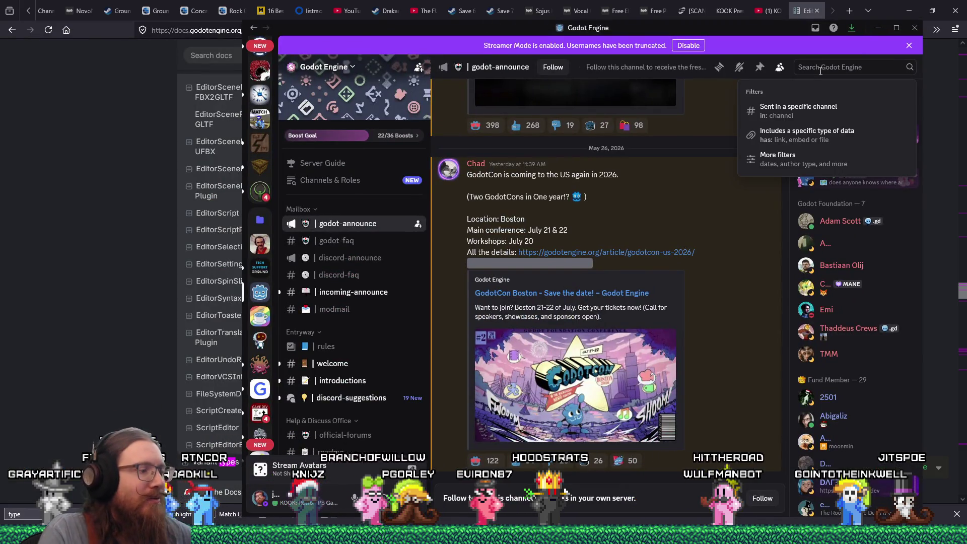
- Search the server for '_edit' and open #addons-and-plugins from the 29 results
{"action": "type", "text": "_edit"}
{"action": "key", "text": "Return"}
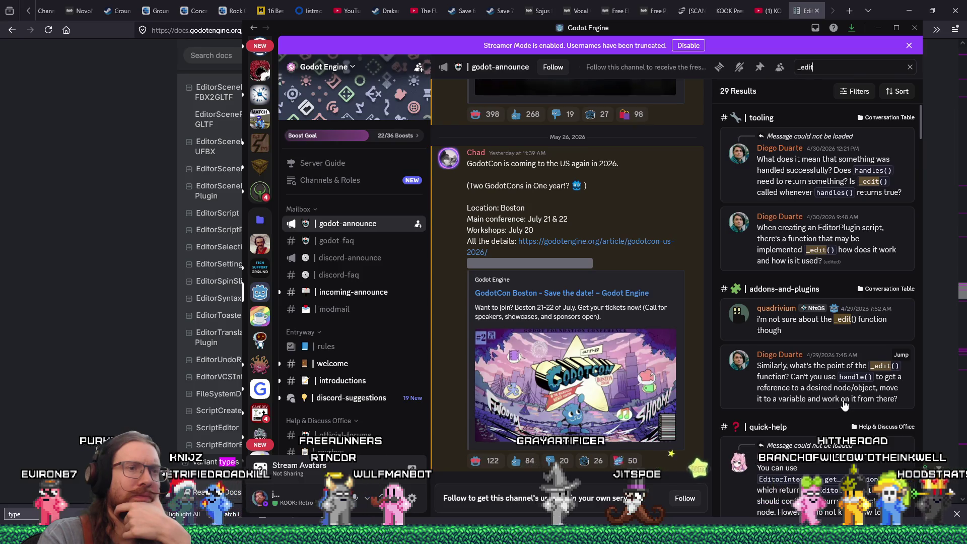
{"action": "scroll", "coordinate": [832, 393], "scroll_direction": "down", "scroll_amount": 2}
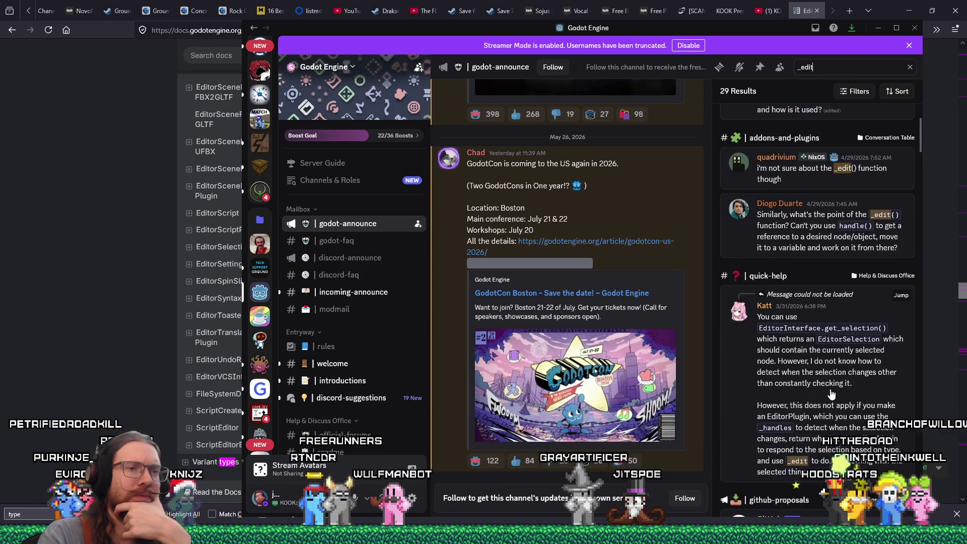
{"action": "scroll", "coordinate": [831, 393], "scroll_direction": "up", "scroll_amount": 1}
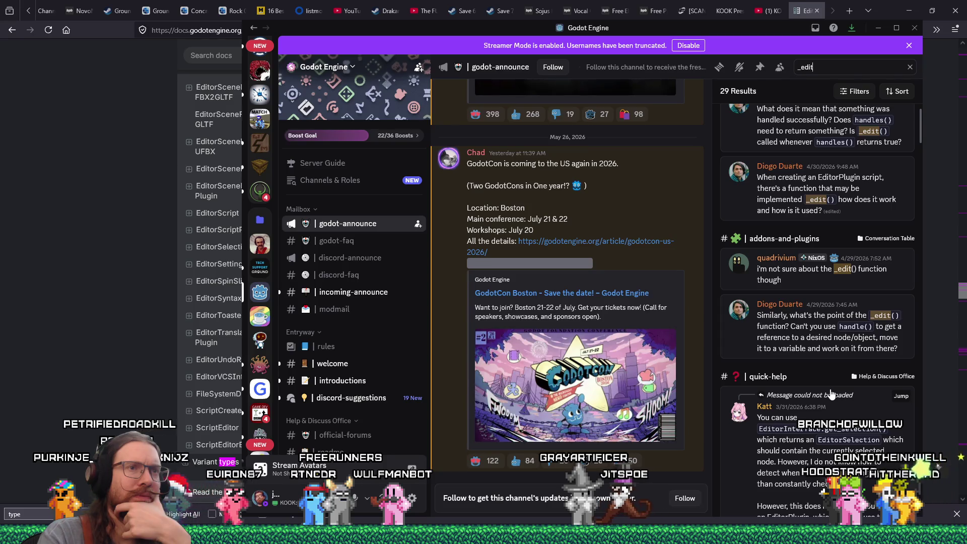
{"action": "left_click", "coordinate": [791, 239]}
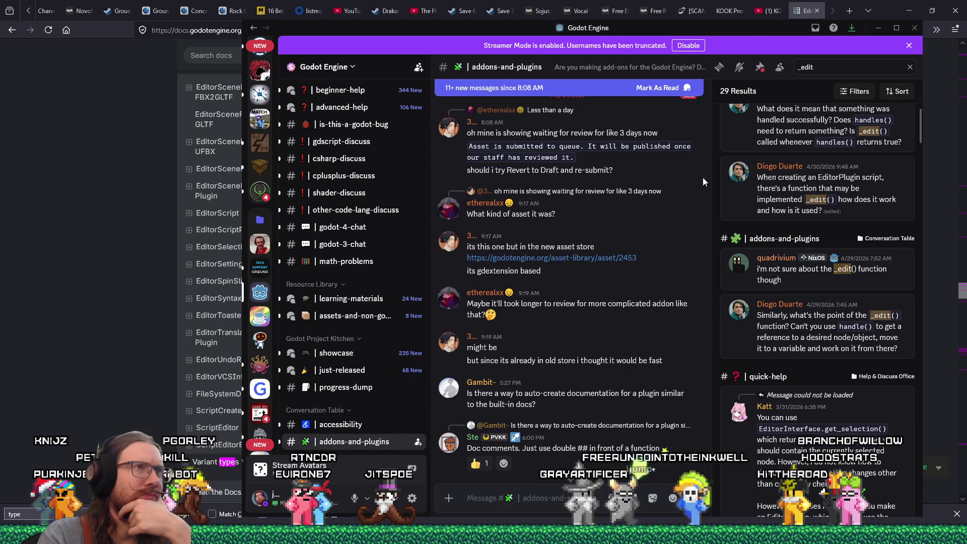
- Move the Discord window up, start the message with 'Document', and return to Godot
{"action": "left_click_drag", "start_coordinate": [690, 29], "coordinate": [691, 4]}
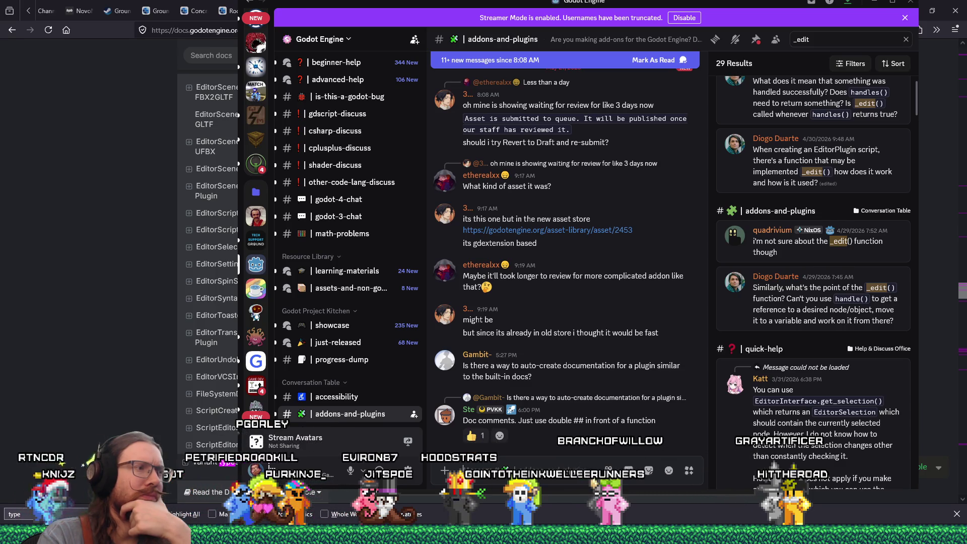
{"action": "type", "text": "Do"}
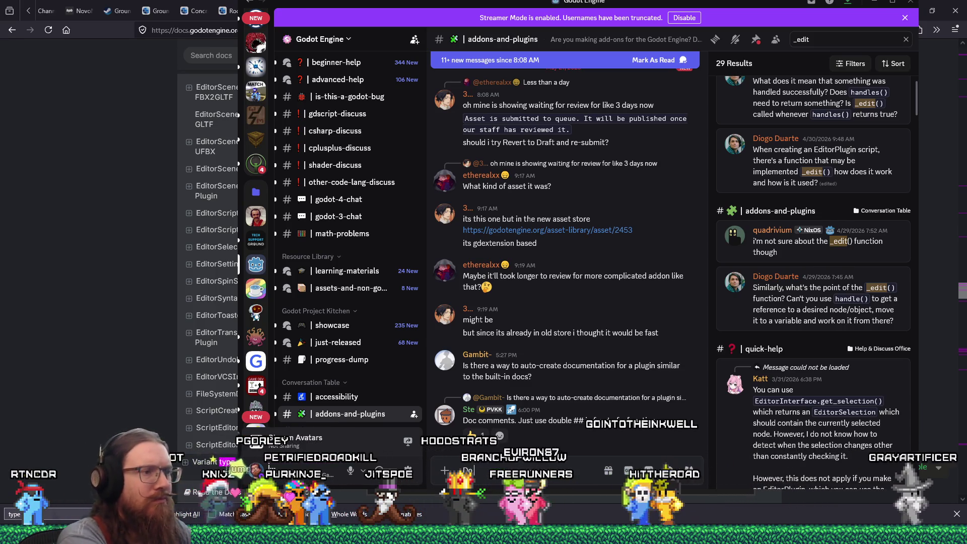
{"action": "type", "text": "cument"}
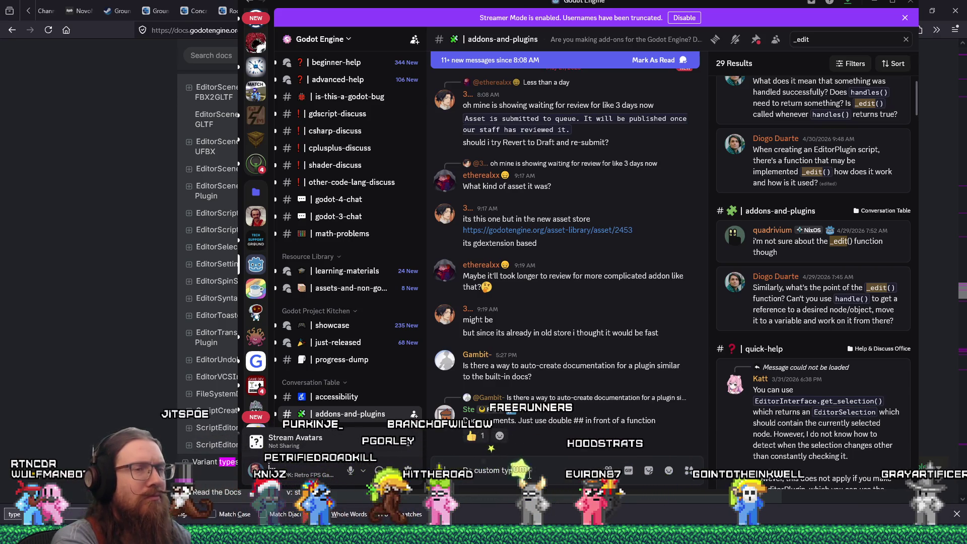
{"action": "key", "text": "alt+Tab"}
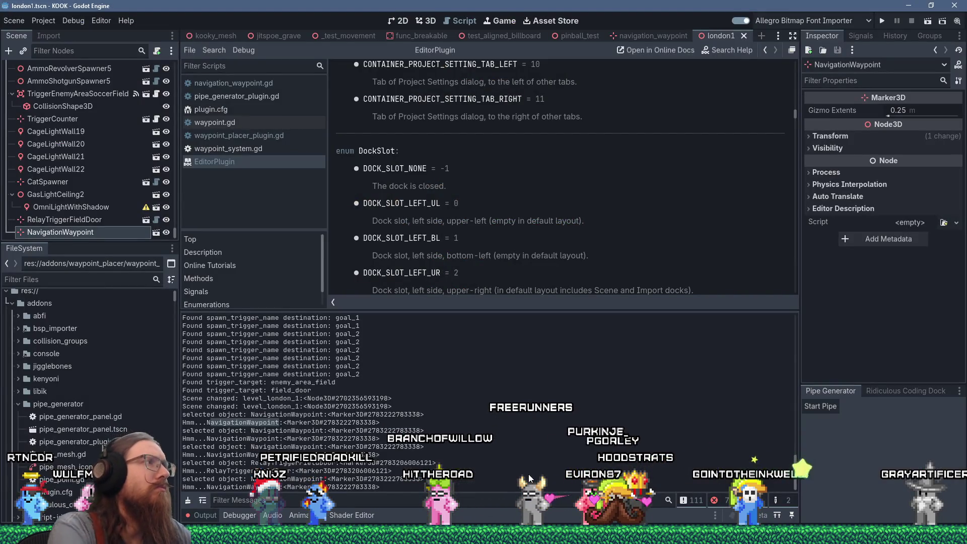
- Open navigation_waypoint.gd and continue the Discord draft with 'names not work within'
{"action": "left_click", "coordinate": [238, 82]}
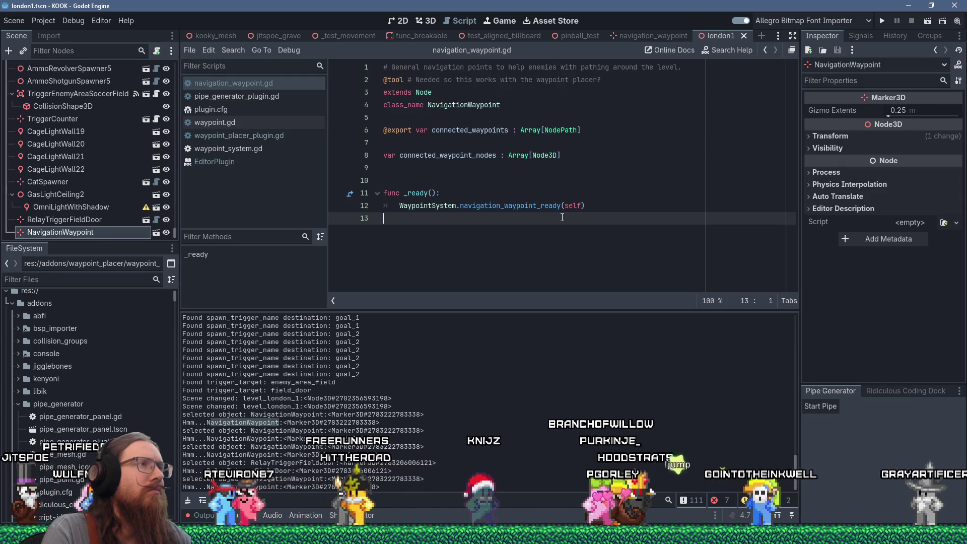
{"action": "key", "text": "alt+Tab"}
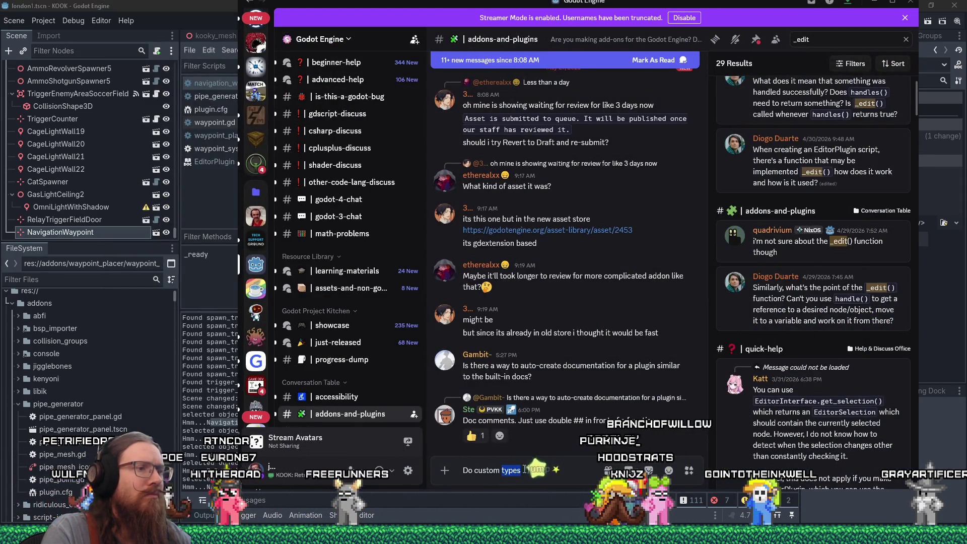
{"action": "type", "text": "names no"}
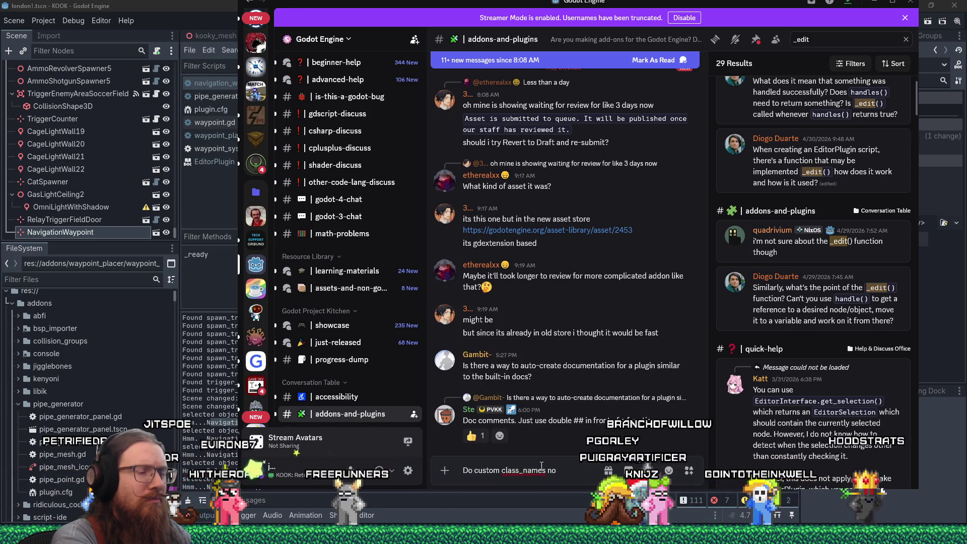
{"action": "type", "text": "t work"}
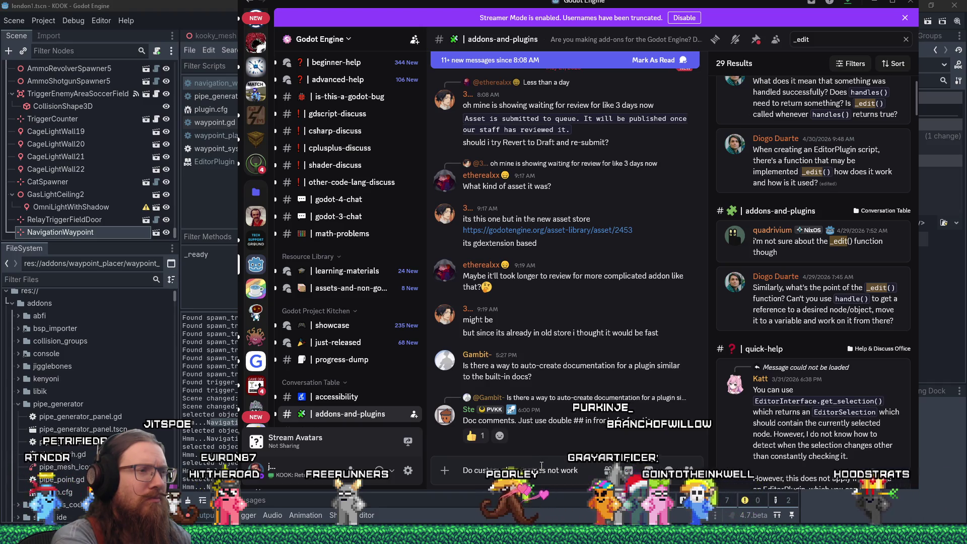
{"action": "type", "text": " within"}
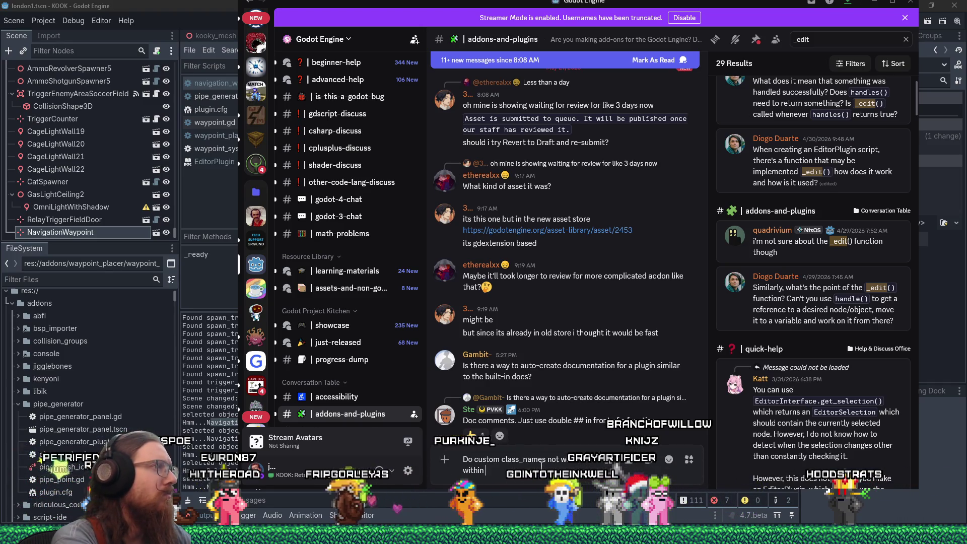
{"action": "key", "text": "alt+Tab"}
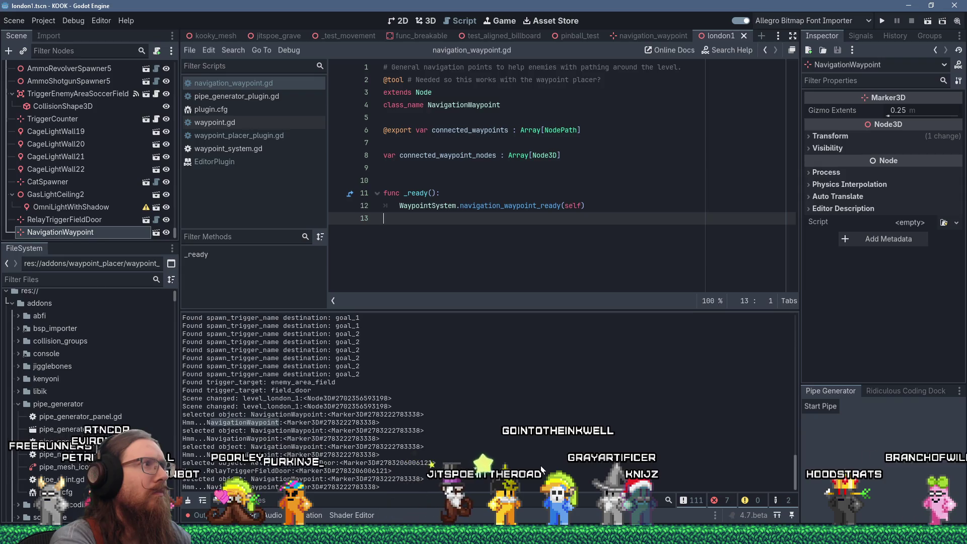
{"action": "key", "text": "alt+Tab"}
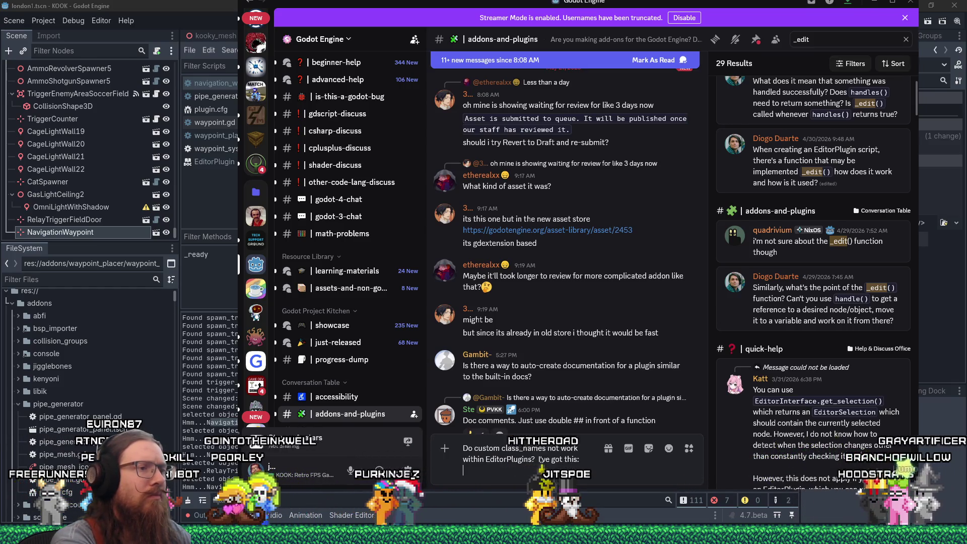
{"action": "key", "text": "alt+Tab"}
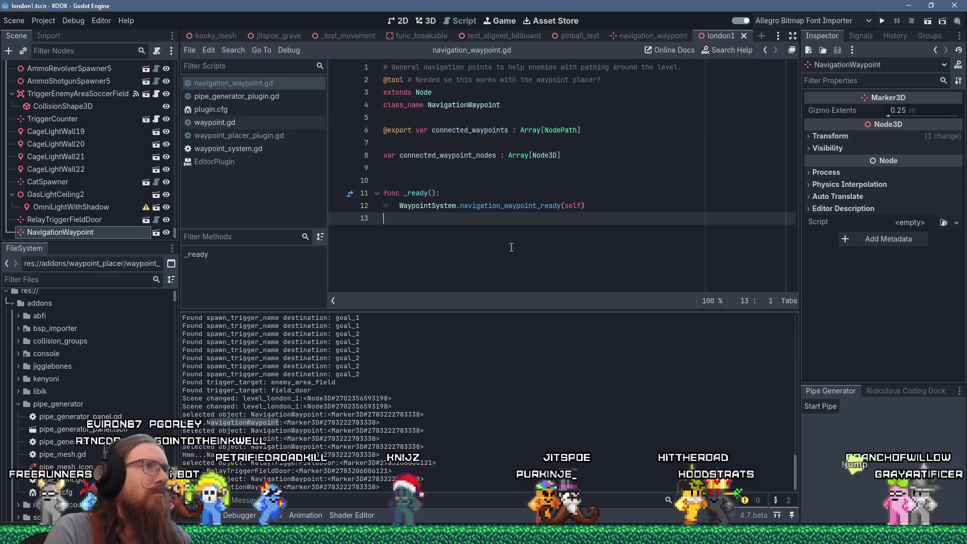
- Copy script lines 2–4 into the draft as a ``` code block
{"action": "left_click_drag", "start_coordinate": [504, 105], "coordinate": [349, 79]}
{"action": "key", "text": "ctrl+c"}
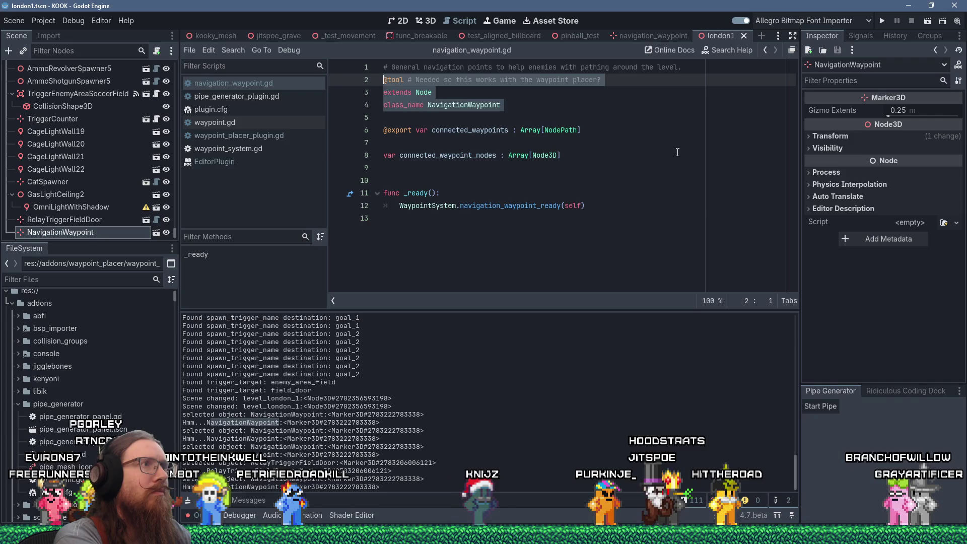
{"action": "key", "text": "alt+Tab"}
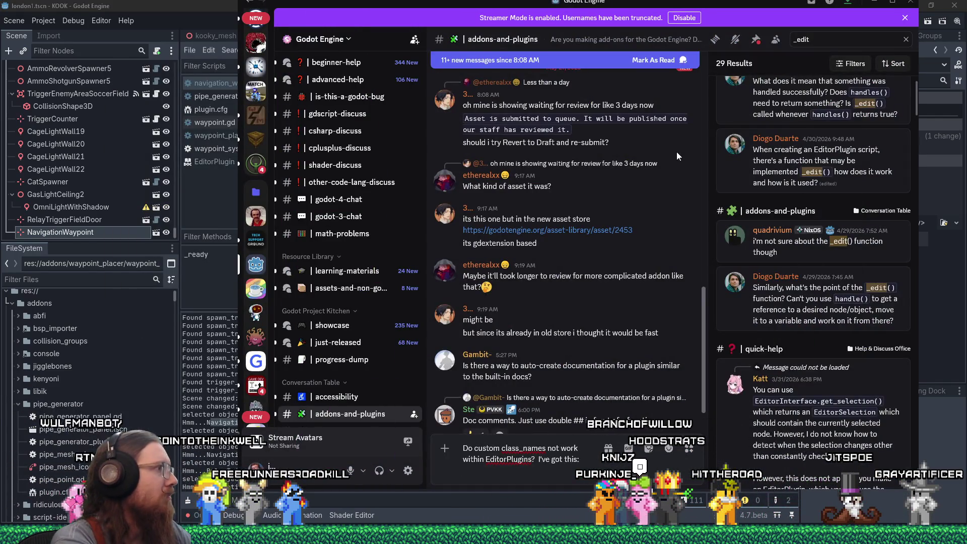
{"action": "key", "text": "shift+Return"}
{"action": "type", "text": "```"}
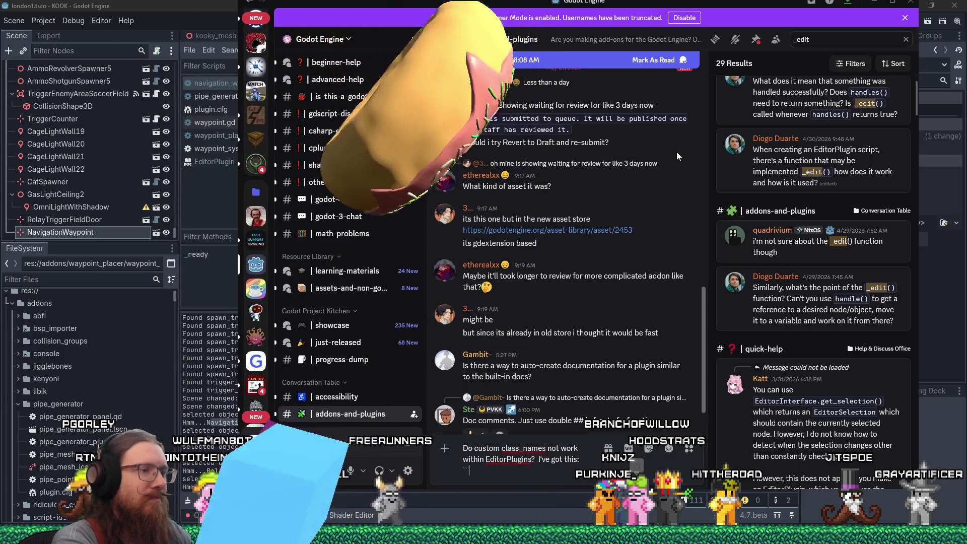
{"action": "key", "text": "ctrl+v"}
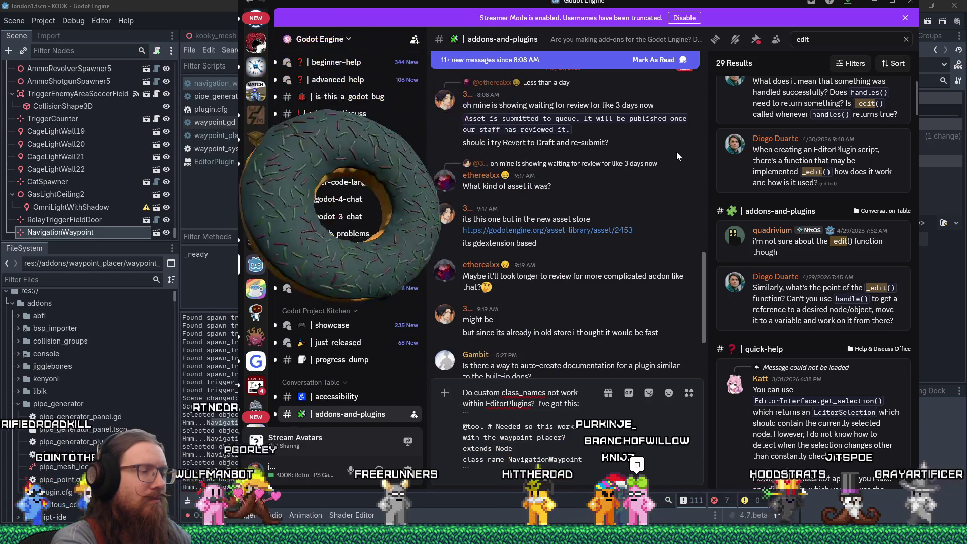
{"action": "key", "text": "shift+Return"}
{"action": "key", "text": "shift+Return"}
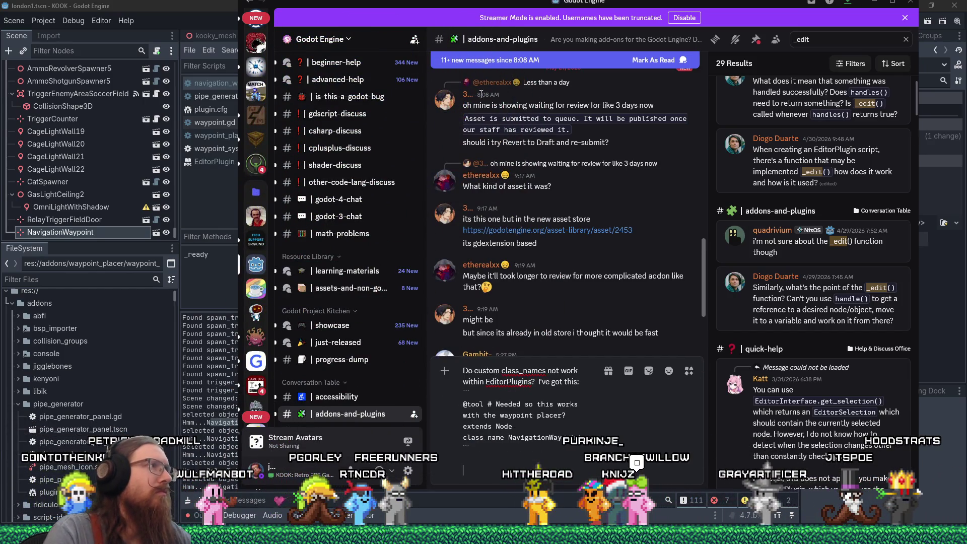
{"action": "left_click", "coordinate": [211, 135]}
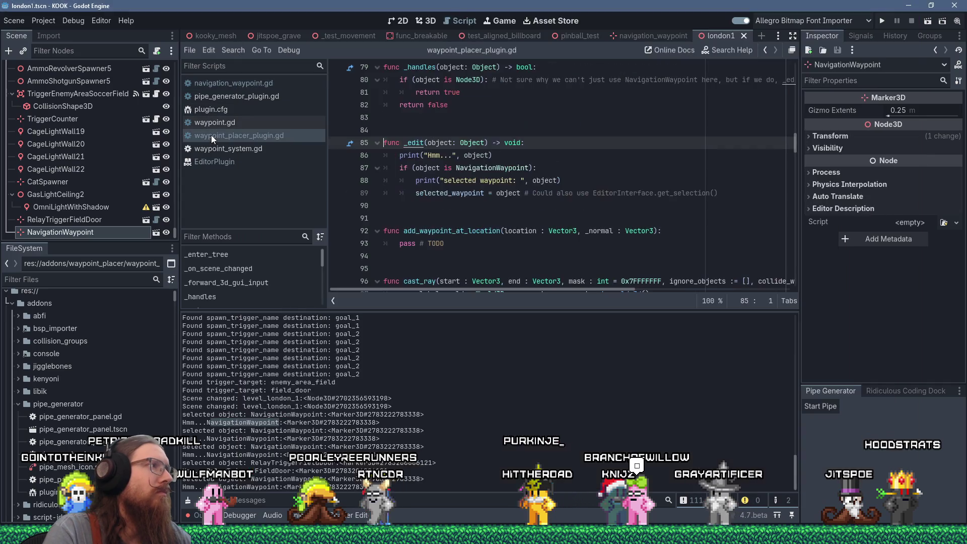
- Select the _handles and _edit functions, lines 79–89, of waypoint_placer_plugin.gd
{"action": "left_click", "coordinate": [544, 258]}
{"action": "scroll", "coordinate": [536, 261], "scroll_direction": "up", "scroll_amount": 1}
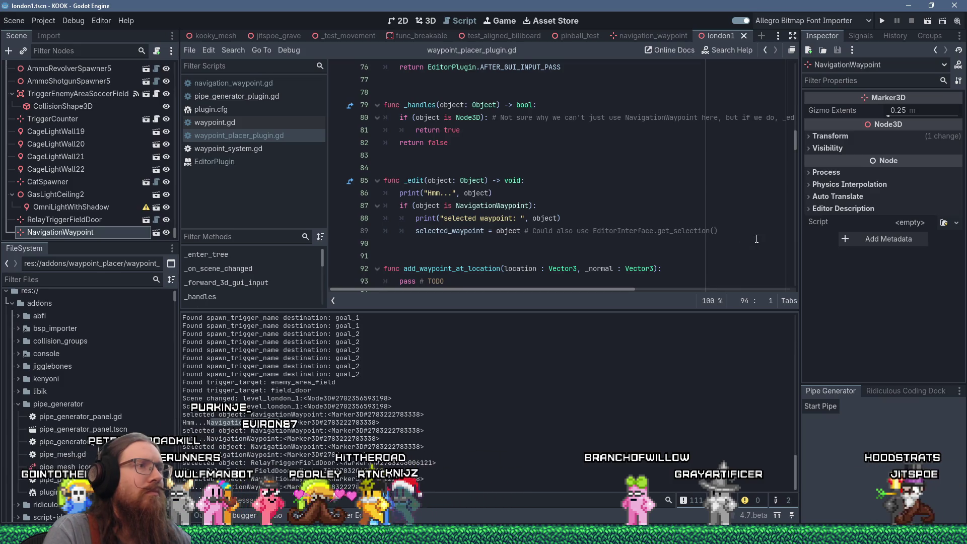
{"action": "mouse_move", "coordinate": [756, 236]}
{"action": "left_mouse_down"}
{"action": "mouse_move", "coordinate": [444, 132]}
{"action": "mouse_move", "coordinate": [323, 105]}
{"action": "left_mouse_up"}
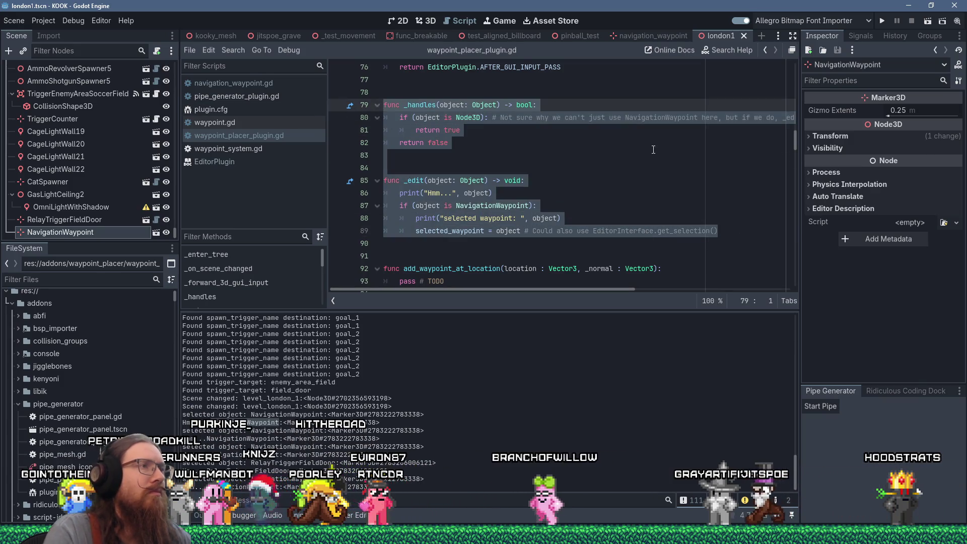
{"action": "key", "text": "alt+Tab"}
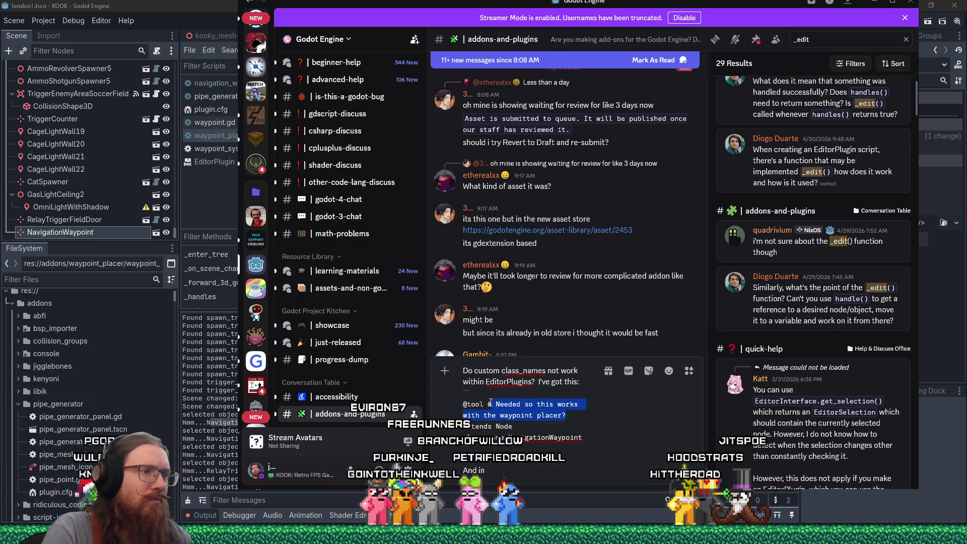
- Finish the draft with 'from EditorPlugin:', paste the functions as a code block, and send it
{"action": "key", "text": "BackSpace"}
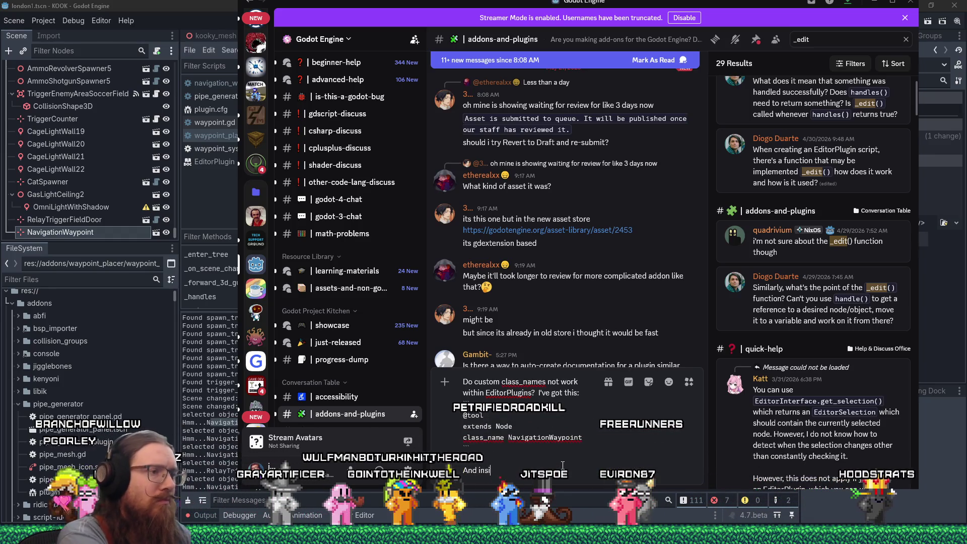
{"action": "type", "text": "de of my"}
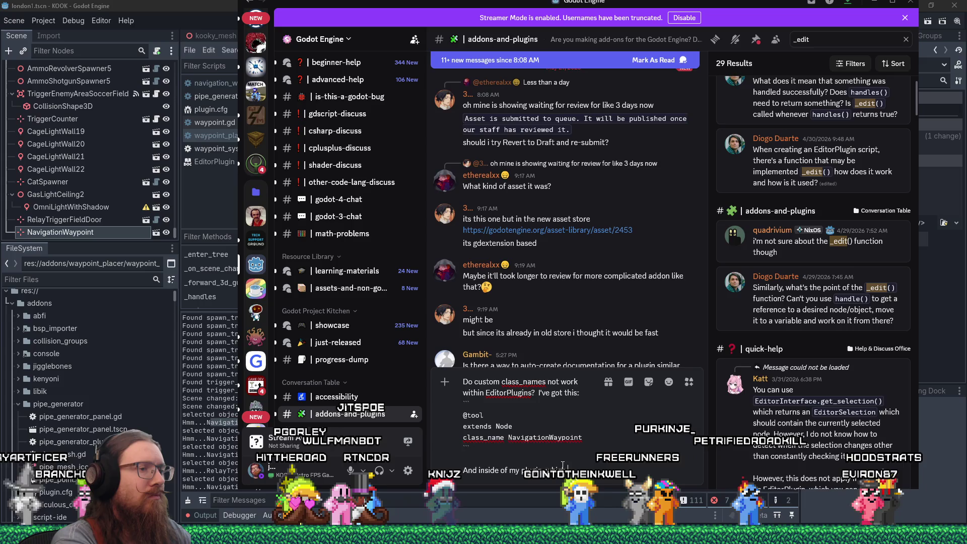
{"action": "type", "text": "from Ed"}
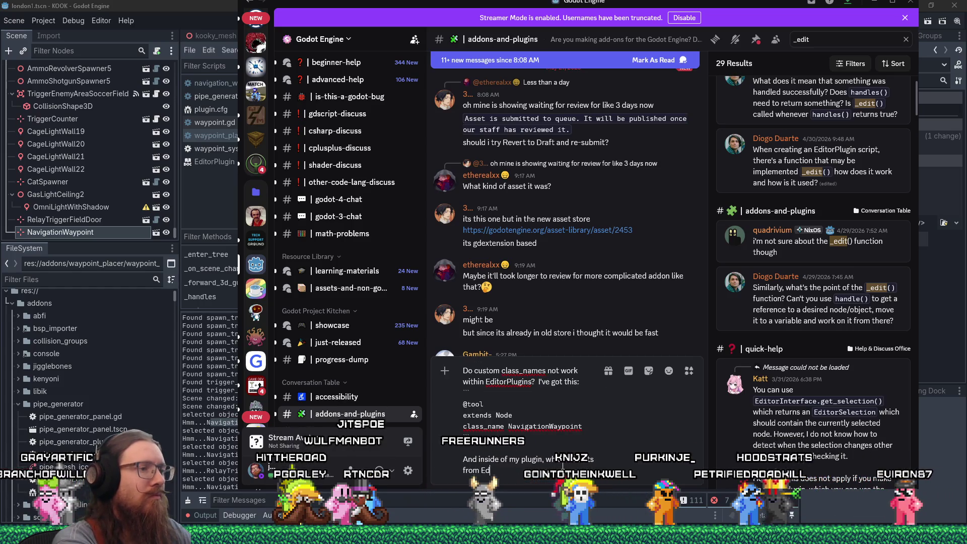
{"action": "type", "text": "itorPlugin:"}
{"action": "key", "text": "shift+Return"}
{"action": "type", "text": "```"}
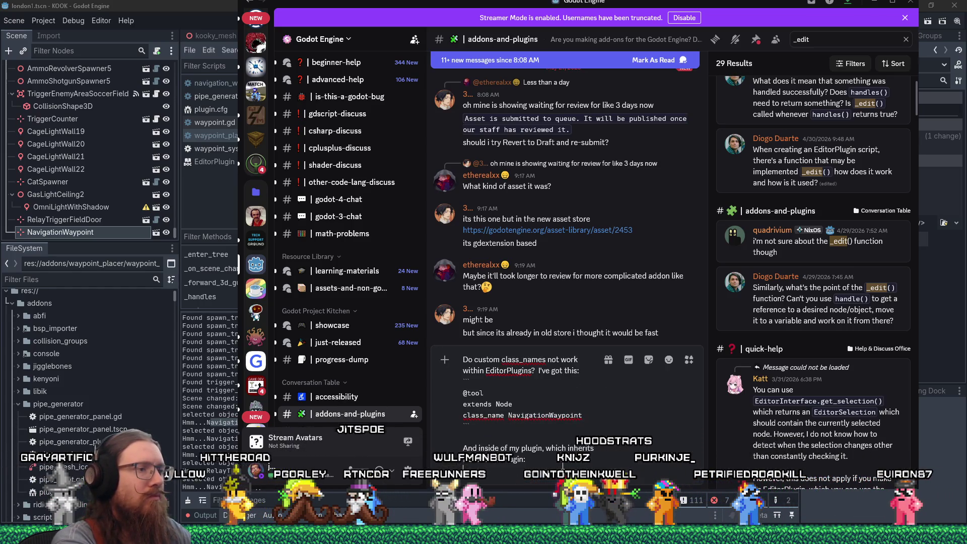
{"action": "key", "text": "ctrl+v"}
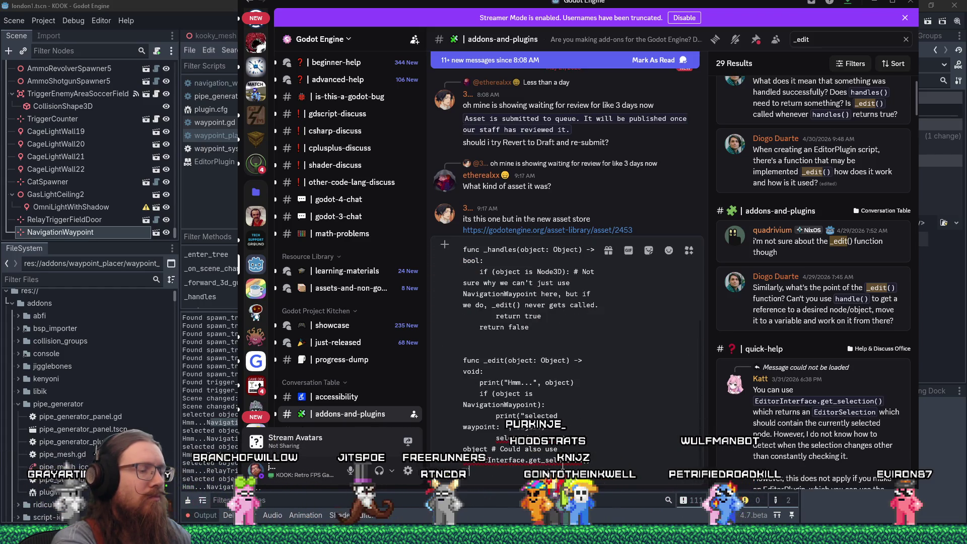
{"action": "key", "text": "Return"}
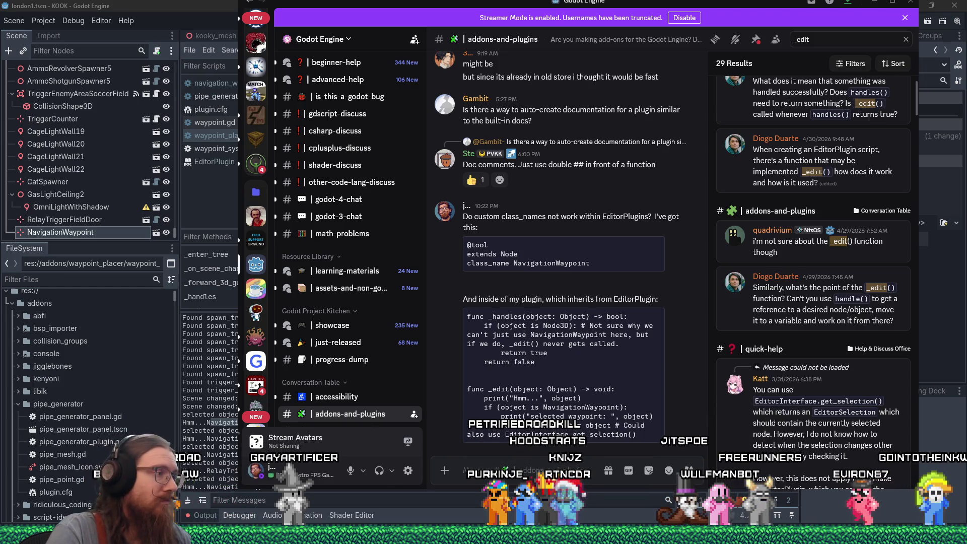
{"action": "left_click", "coordinate": [214, 428]}
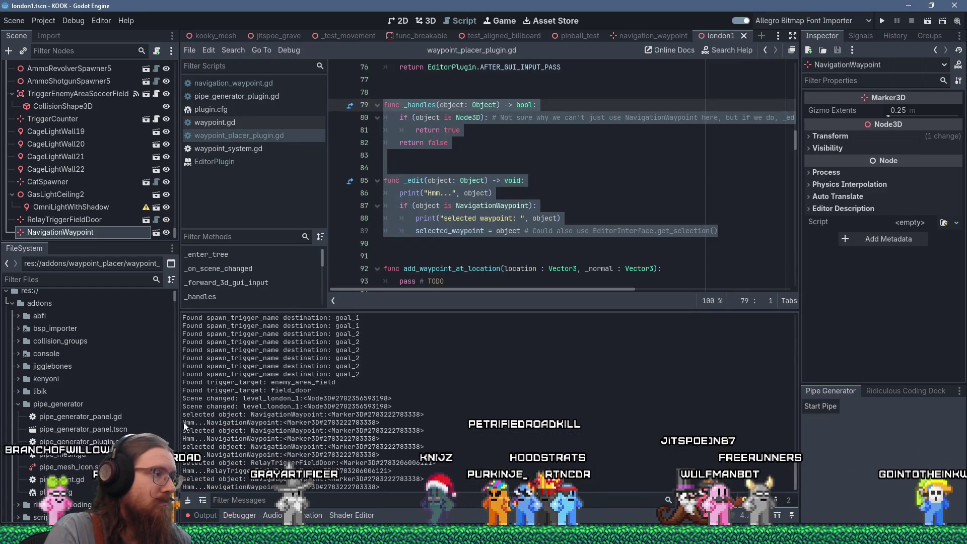
- Post a follow-up with the printed NavigationWaypoint line, noting the 'is NavigationWaypoint' check fails, even within _handles
{"action": "left_click_drag", "start_coordinate": [183, 422], "coordinate": [379, 423]}
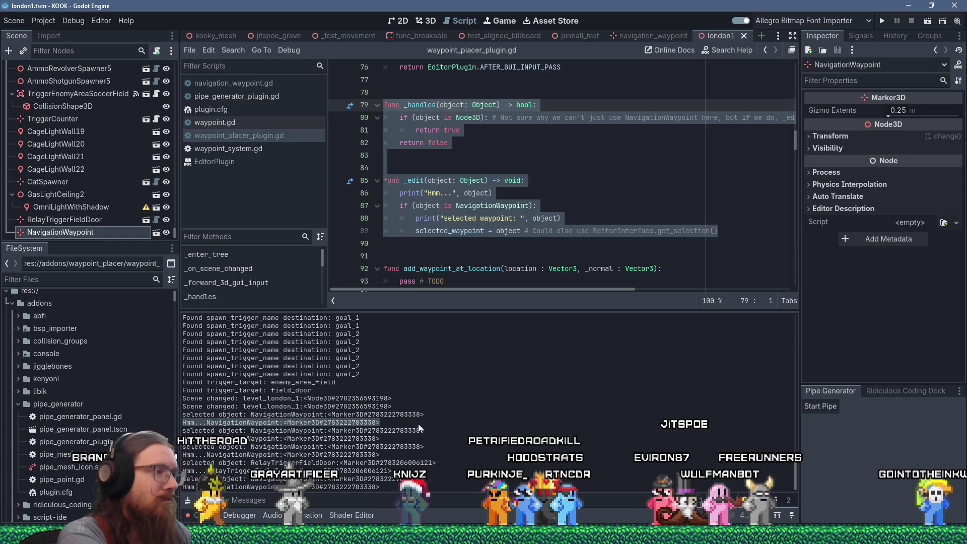
{"action": "key", "text": "alt+Tab"}
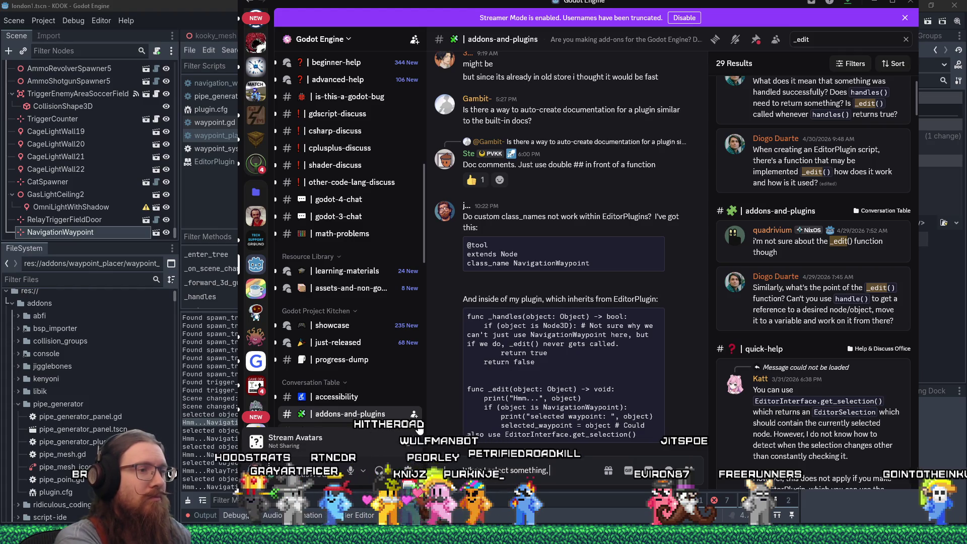
{"action": "type", "text": " I see"}
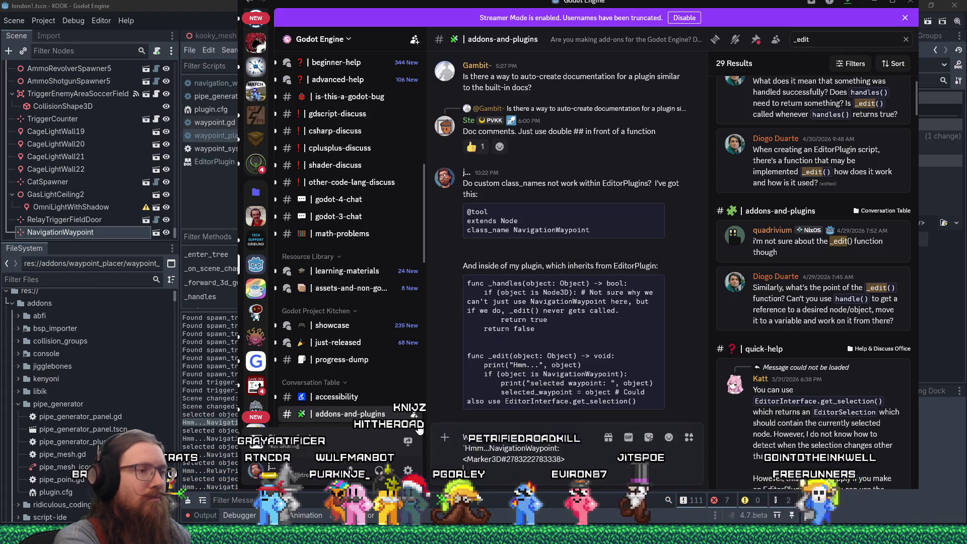
{"action": "key", "text": "ctrl+v"}
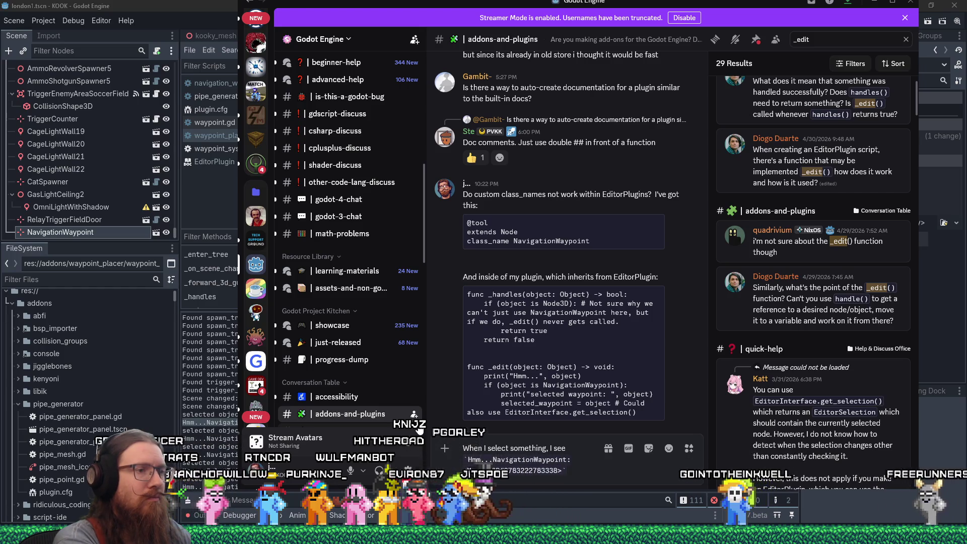
{"action": "type", "text": "but"}
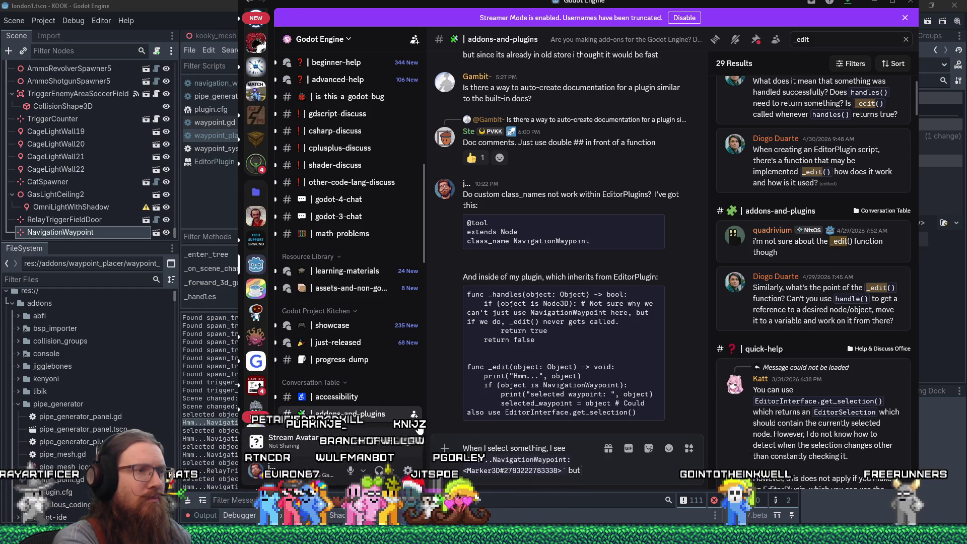
{"action": "type", "text": " it doesn't"}
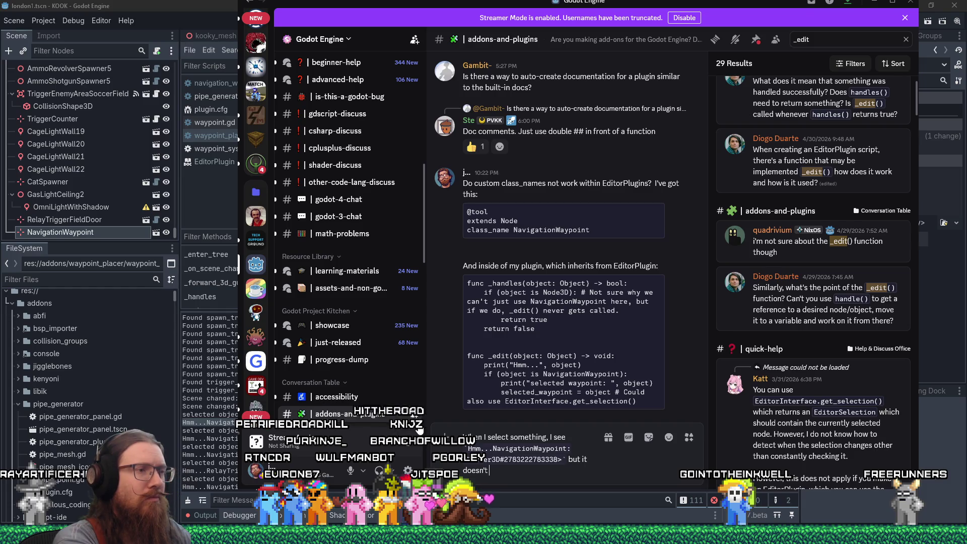
{"action": "type", "text": "he"}
{"action": "type", "text": " d"}
{"action": "type", "text": "is"}
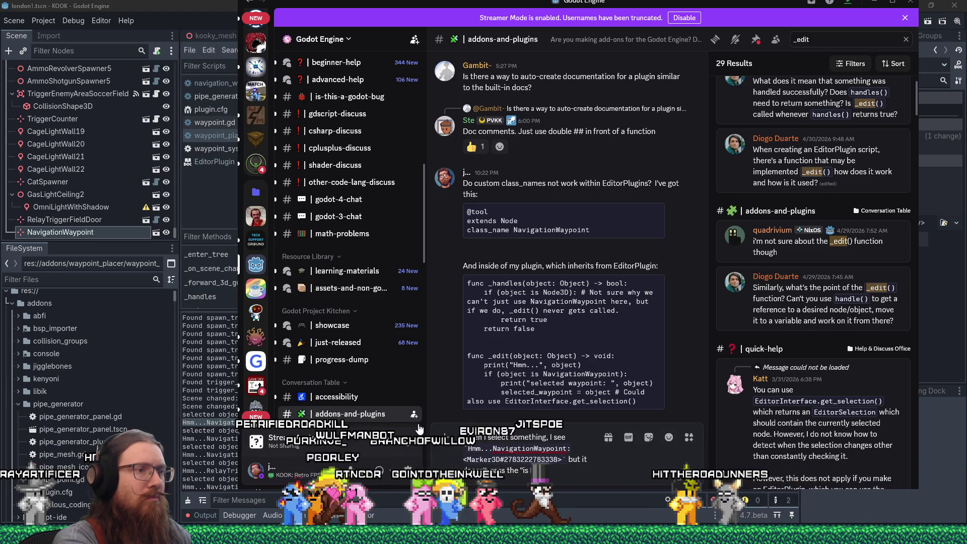
{"action": "type", "text": " NavigationWaypoint\" check"}
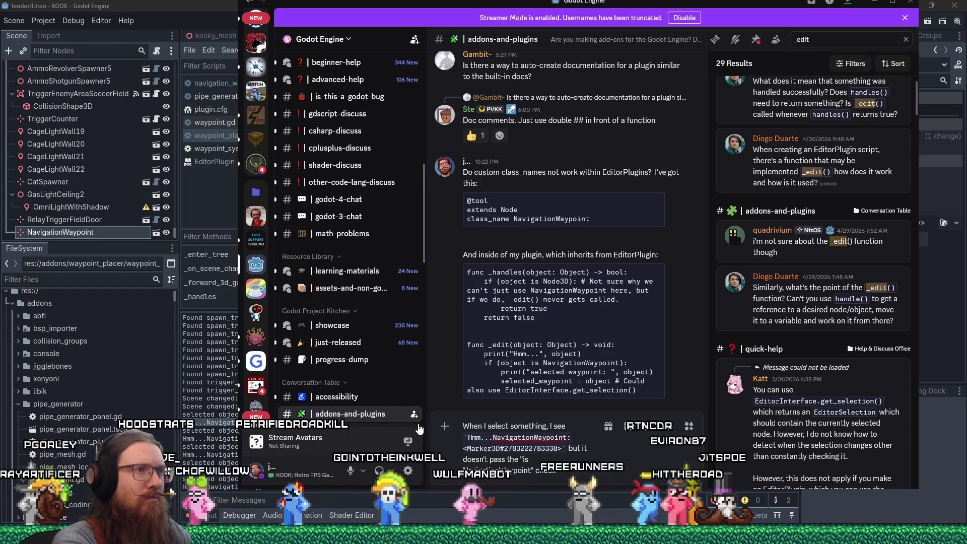
{"action": "type", "text": ". Also, if I"}
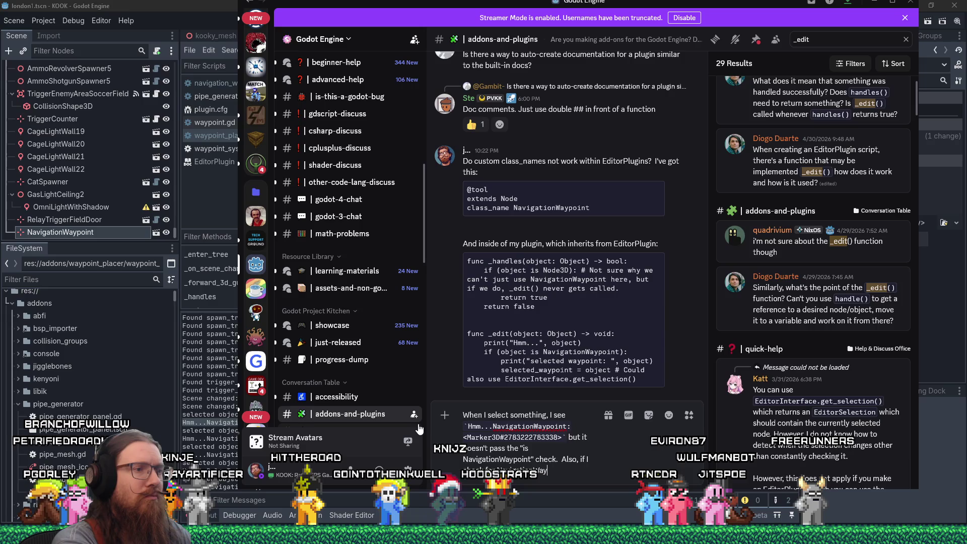
{"action": "type", "text": "int with"}
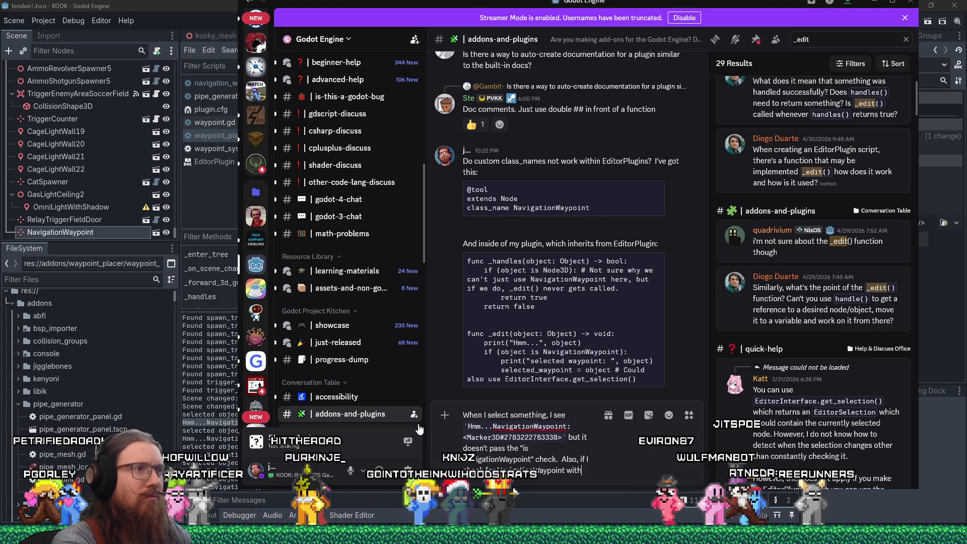
{"action": "type", "text": "in dles, that doesn't wo"}
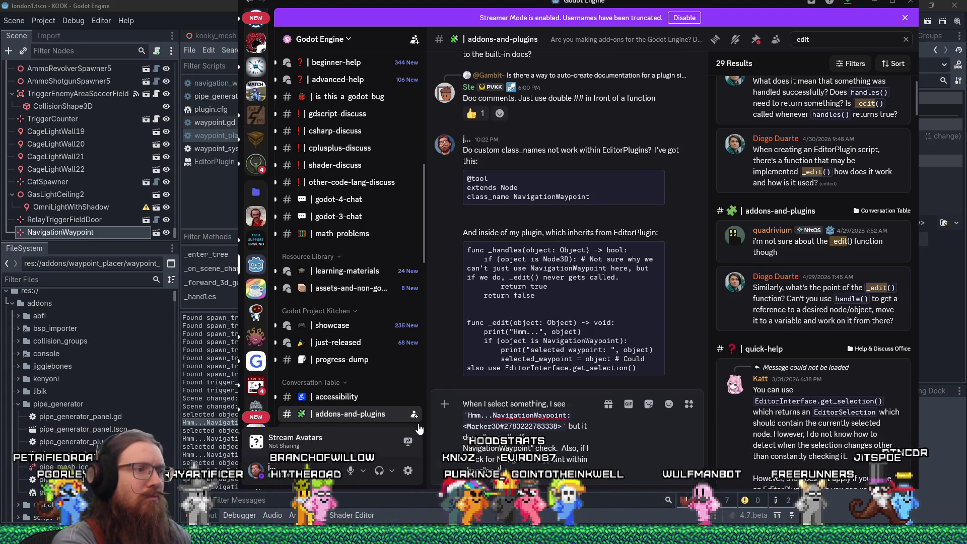
{"action": "type", "text": "rk either."}
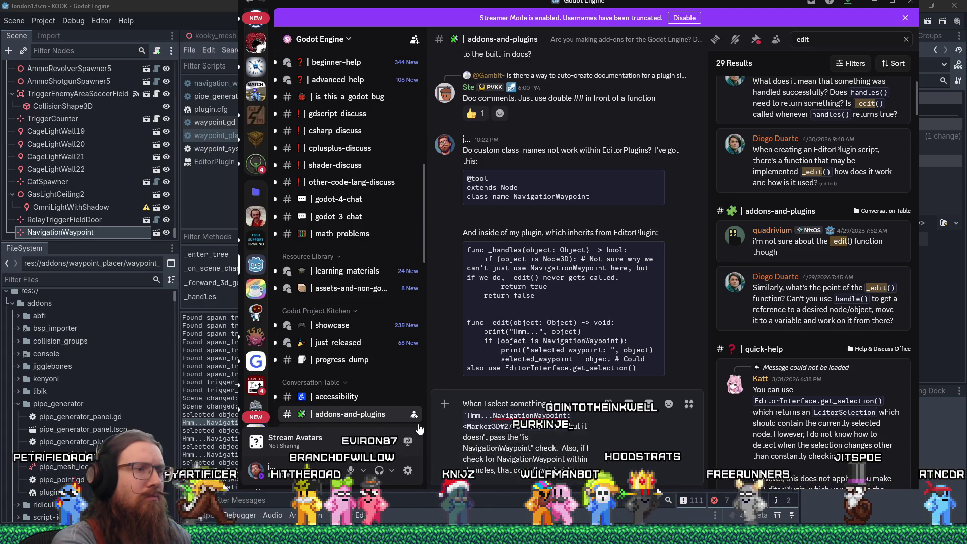
{"action": "key", "text": "Return"}
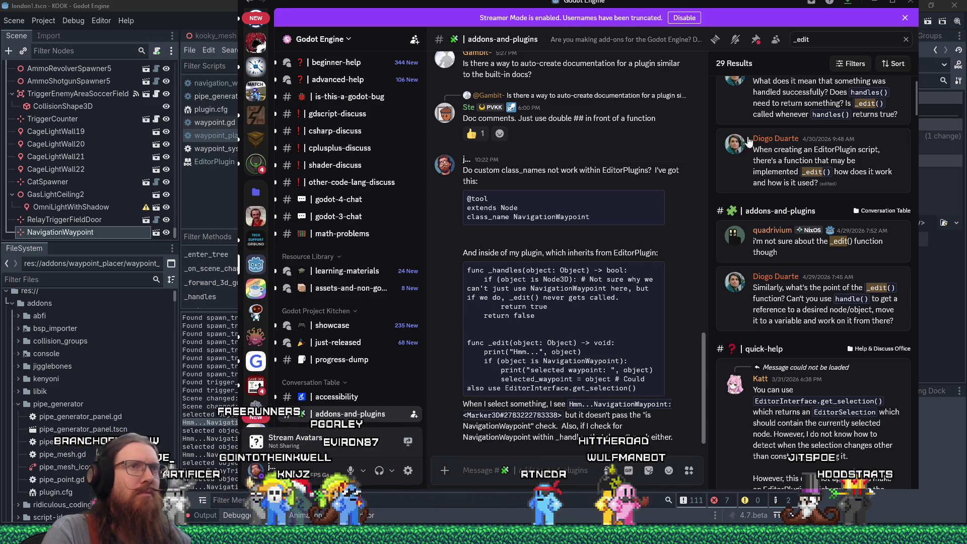
{"action": "left_click", "coordinate": [852, 39]}
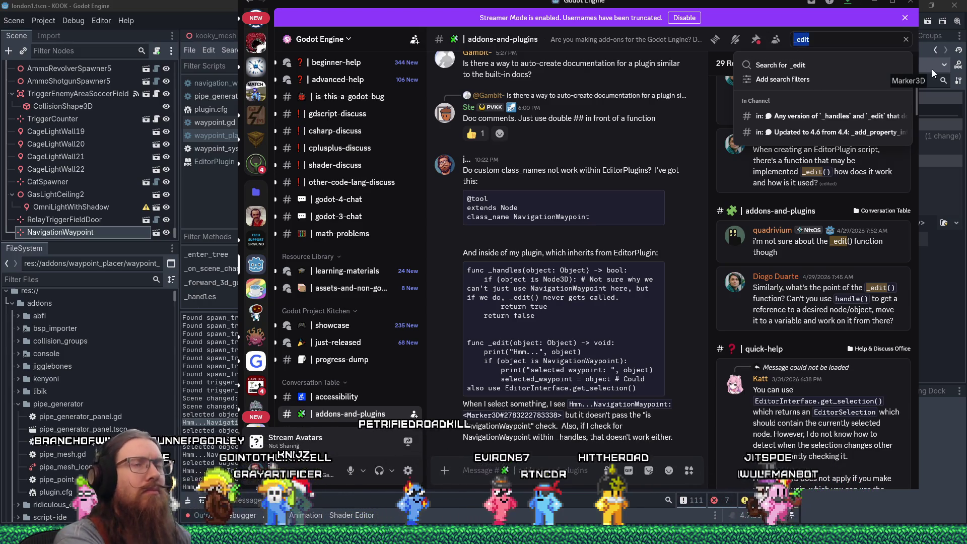
- Replace the Discord search query with 'class_name' without running it, then leave Discord
{"action": "type", "text": "class_name"}
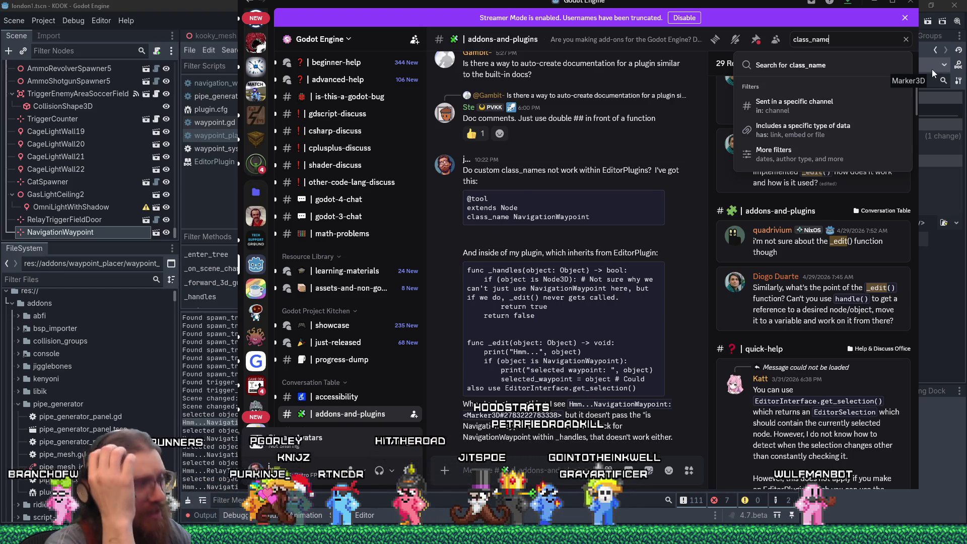
{"action": "key", "text": "alt+Tab"}
{"action": "key", "text": "alt+Tab"}
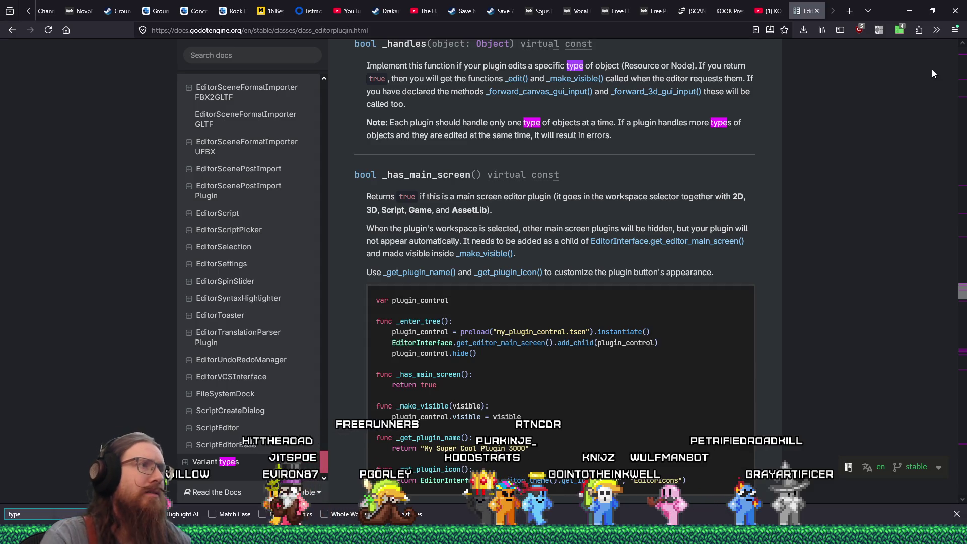
- Scroll the EditorPlugin reference past _make_visible and add_control_to_dock to the add_custom_type description
{"action": "scroll", "coordinate": [880, 322], "scroll_direction": "down", "scroll_amount": 6}
{"action": "scroll", "coordinate": [880, 312], "scroll_direction": "up", "scroll_amount": 4}
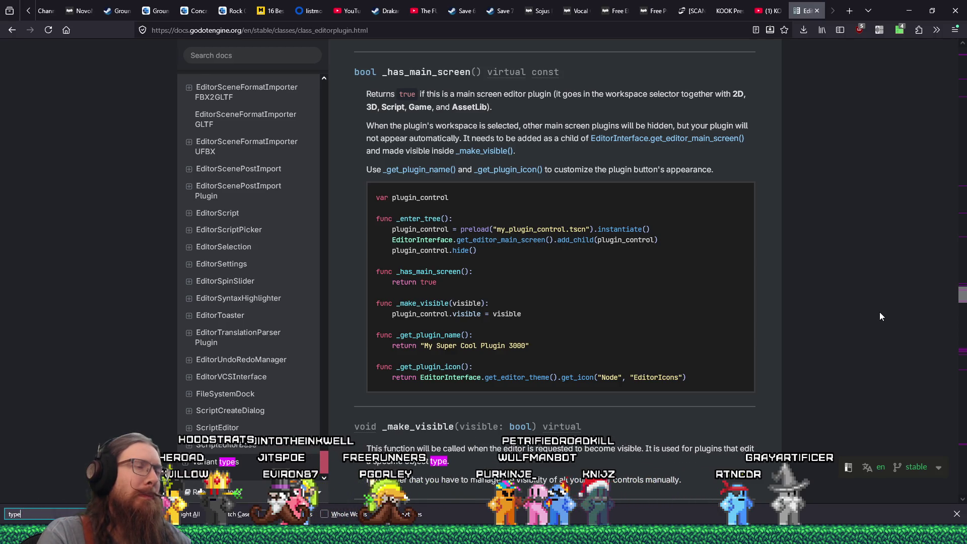
{"action": "scroll", "coordinate": [881, 313], "scroll_direction": "down", "scroll_amount": 4}
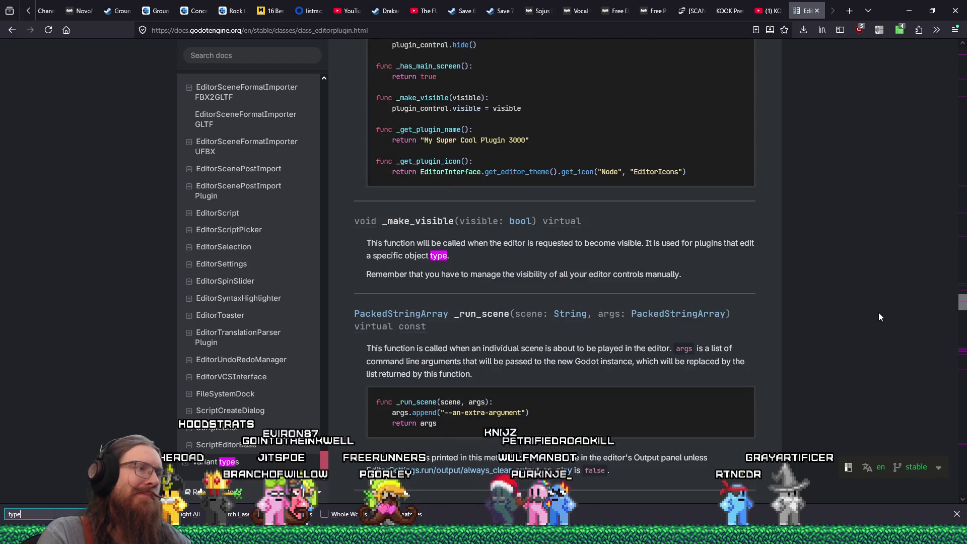
{"action": "scroll", "coordinate": [880, 316], "scroll_direction": "down", "scroll_amount": 20}
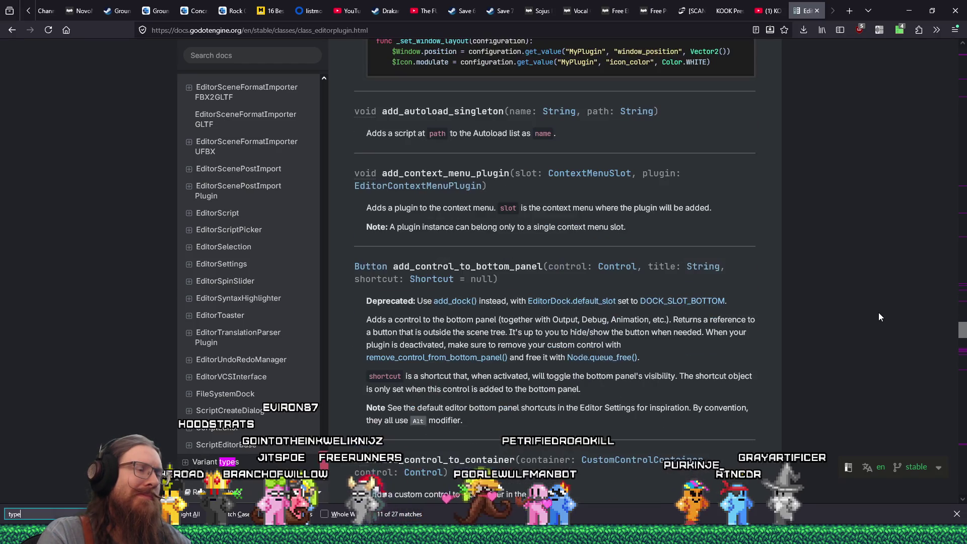
{"action": "left_click_drag", "start_coordinate": [957, 343], "coordinate": [963, 349]}
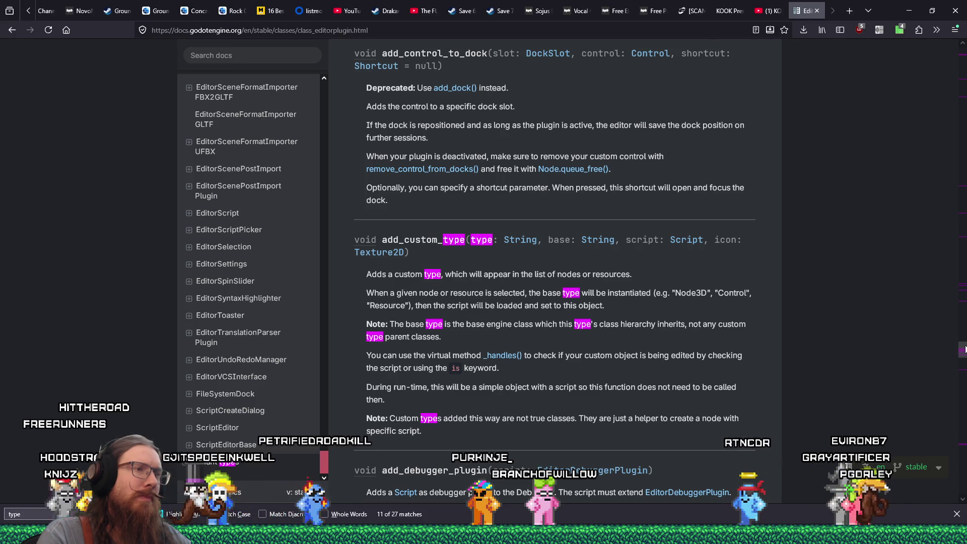
{"action": "key", "text": "alt+Tab"}
{"action": "key", "text": "alt+Tab"}
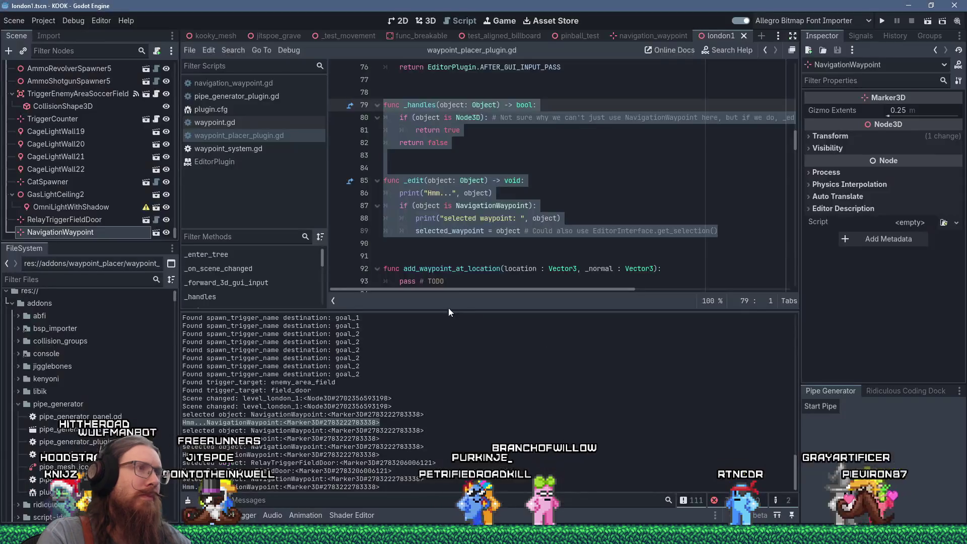
- Change line 3 of navigation_waypoint.gd from 'extends Node' to 'extends Marker3D'
{"action": "scroll", "coordinate": [581, 213], "scroll_direction": "up", "scroll_amount": 6}
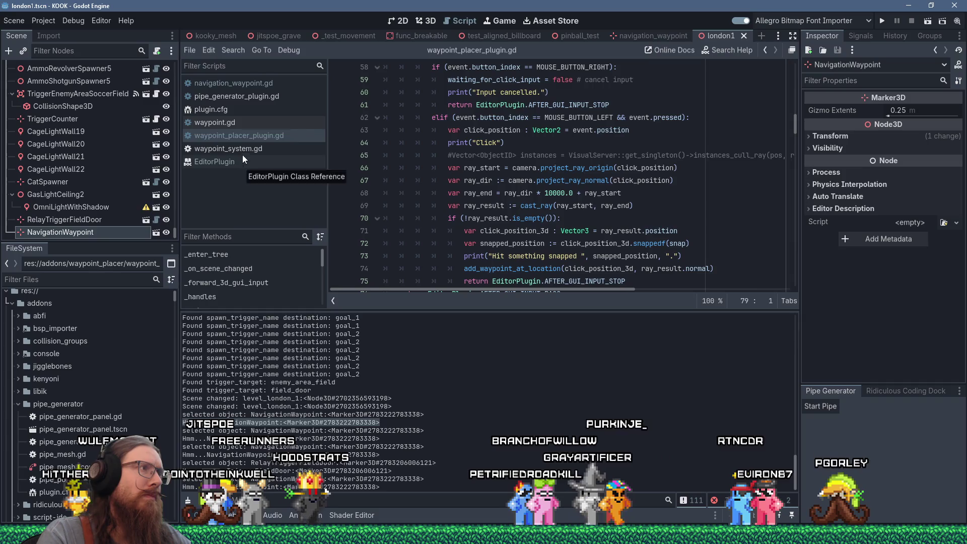
{"action": "left_click", "coordinate": [255, 149]}
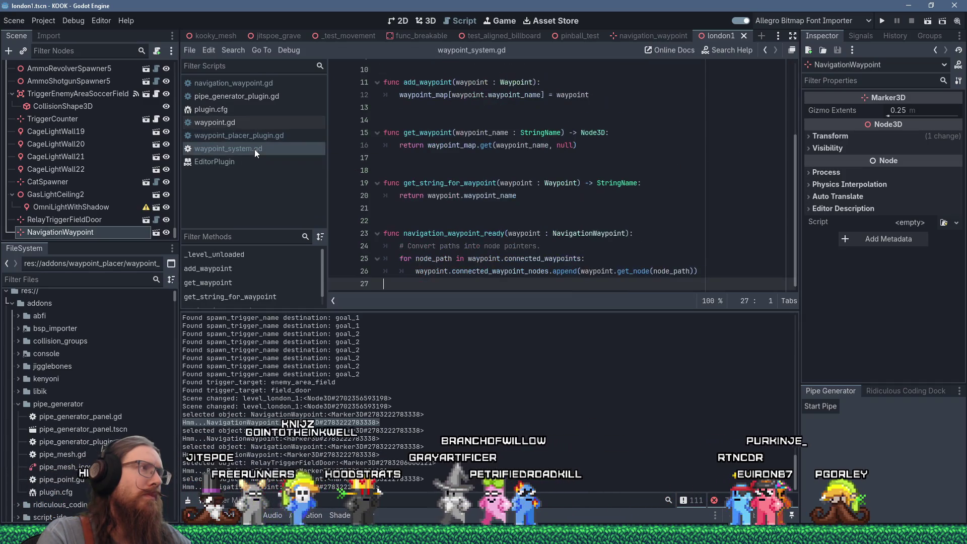
{"action": "scroll", "coordinate": [645, 203], "scroll_direction": "up", "scroll_amount": 3}
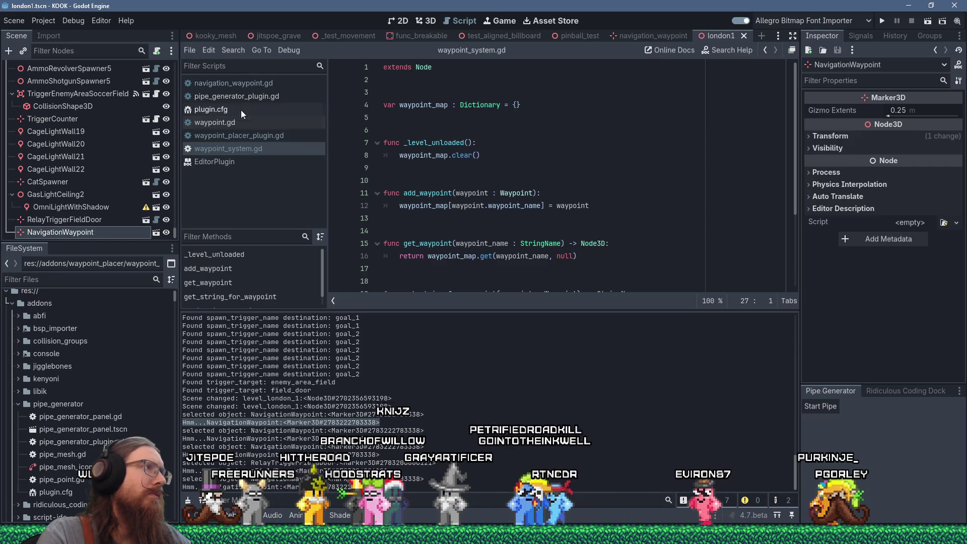
{"action": "left_click", "coordinate": [255, 86]}
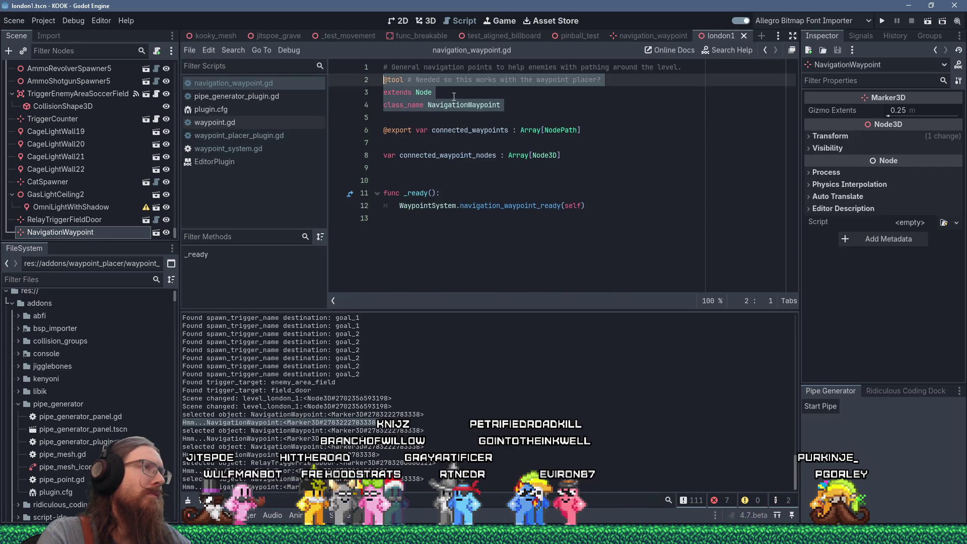
{"action": "left_click", "coordinate": [433, 95]}
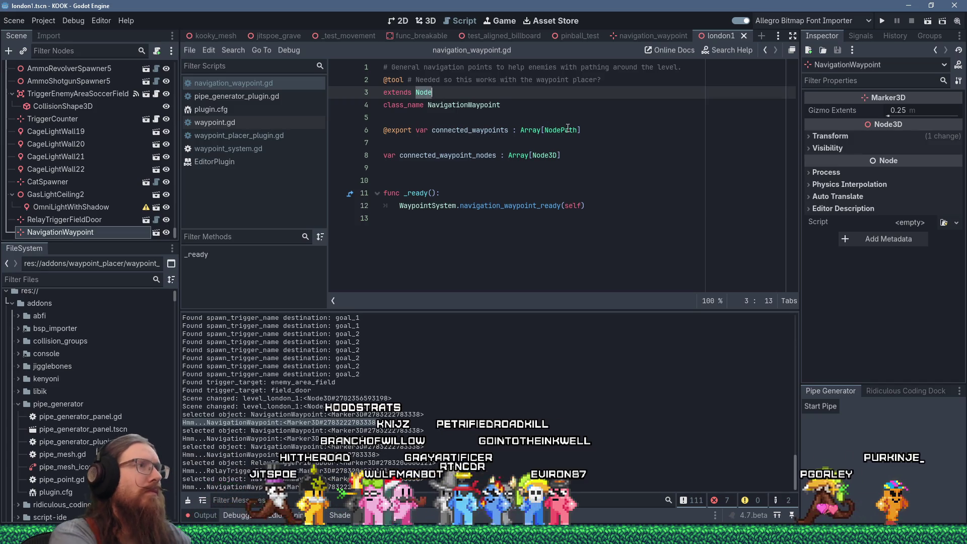
{"action": "key", "text": "BackSpace"}
{"action": "key", "text": "BackSpace"}
{"action": "key", "text": "BackSpace"}
{"action": "type", "text": "Marker3D"}
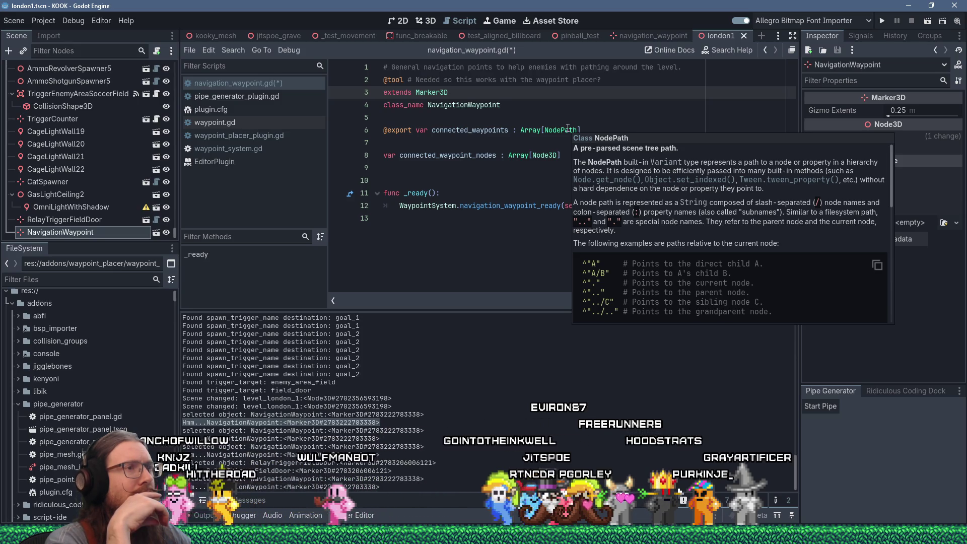
{"action": "key", "text": "alt+Tab"}
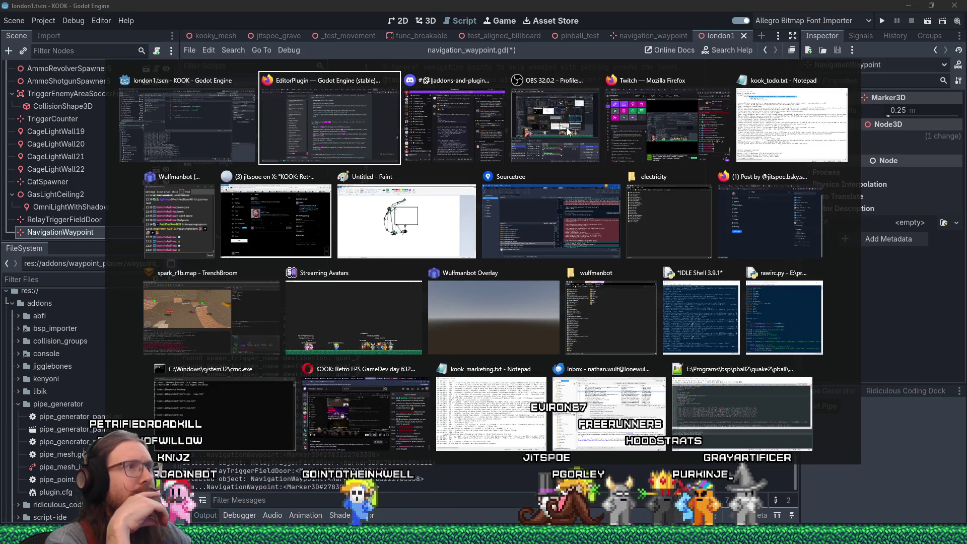
- Bring the Discord window back to the front with the class_name query waiting
{"action": "key", "text": "Tab"}
{"action": "key", "text": "ctrl+f"}
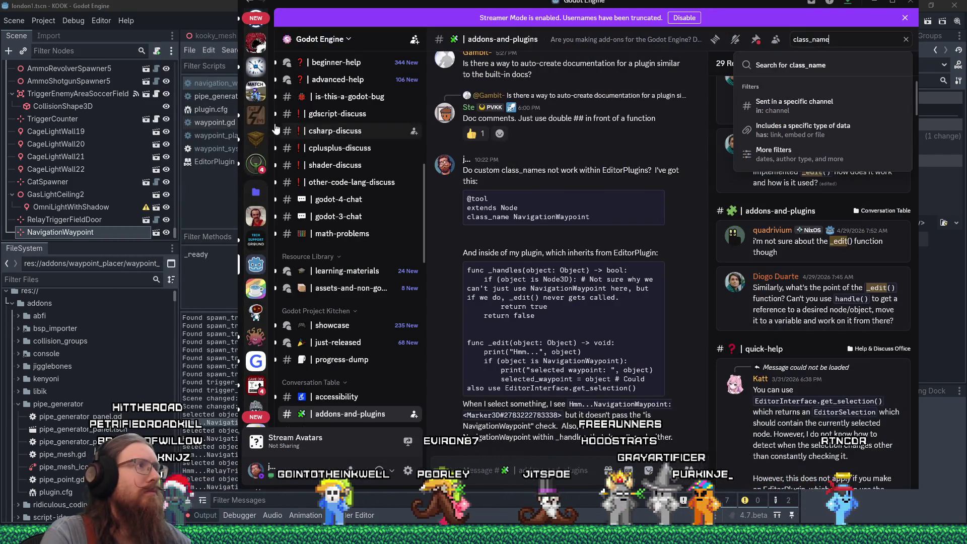
{"action": "key", "text": "alt+Tab"}
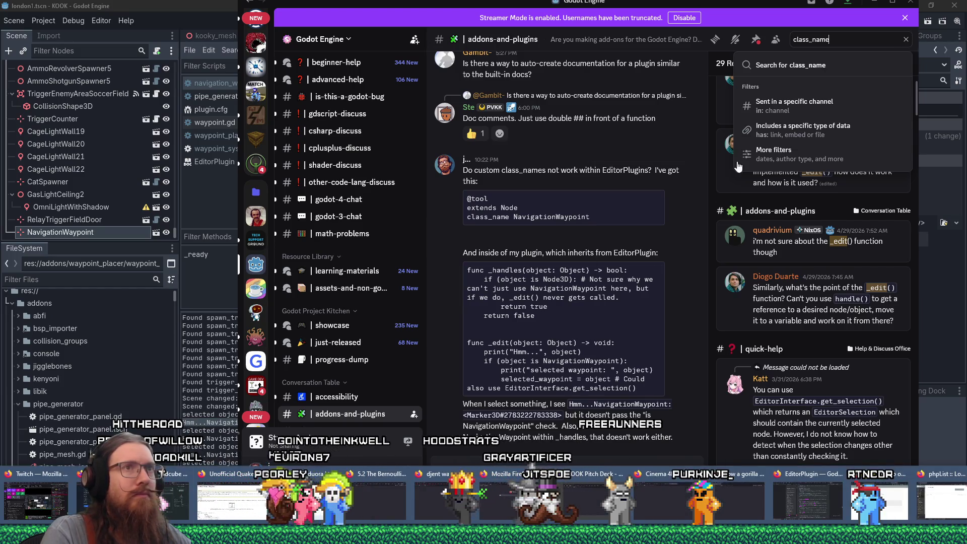
{"action": "key", "text": "Escape"}
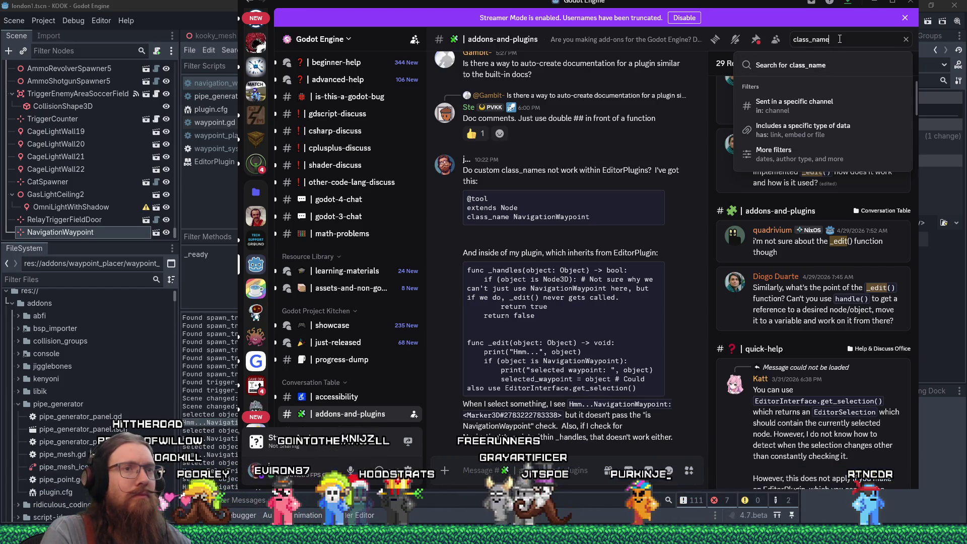
- Run the class_name search and browse its 5,674 results, led by your own EditorPlugin question
{"action": "scroll", "coordinate": [833, 351], "scroll_direction": "down", "scroll_amount": 1}
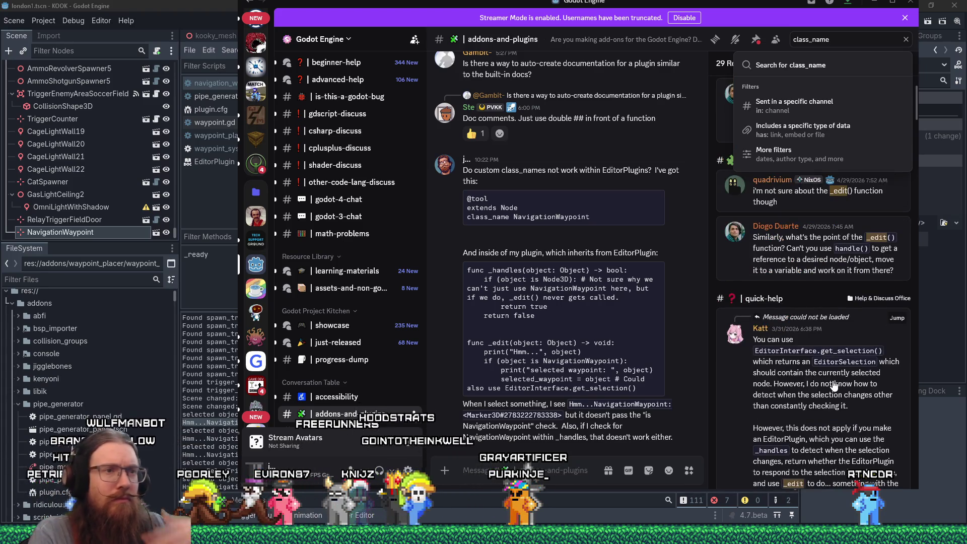
{"action": "scroll", "coordinate": [834, 386], "scroll_direction": "down", "scroll_amount": 3}
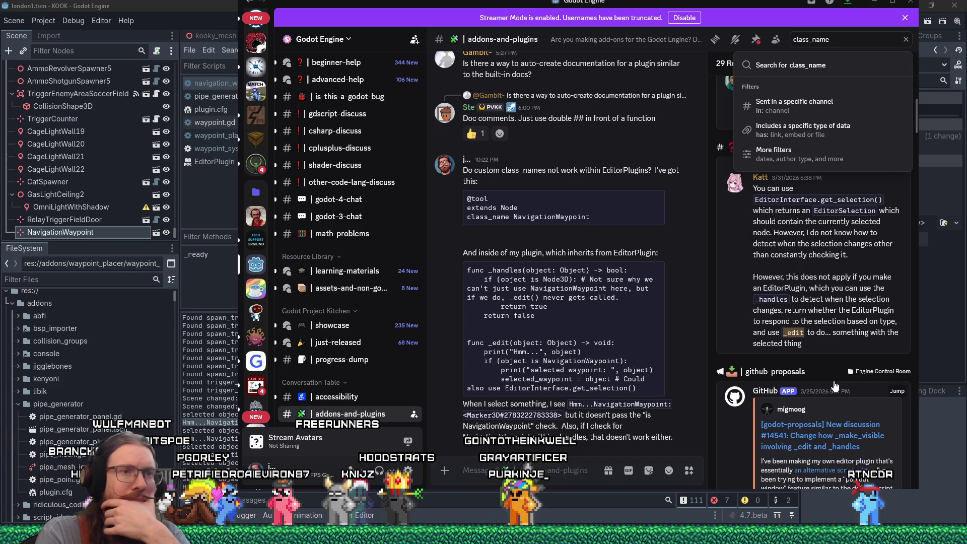
{"action": "scroll", "coordinate": [838, 386], "scroll_direction": "down", "scroll_amount": 6}
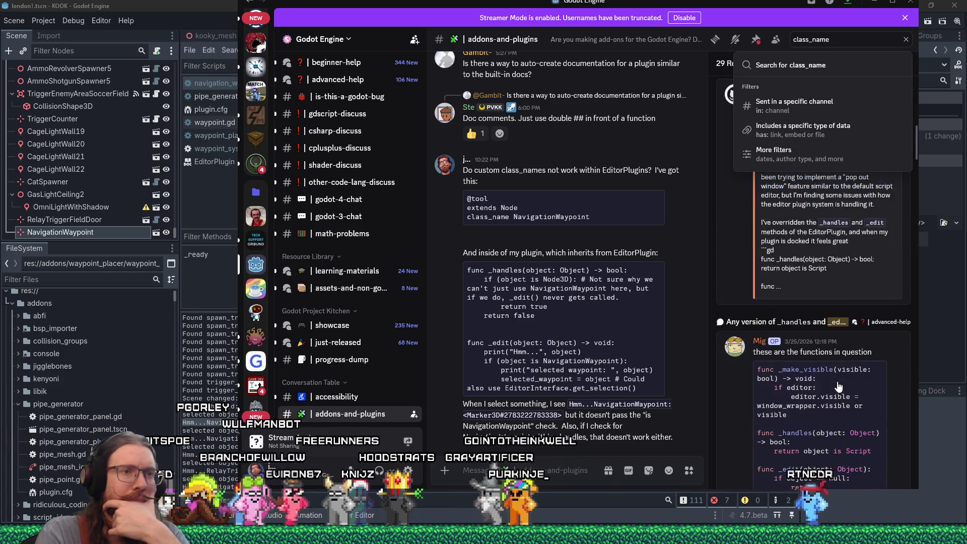
{"action": "scroll", "coordinate": [838, 386], "scroll_direction": "down", "scroll_amount": 3}
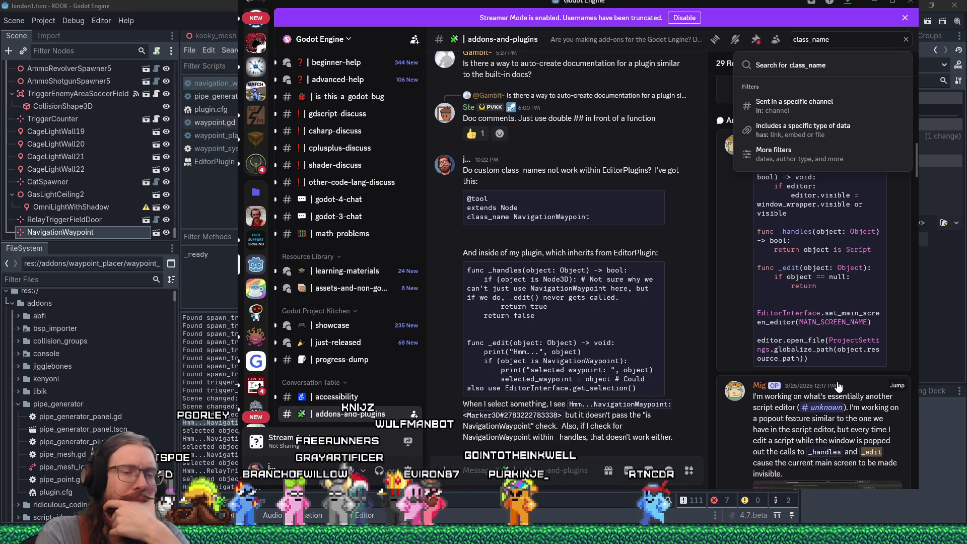
{"action": "scroll", "coordinate": [838, 386], "scroll_direction": "down", "scroll_amount": 2}
{"action": "scroll", "coordinate": [839, 387], "scroll_direction": "down", "scroll_amount": 4}
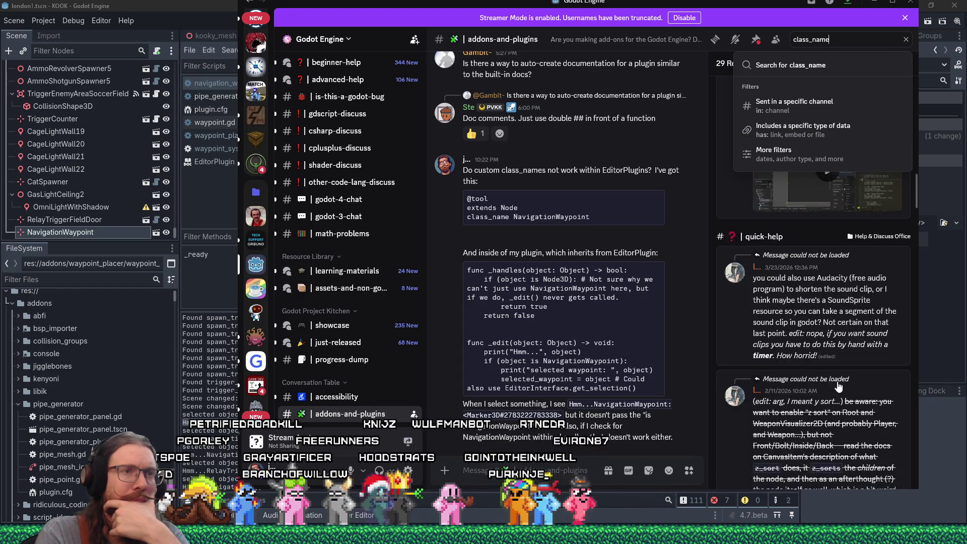
{"action": "scroll", "coordinate": [839, 387], "scroll_direction": "down", "scroll_amount": 3}
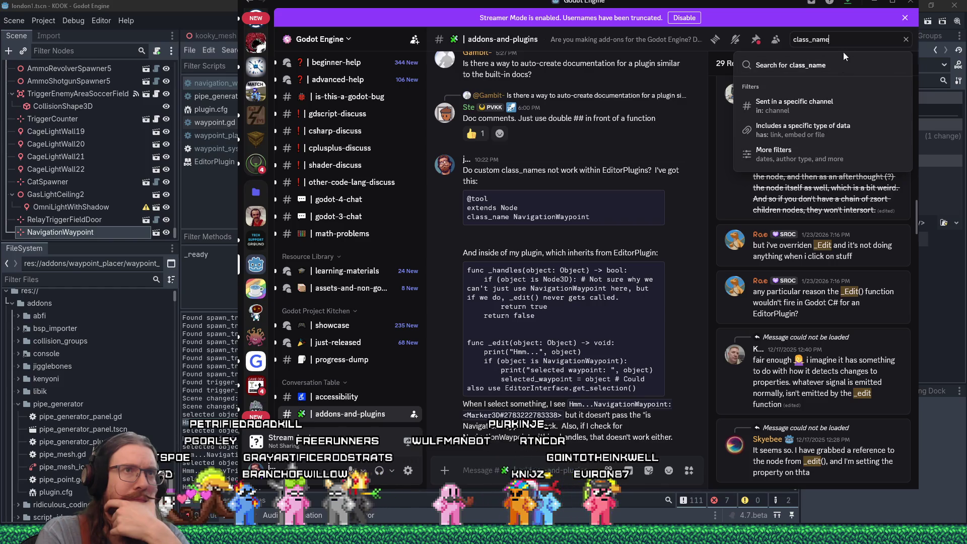
{"action": "key", "text": "Return"}
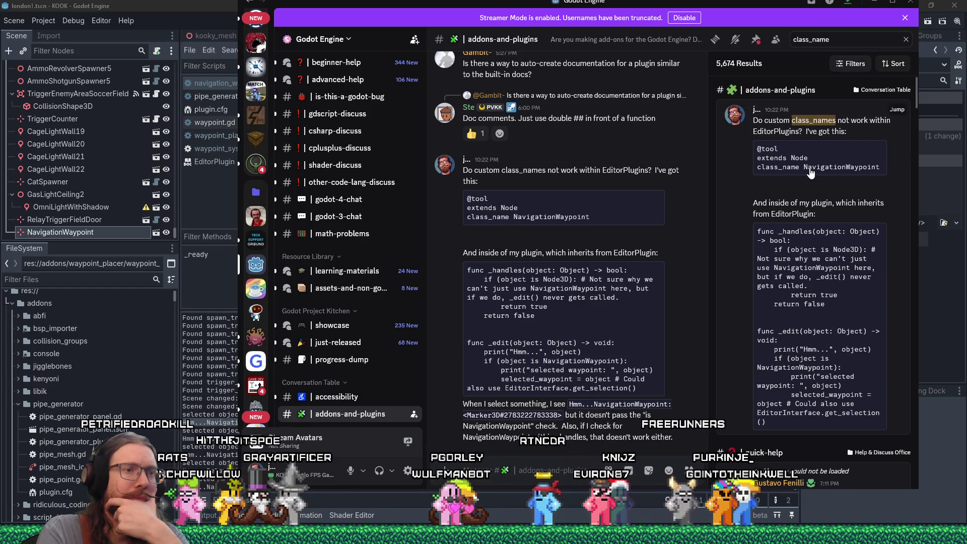
{"action": "scroll", "coordinate": [811, 172], "scroll_direction": "down", "scroll_amount": 2}
{"action": "scroll", "coordinate": [811, 172], "scroll_direction": "up", "scroll_amount": 2}
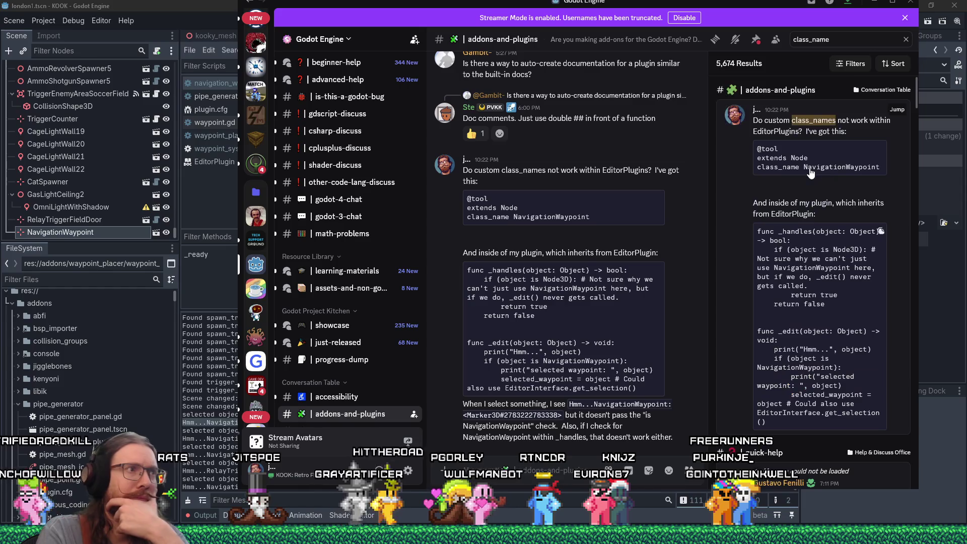
- Filter the class_name search results to the addons-and-plugins channel and browse them
{"action": "left_click", "coordinate": [848, 65]}
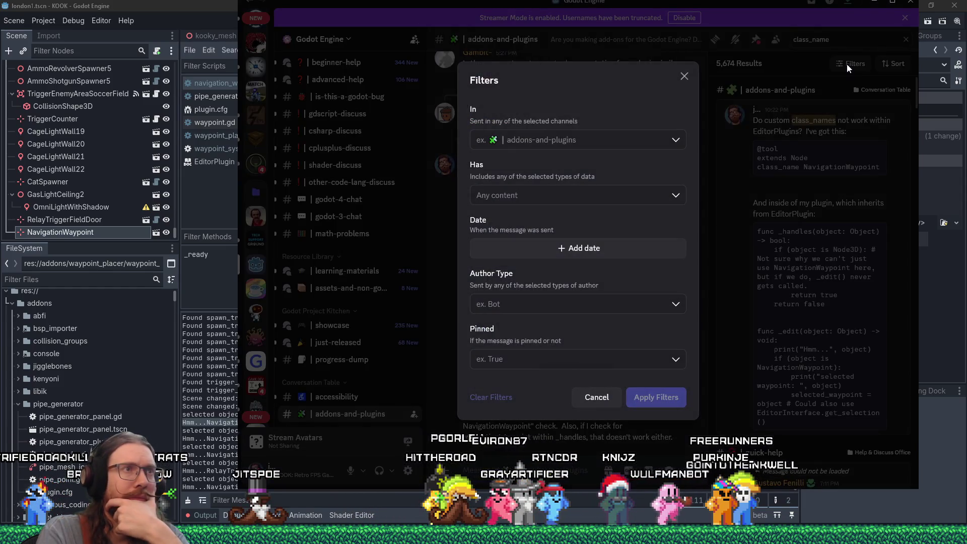
{"action": "left_click", "coordinate": [675, 145]}
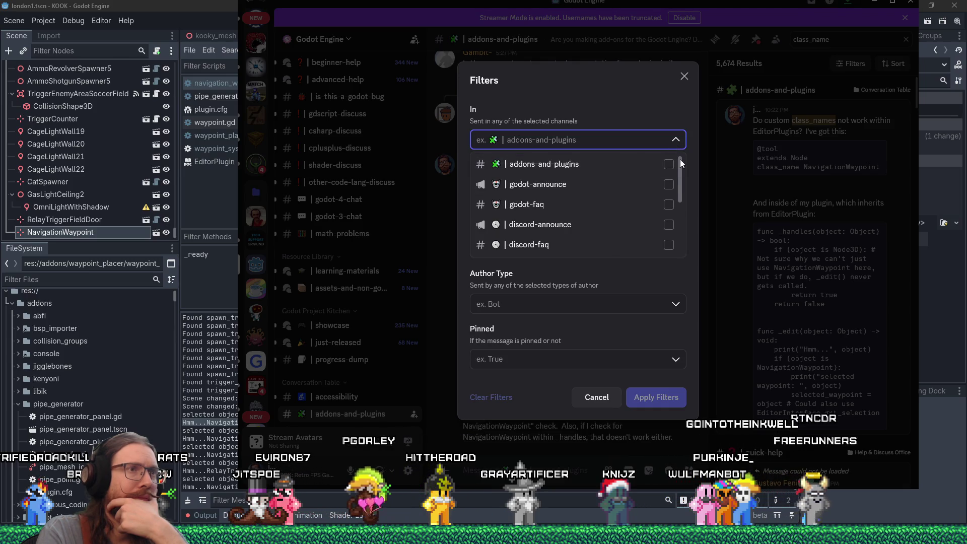
{"action": "left_click", "coordinate": [669, 164]}
{"action": "left_click", "coordinate": [666, 398]}
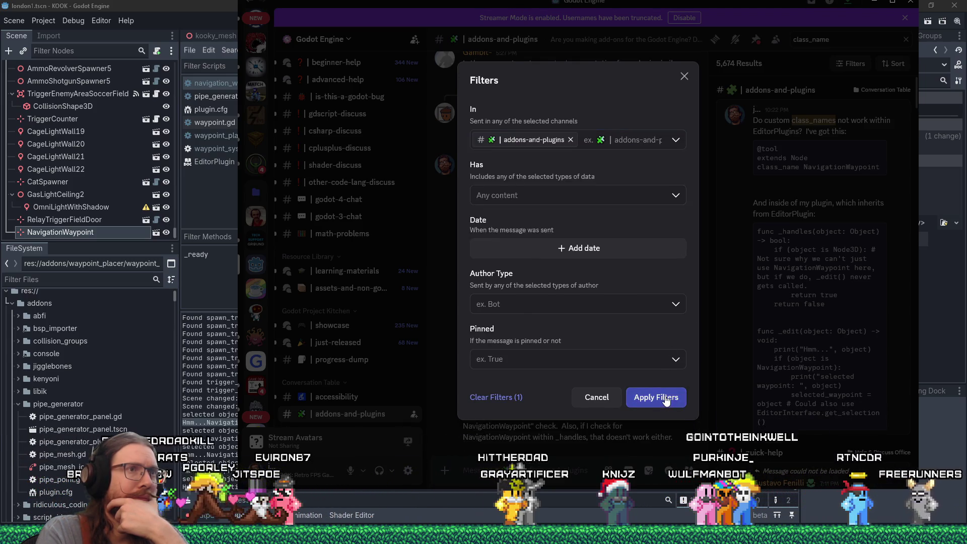
{"action": "left_click", "coordinate": [665, 397]}
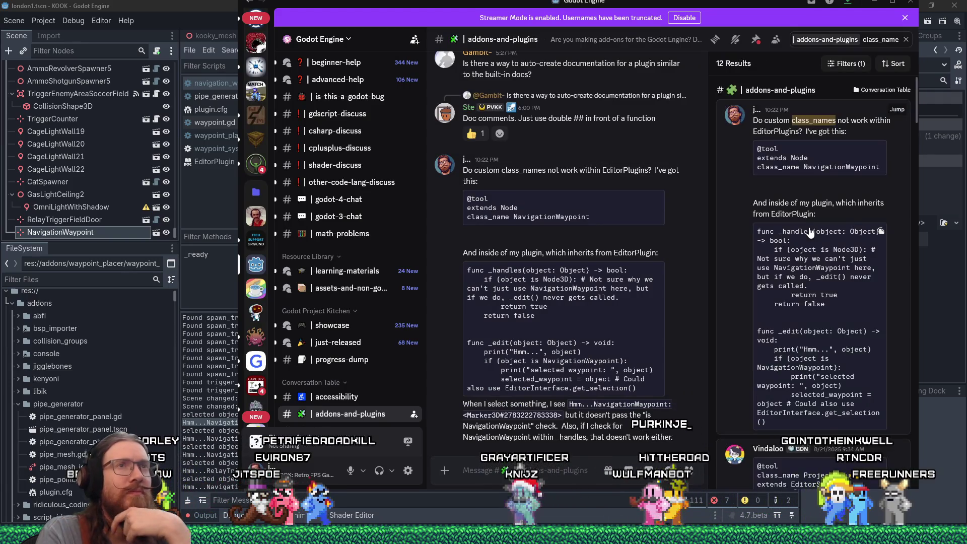
{"action": "scroll", "coordinate": [809, 231], "scroll_direction": "down", "scroll_amount": 10}
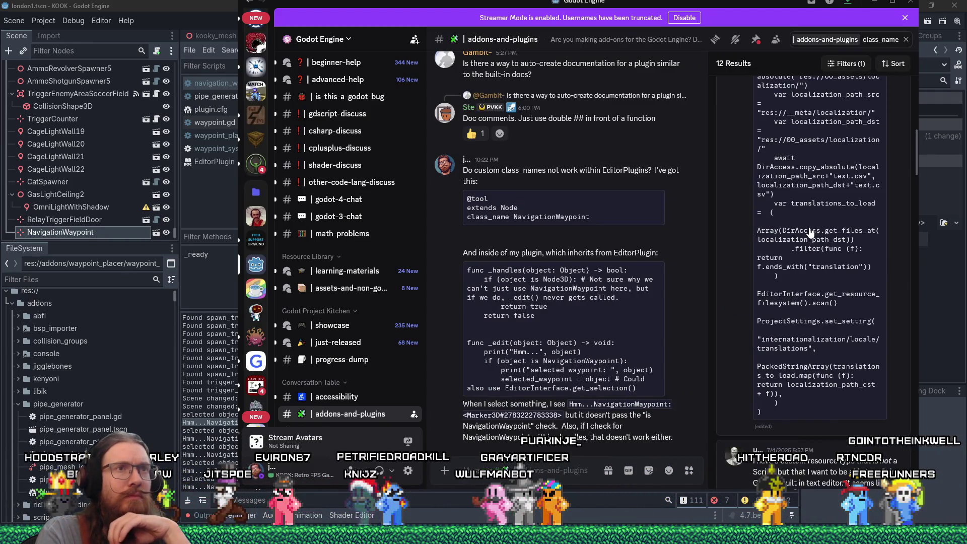
{"action": "scroll", "coordinate": [810, 231], "scroll_direction": "up", "scroll_amount": 2}
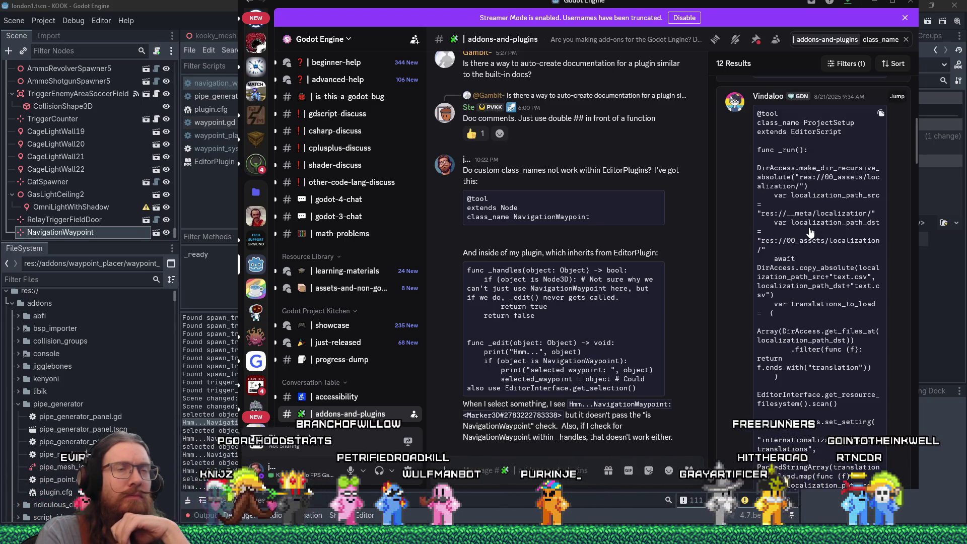
{"action": "scroll", "coordinate": [810, 232], "scroll_direction": "down", "scroll_amount": 7}
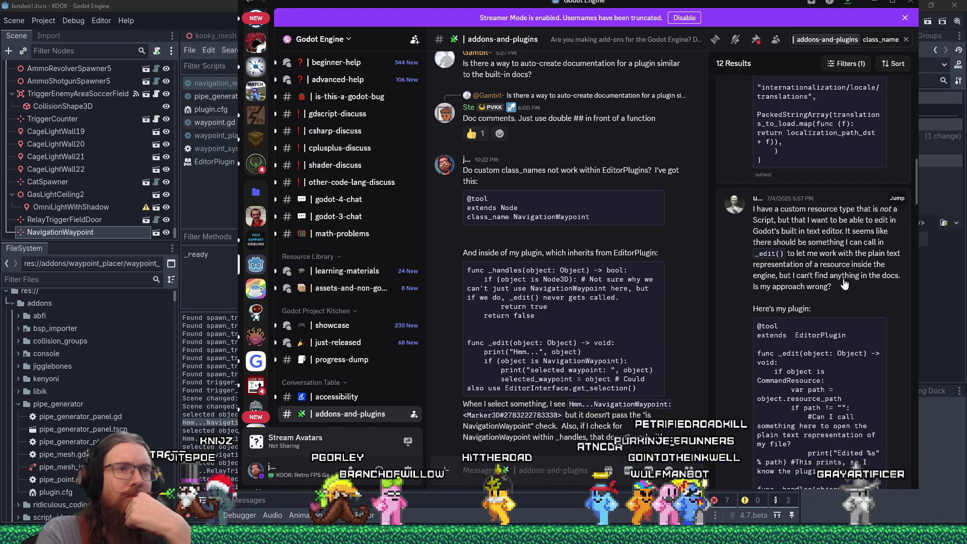
{"action": "scroll", "coordinate": [845, 285], "scroll_direction": "down", "scroll_amount": 4}
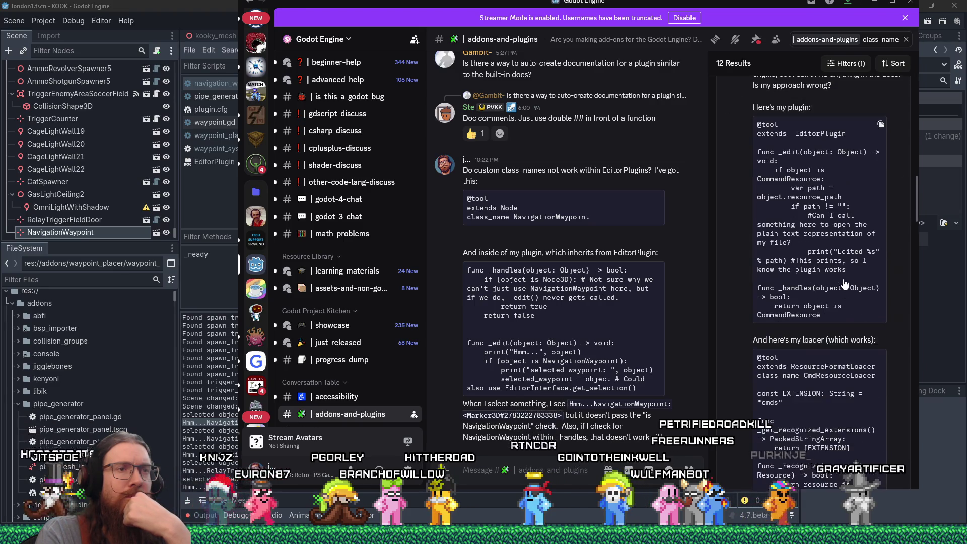
{"action": "scroll", "coordinate": [845, 284], "scroll_direction": "up", "scroll_amount": 4}
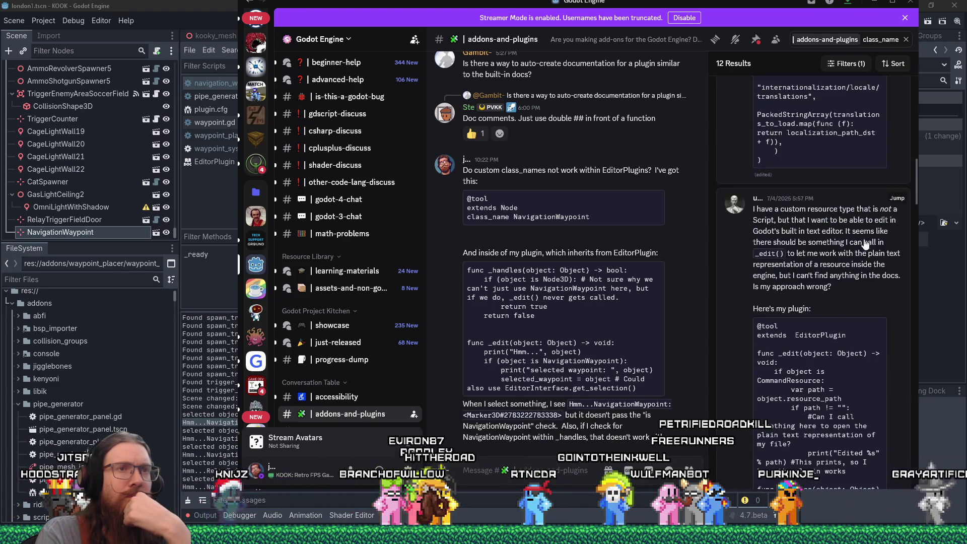
- Jump to the custom resource type message, read down the chat, then return to Godot
{"action": "left_click", "coordinate": [712, 275]}
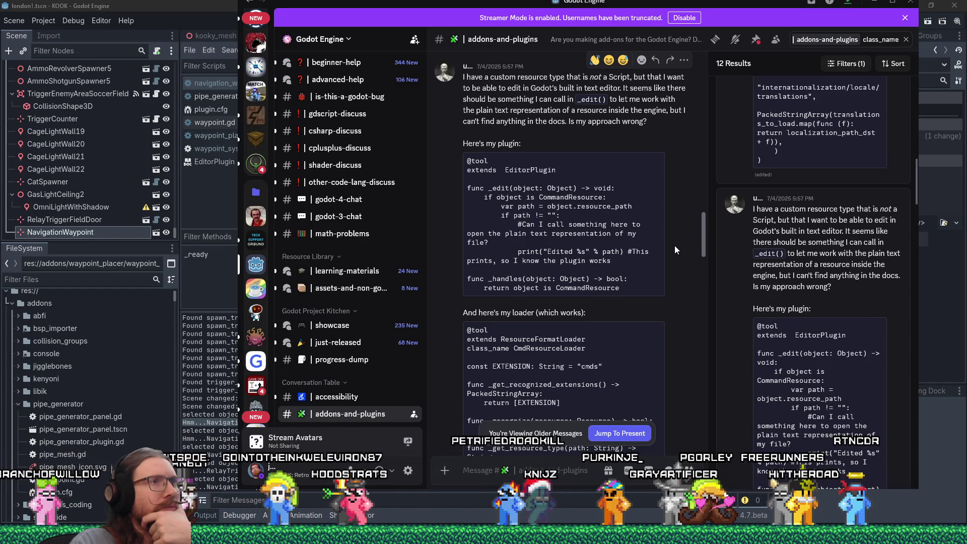
{"action": "scroll", "coordinate": [676, 246], "scroll_direction": "down", "scroll_amount": 8}
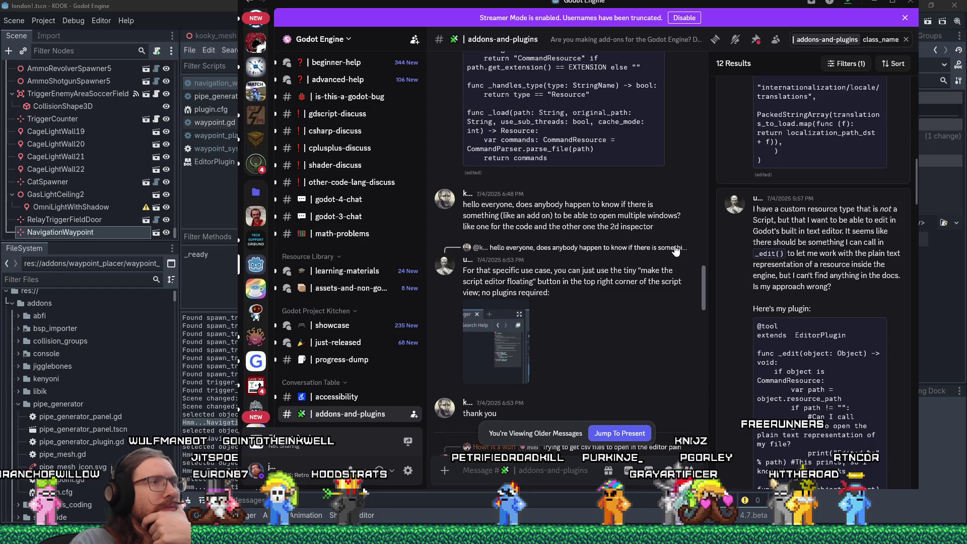
{"action": "scroll", "coordinate": [675, 250], "scroll_direction": "down", "scroll_amount": 1}
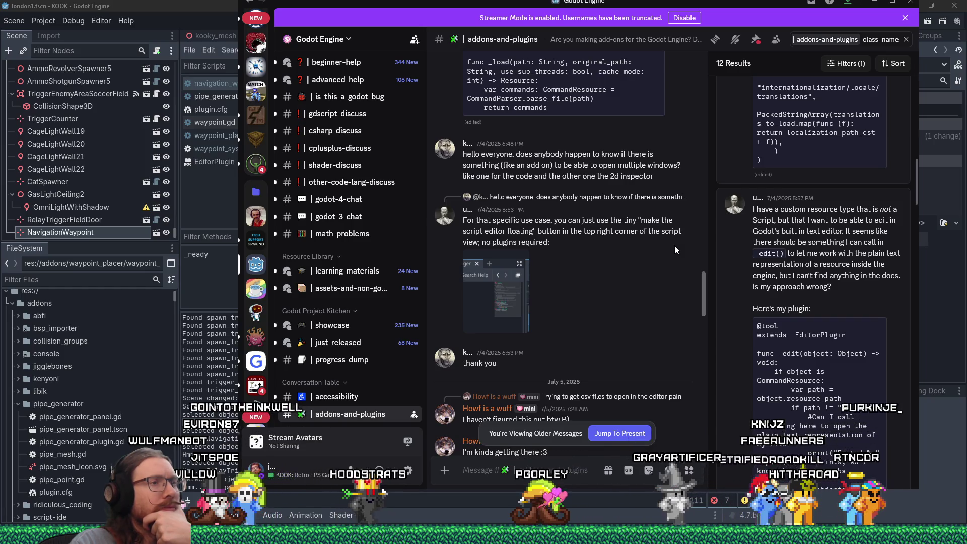
{"action": "scroll", "coordinate": [675, 246], "scroll_direction": "down", "scroll_amount": 4}
{"action": "scroll", "coordinate": [807, 286], "scroll_direction": "down", "scroll_amount": 5}
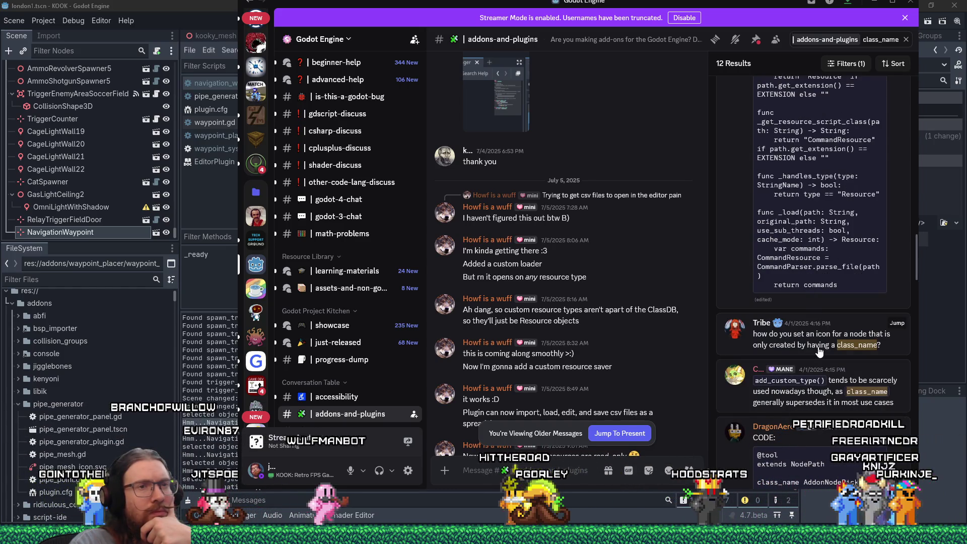
{"action": "scroll", "coordinate": [820, 352], "scroll_direction": "down", "scroll_amount": 1}
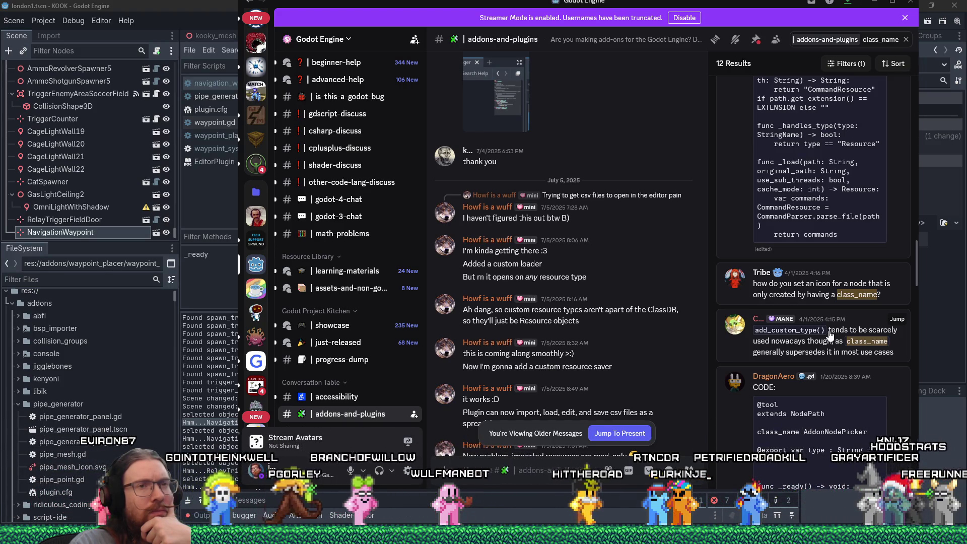
{"action": "scroll", "coordinate": [830, 335], "scroll_direction": "down", "scroll_amount": 4}
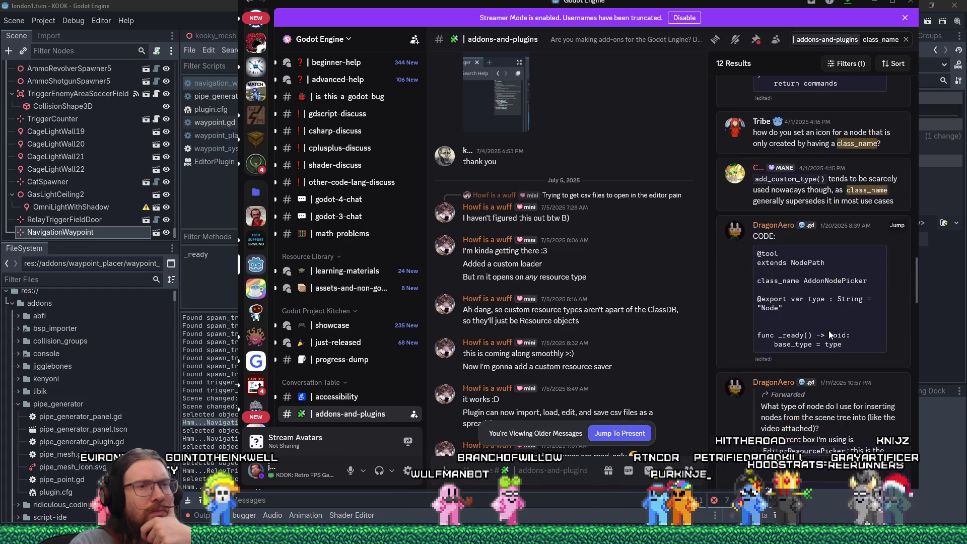
{"action": "scroll", "coordinate": [830, 335], "scroll_direction": "down", "scroll_amount": 3}
{"action": "scroll", "coordinate": [831, 335], "scroll_direction": "down", "scroll_amount": 1}
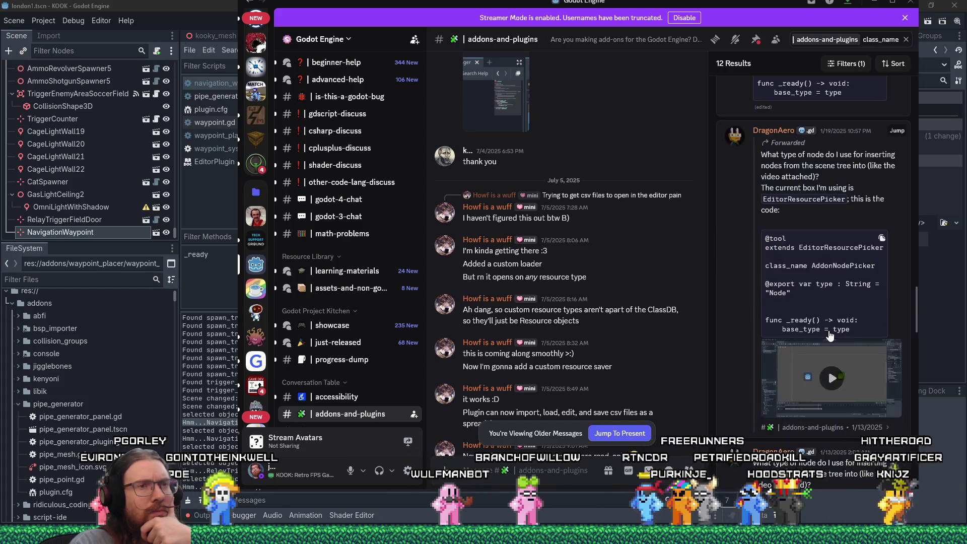
{"action": "scroll", "coordinate": [831, 335], "scroll_direction": "down", "scroll_amount": 2}
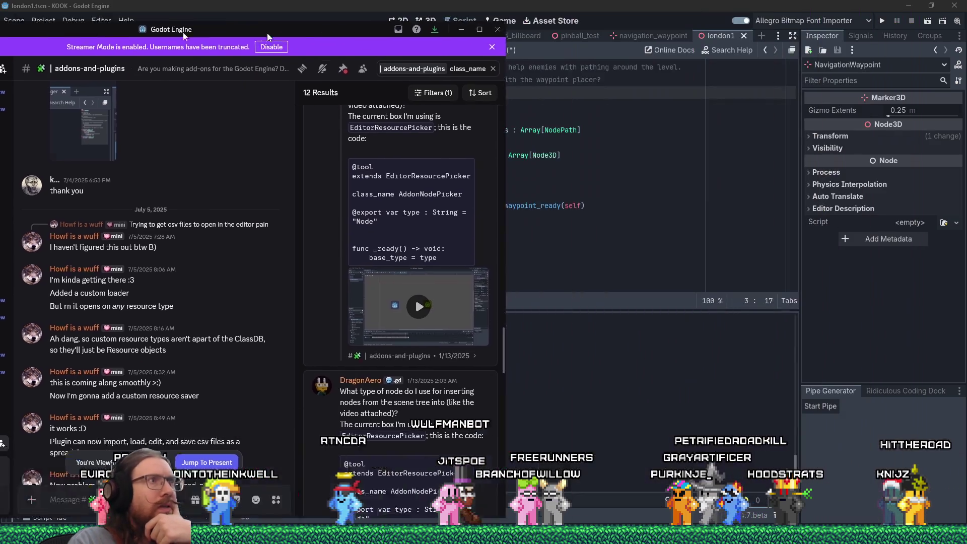
{"action": "key", "text": "alt+Tab"}
{"action": "mouse_move", "coordinate": [939, 518]}
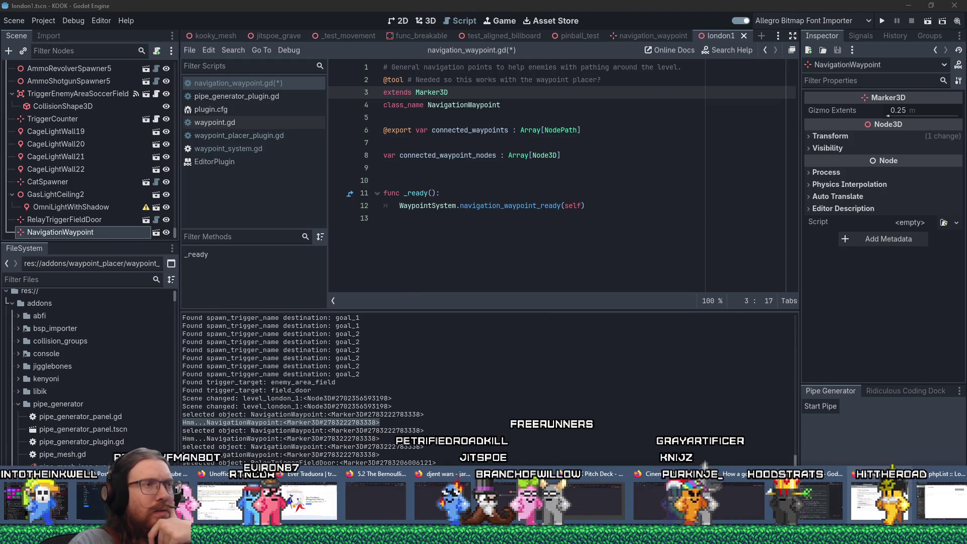
- Open waypoint_placer_plugin.gd and search it for 'handles'
{"action": "left_click", "coordinate": [398, 224]}
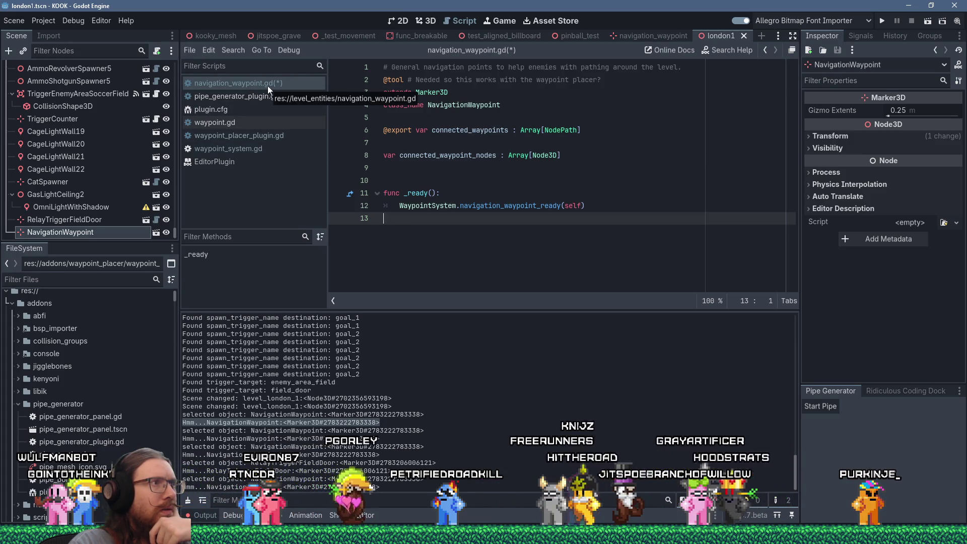
{"action": "left_click", "coordinate": [282, 138]}
{"action": "scroll", "coordinate": [539, 253], "scroll_direction": "up", "scroll_amount": 13}
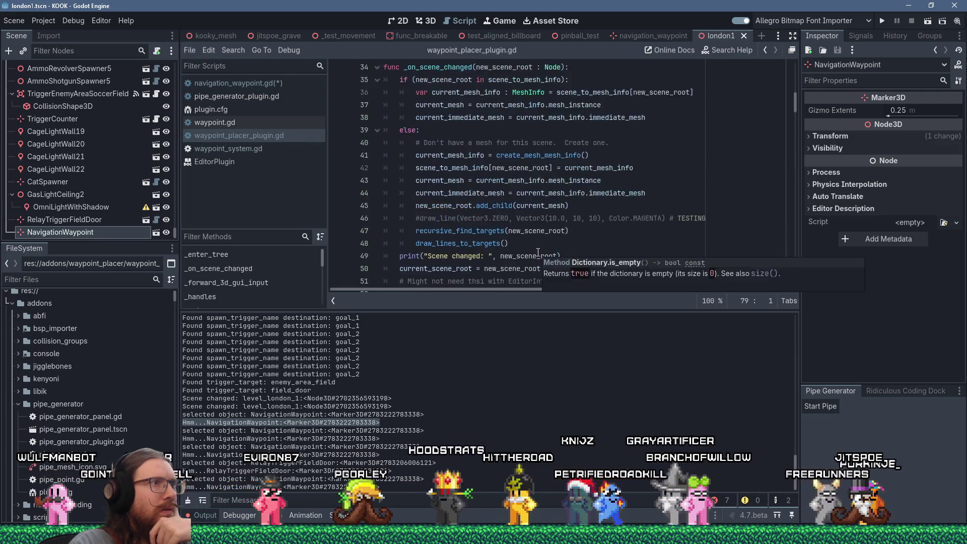
{"action": "scroll", "coordinate": [538, 253], "scroll_direction": "down", "scroll_amount": 3}
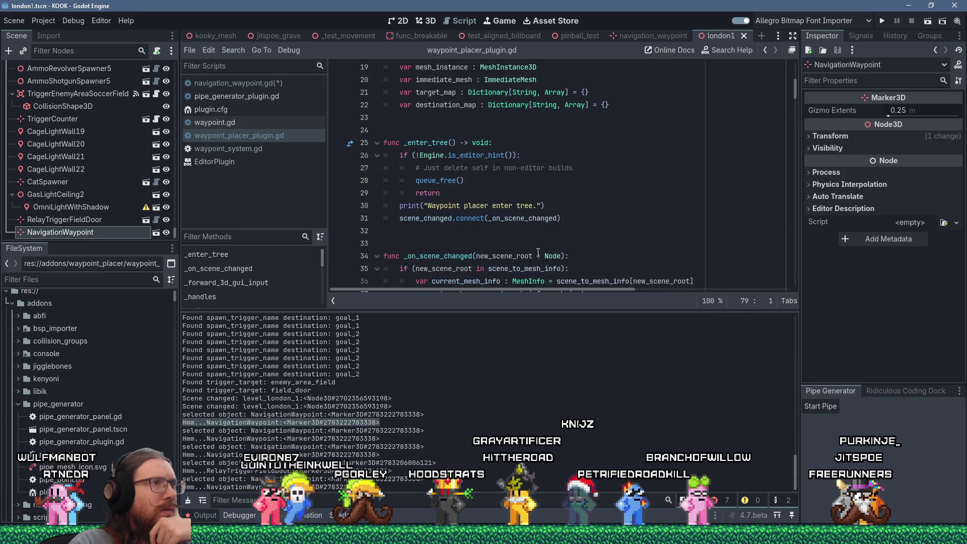
{"action": "left_click", "coordinate": [654, 190]}
{"action": "key", "text": "ctrl+f"}
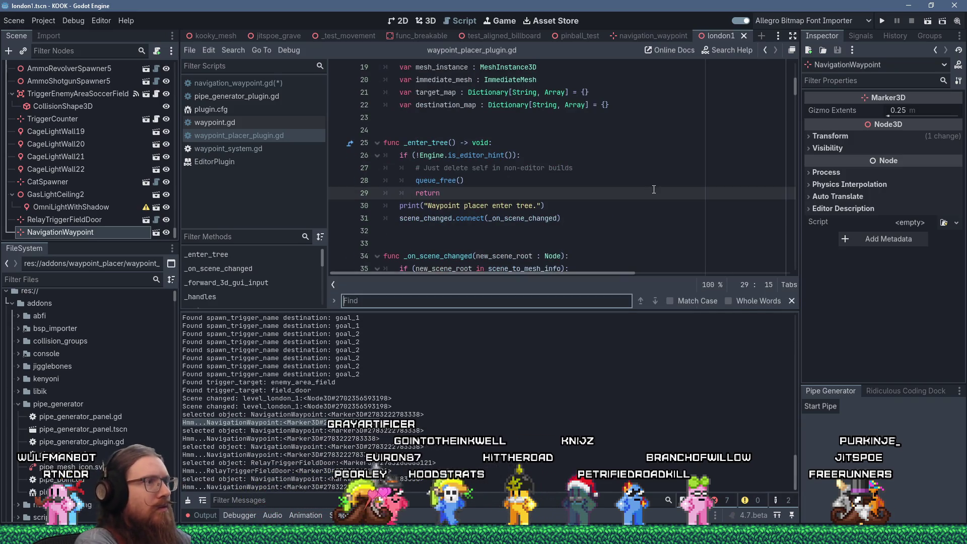
{"action": "type", "text": "handles"}
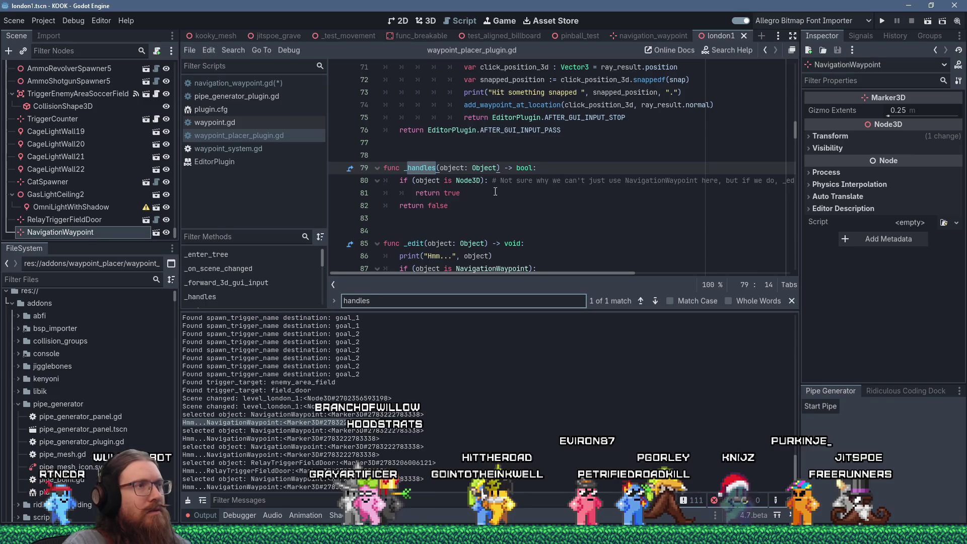
- Glance at the add_custom_type docs, then place the caret at the end of the _handles header
{"action": "left_click", "coordinate": [511, 193]}
{"action": "scroll", "coordinate": [510, 192], "scroll_direction": "down", "scroll_amount": 2}
{"action": "key", "text": "alt+Tab"}
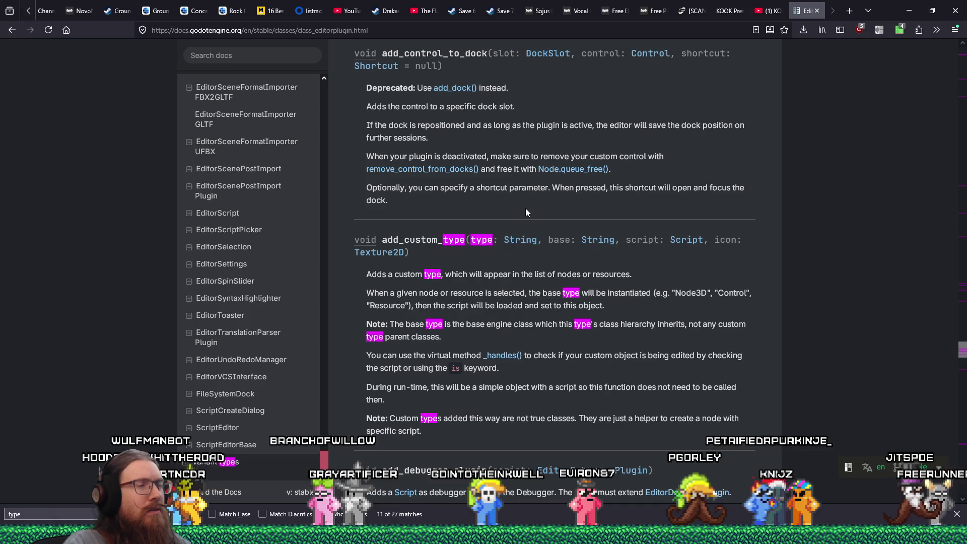
{"action": "key", "text": "alt+Tab"}
{"action": "left_click", "coordinate": [542, 92]}
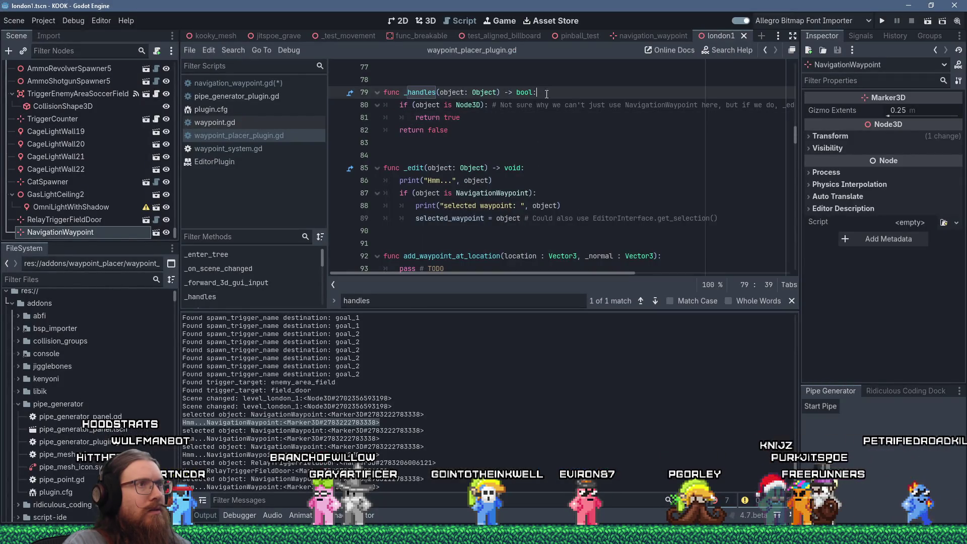
- Insert print("Check if handles: ", object) into _handles and save the script
{"action": "key", "text": "Return"}
{"action": "type", "text": "print(\""}
{"action": "type", "text": "Check if handles: "}
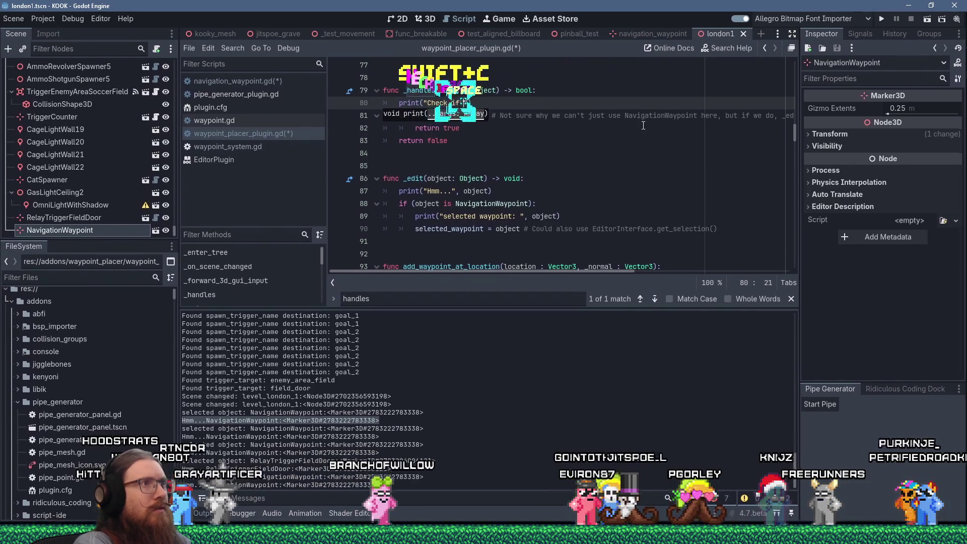
{"action": "type", "text": "\", object"}
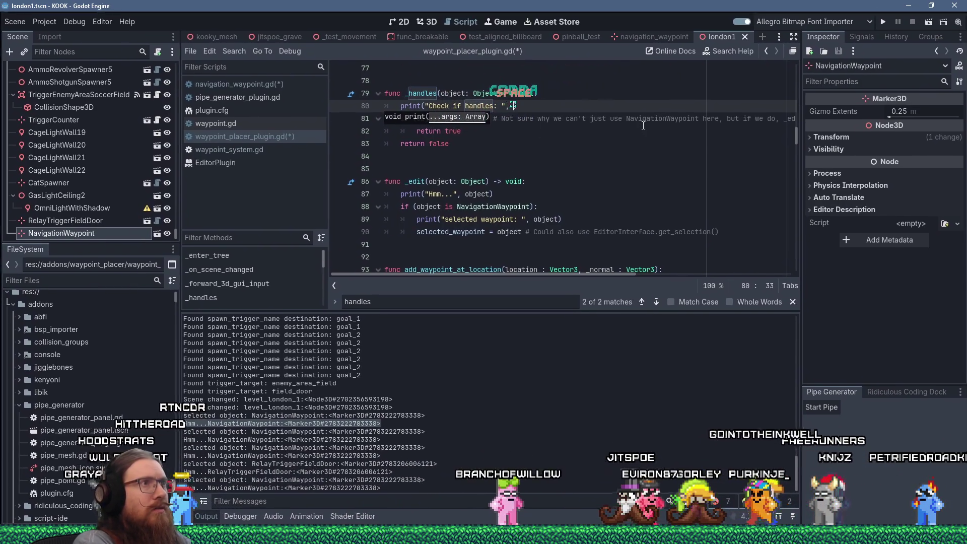
{"action": "key", "text": "ctrl+s"}
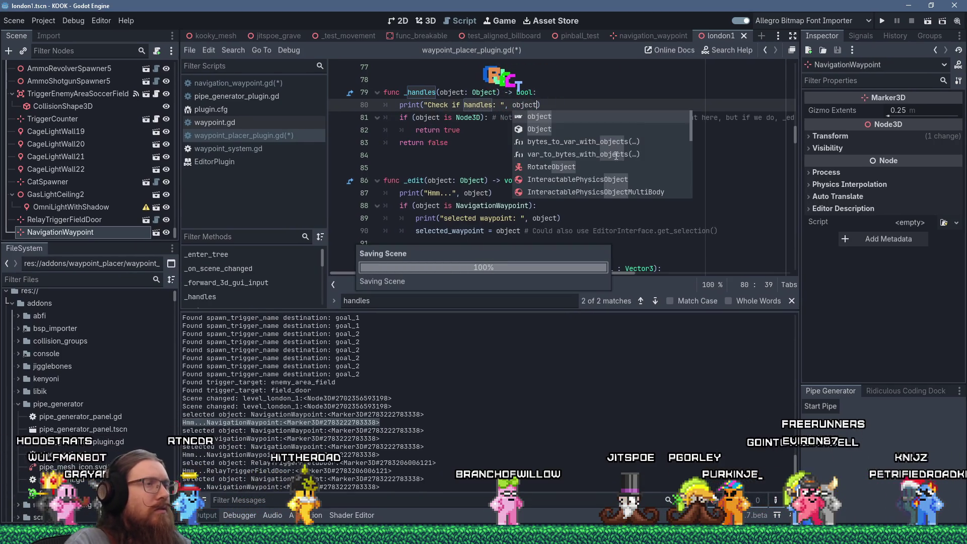
- Select OmniLightWithShadow, then NavigationWaypoint, in the Scene dock to test the printed output
{"action": "left_click", "coordinate": [464, 134]}
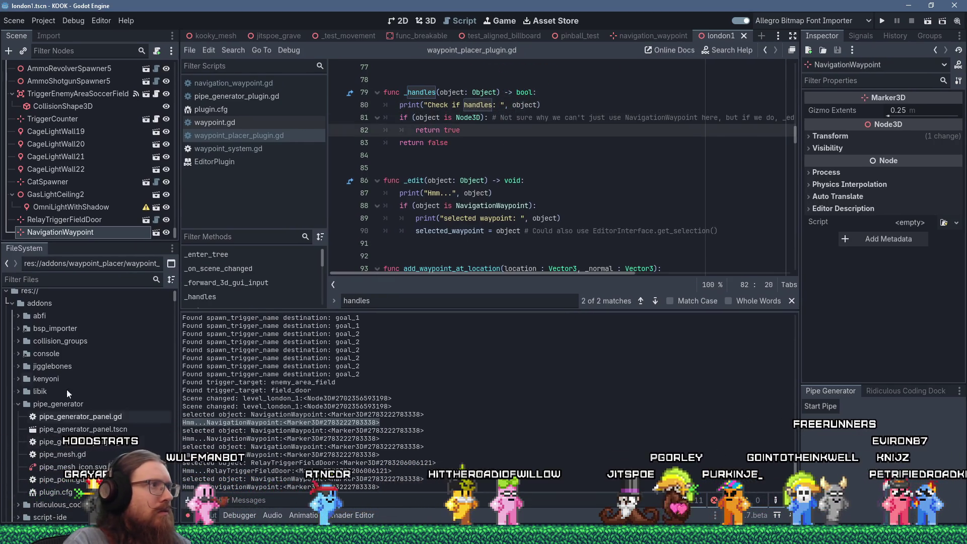
{"action": "left_click", "coordinate": [71, 207]}
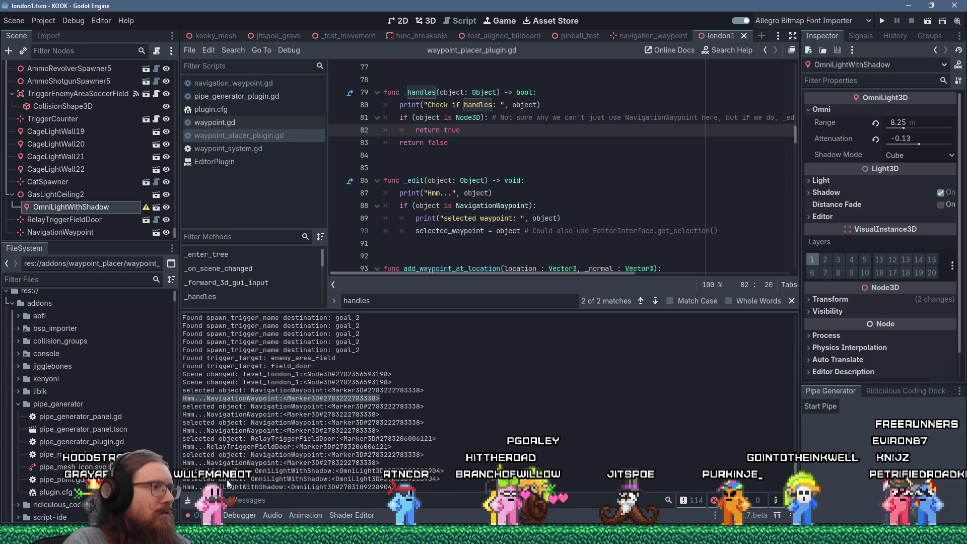
{"action": "left_click", "coordinate": [87, 231]}
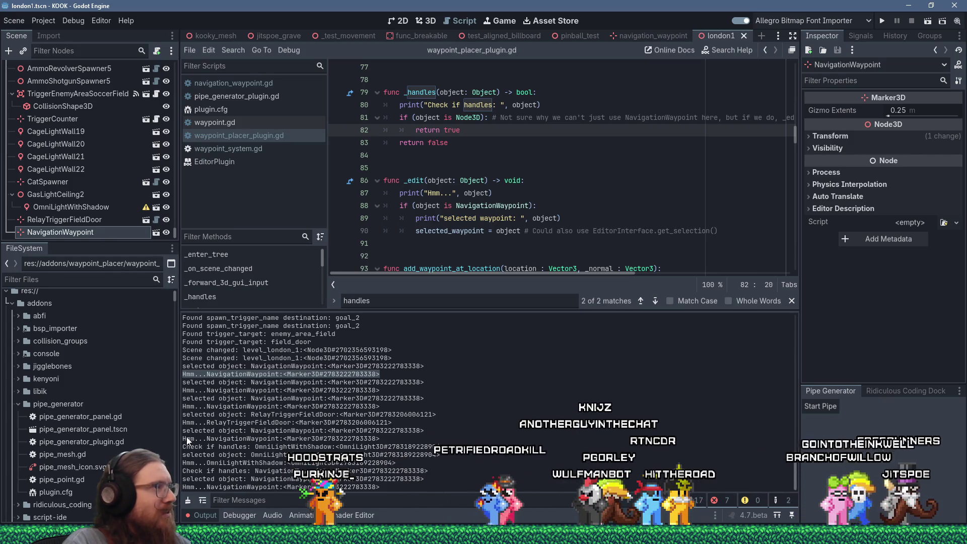
- Bring the EditorPlugin docs forward, clear the find highlights, and read the methods after add_custom_type
{"action": "mouse_move", "coordinate": [867, 511]}
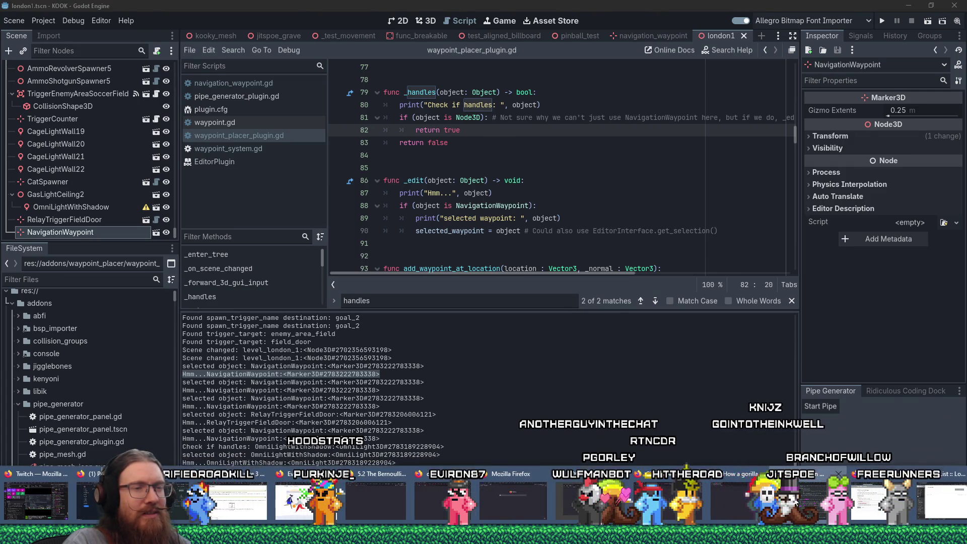
{"action": "left_click", "coordinate": [868, 511]}
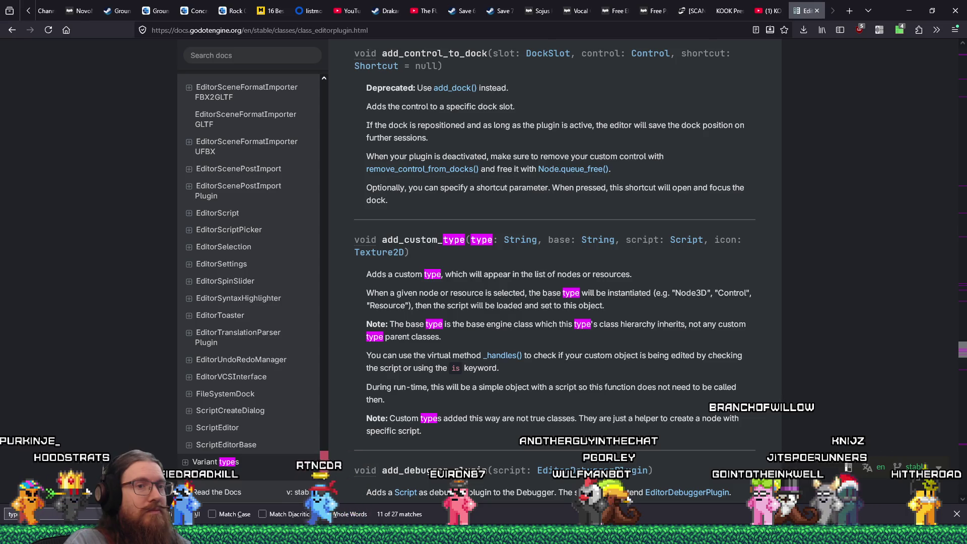
{"action": "key", "text": "Escape"}
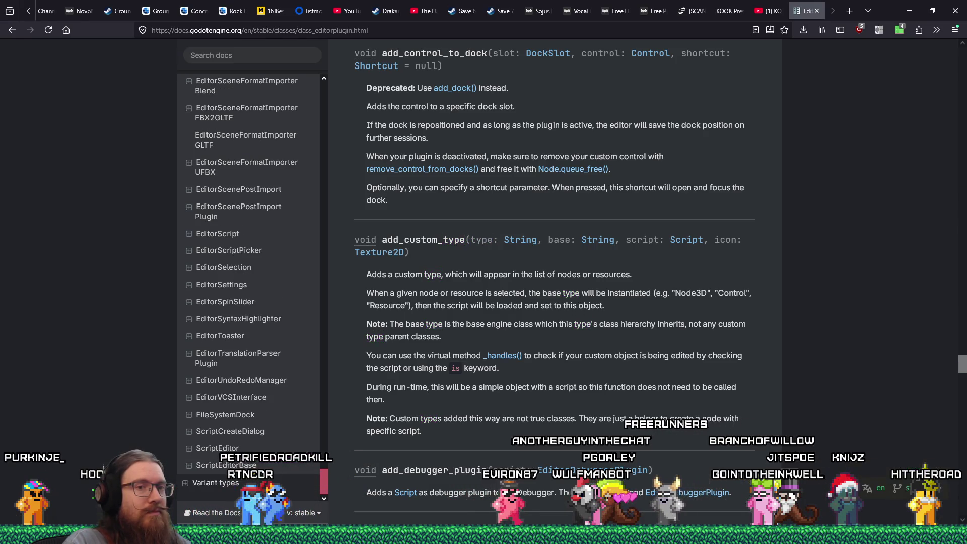
{"action": "scroll", "coordinate": [772, 415], "scroll_direction": "down", "scroll_amount": 3}
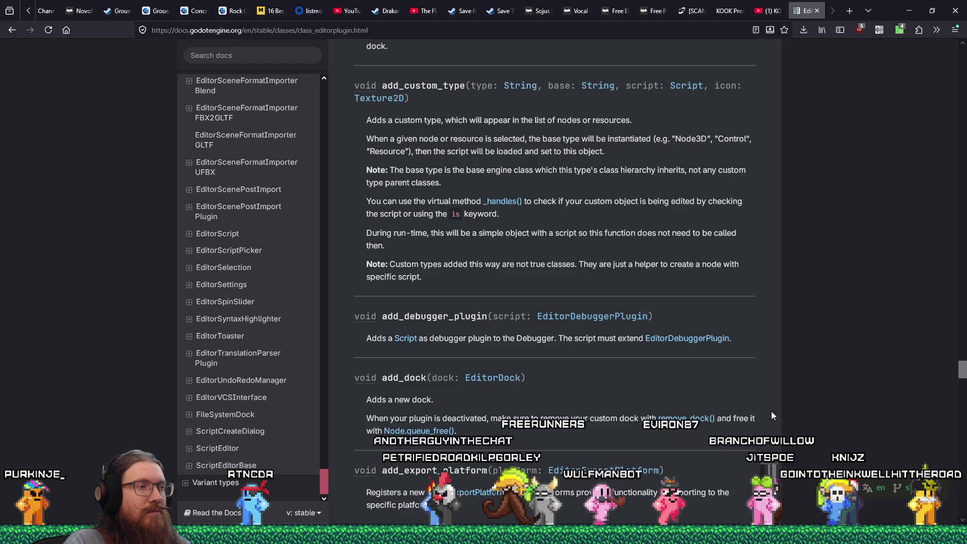
{"action": "scroll", "coordinate": [772, 415], "scroll_direction": "down", "scroll_amount": 1}
{"action": "scroll", "coordinate": [772, 413], "scroll_direction": "down", "scroll_amount": 1}
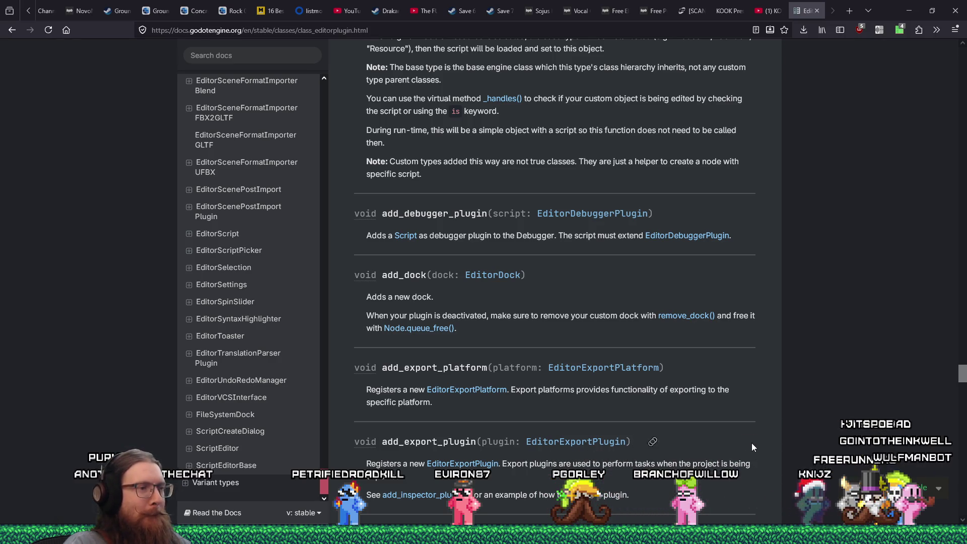
{"action": "scroll", "coordinate": [753, 436], "scroll_direction": "down", "scroll_amount": 5}
{"action": "scroll", "coordinate": [824, 439], "scroll_direction": "down", "scroll_amount": 6}
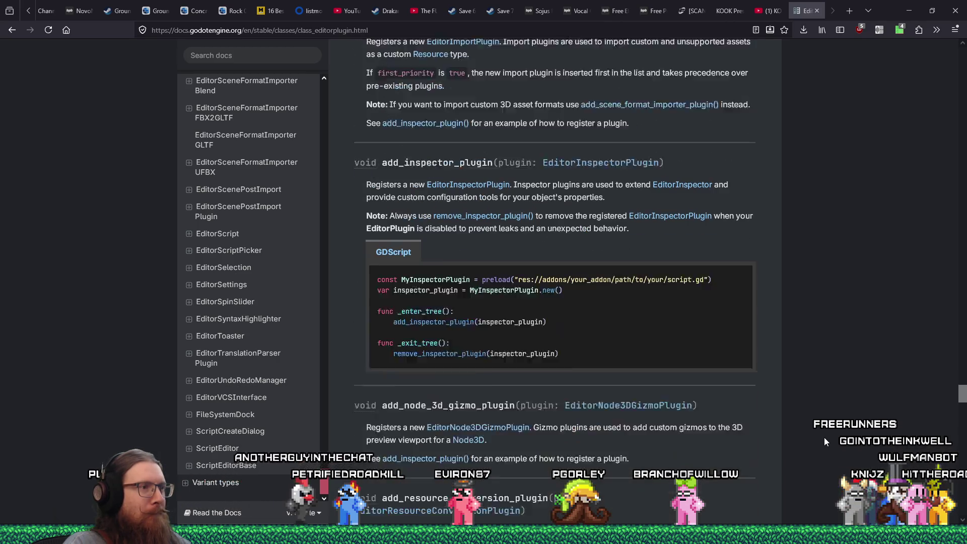
{"action": "scroll", "coordinate": [824, 437], "scroll_direction": "down", "scroll_amount": 4}
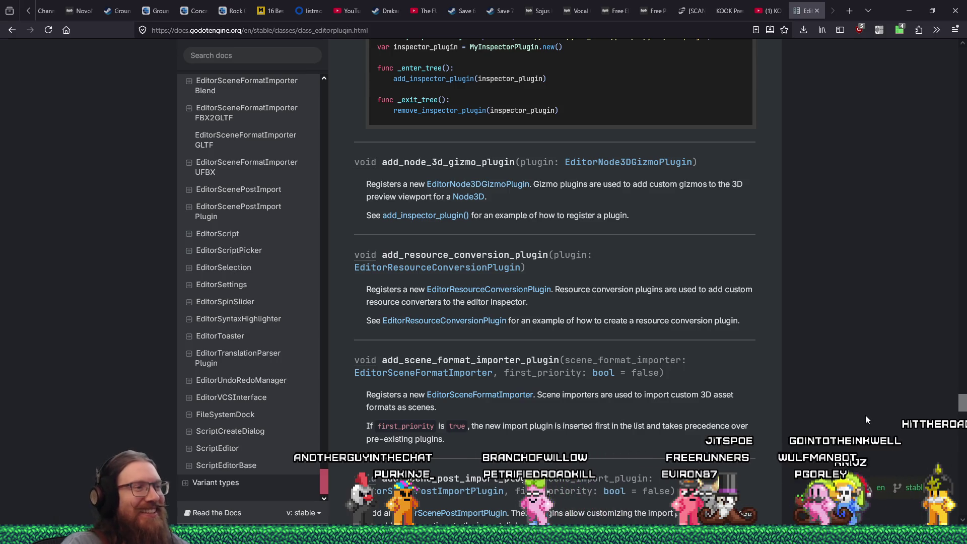
{"action": "scroll", "coordinate": [866, 419], "scroll_direction": "down", "scroll_amount": 7}
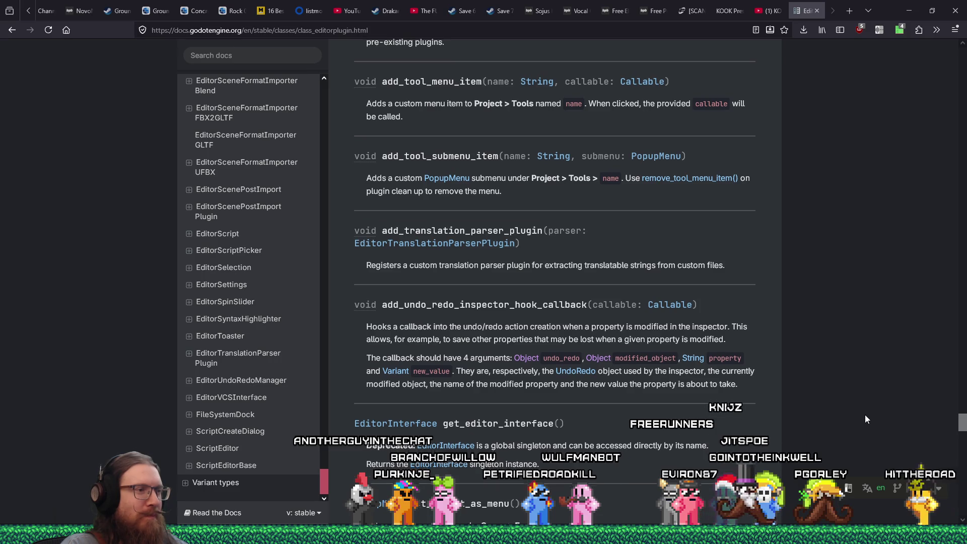
{"action": "scroll", "coordinate": [865, 420], "scroll_direction": "up", "scroll_amount": 10}
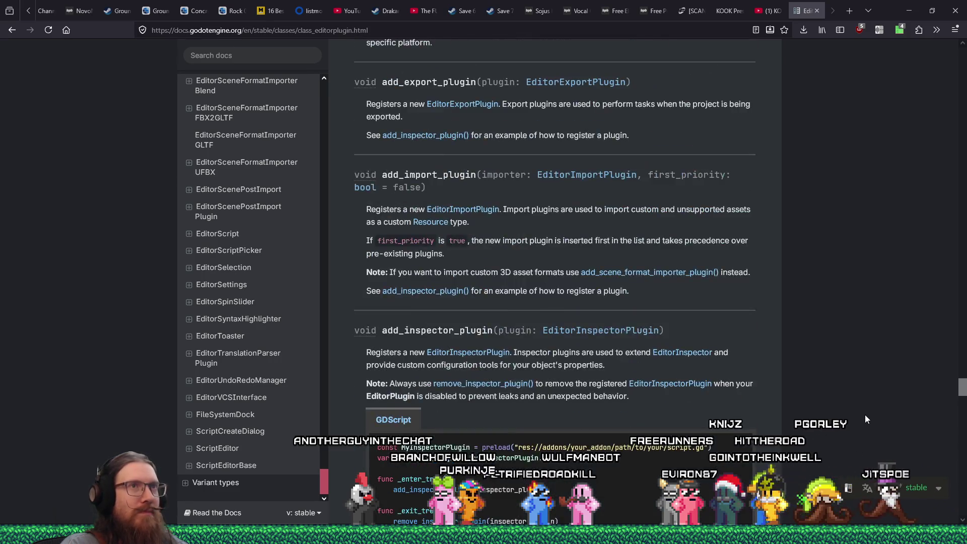
{"action": "scroll", "coordinate": [866, 415], "scroll_direction": "up", "scroll_amount": 3}
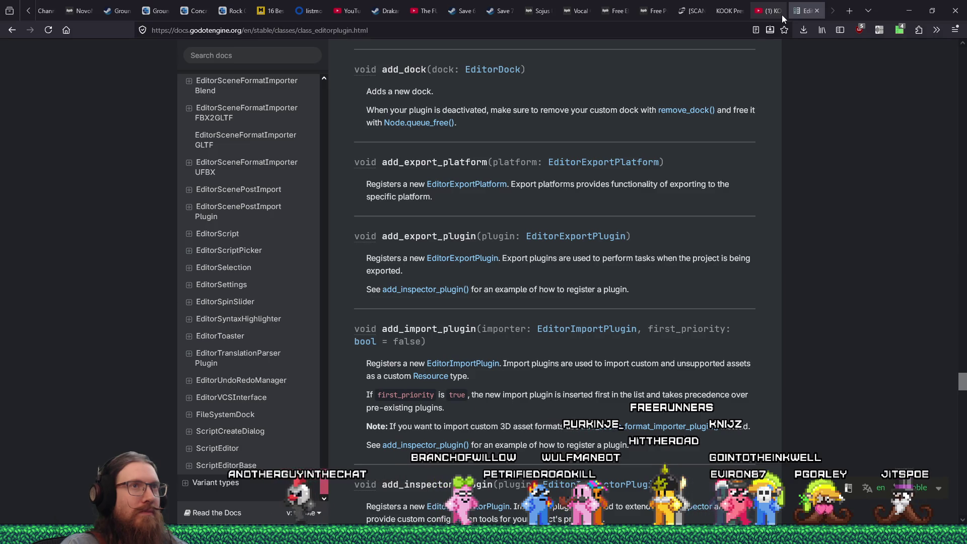
{"action": "key", "text": "alt+Tab"}
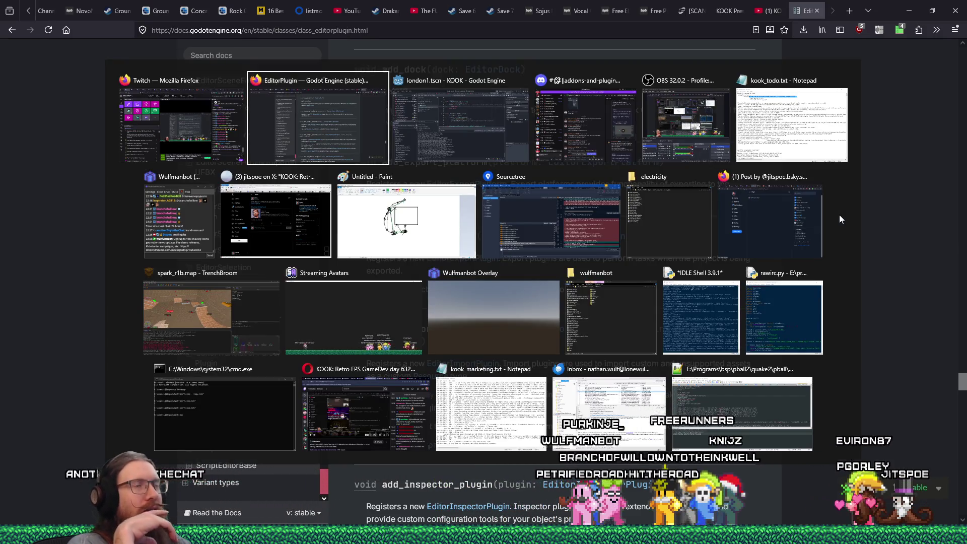
- Stay in the browser and web-search 'godot print assname' in a new tab
{"action": "key", "text": "Tab"}
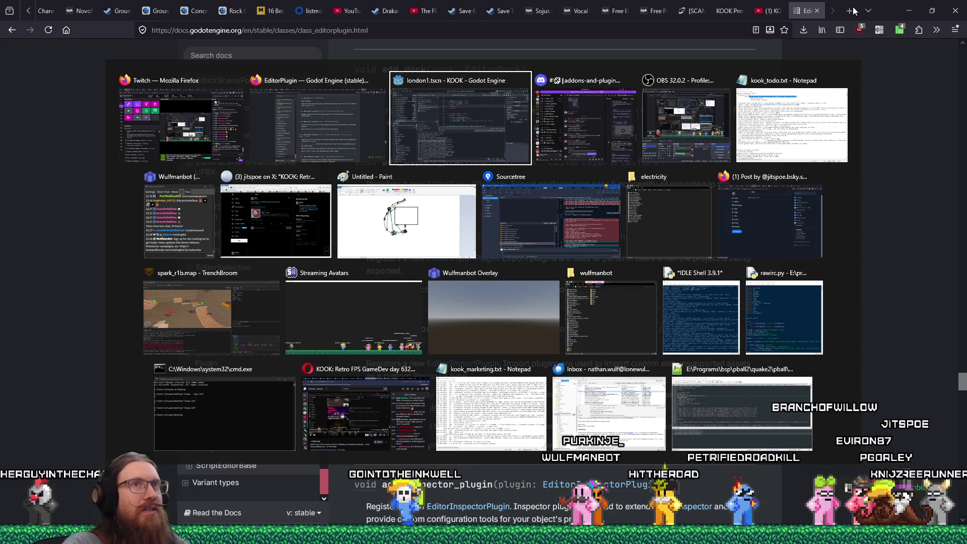
{"action": "key", "text": "Escape"}
{"action": "key", "text": "ctrl+t"}
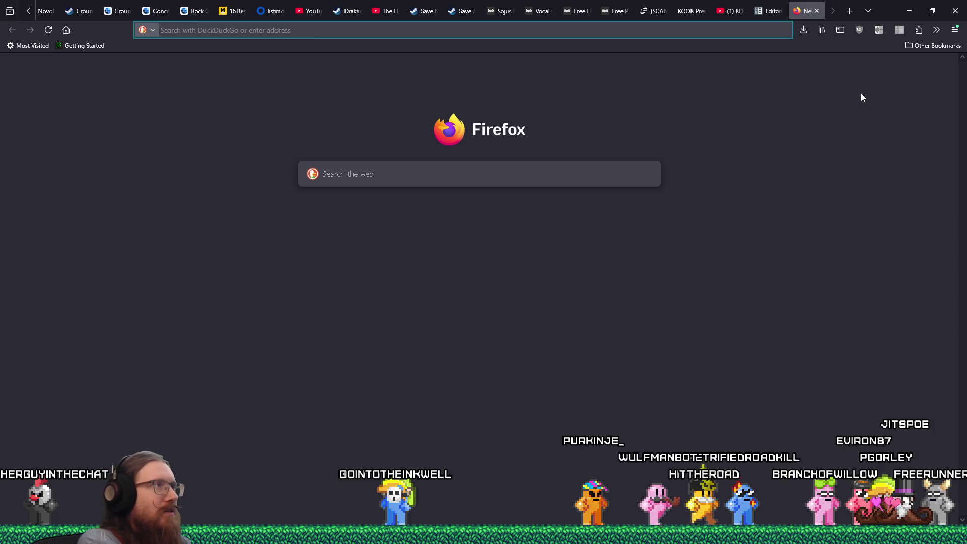
{"action": "type", "text": "godot print assname"}
{"action": "key", "text": "Return"}
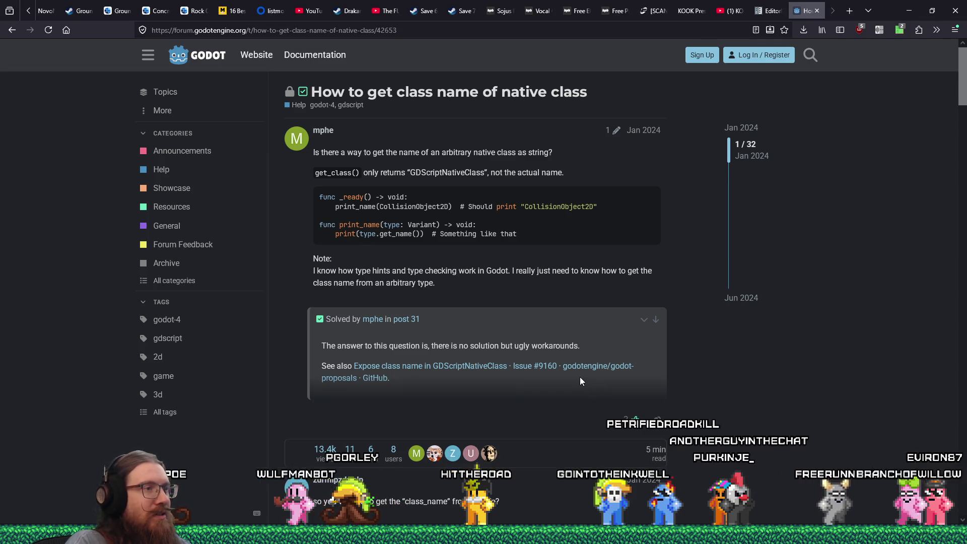
- Read the replies in the 'How to get class name of native class' thread, then return to Godot
{"action": "scroll", "coordinate": [580, 378], "scroll_direction": "down", "scroll_amount": 2}
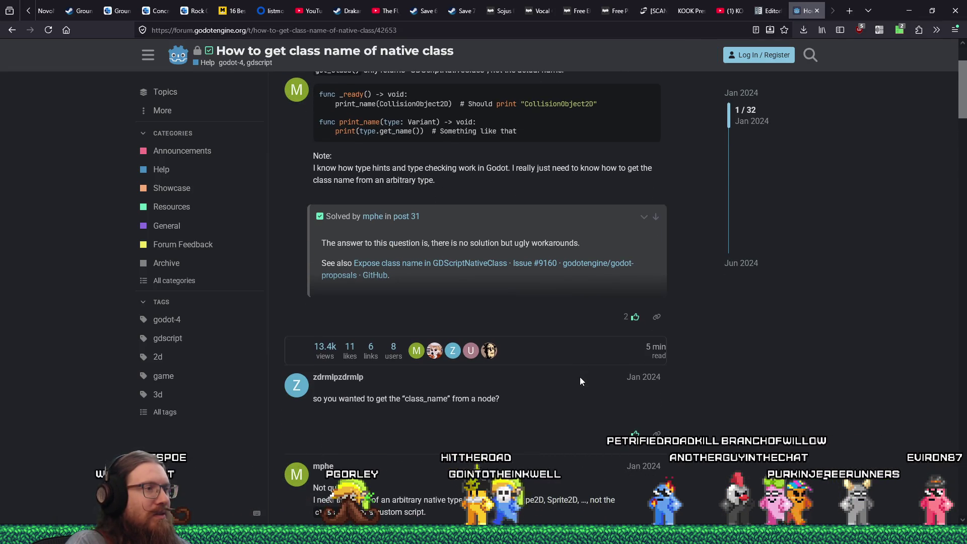
{"action": "scroll", "coordinate": [580, 378], "scroll_direction": "down", "scroll_amount": 2}
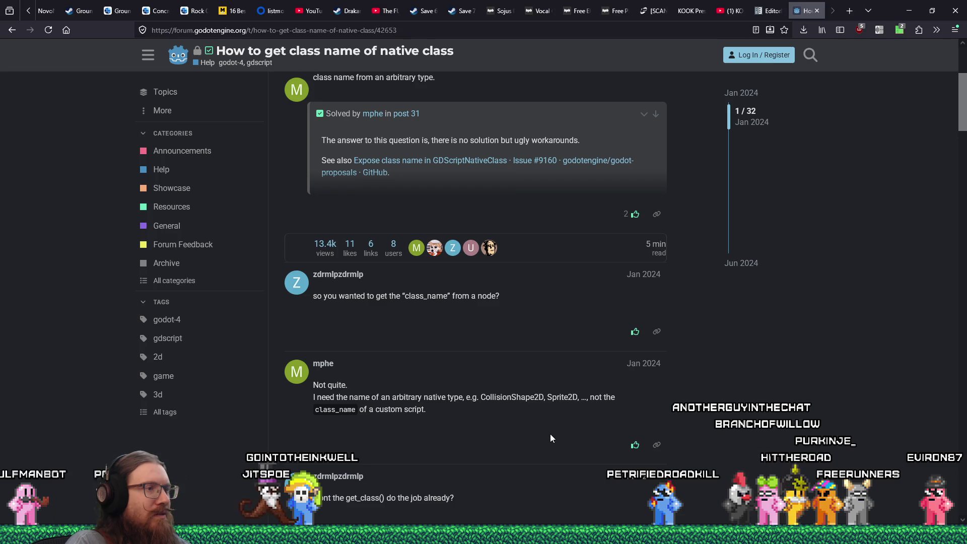
{"action": "scroll", "coordinate": [550, 437], "scroll_direction": "down", "scroll_amount": 1}
{"action": "scroll", "coordinate": [549, 440], "scroll_direction": "down", "scroll_amount": 1}
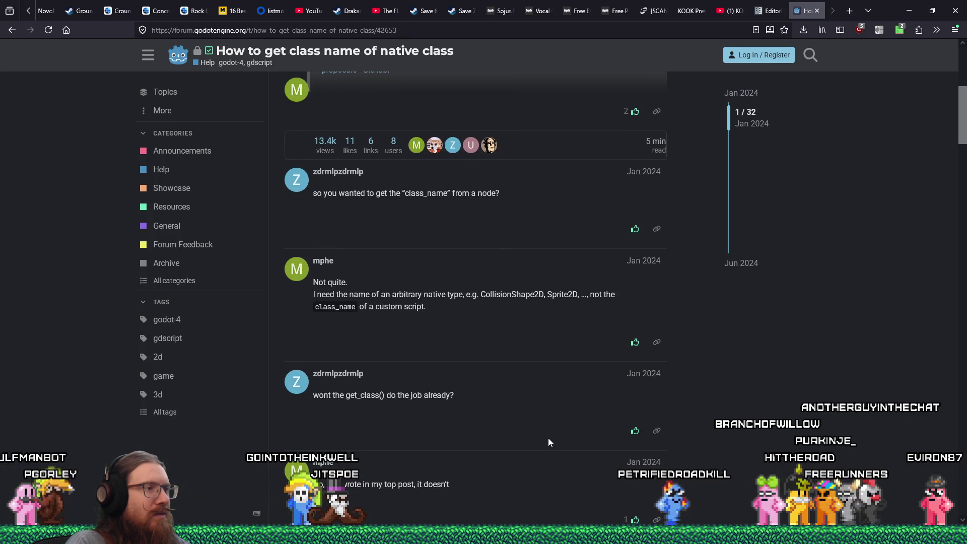
{"action": "scroll", "coordinate": [548, 440], "scroll_direction": "down", "scroll_amount": 2}
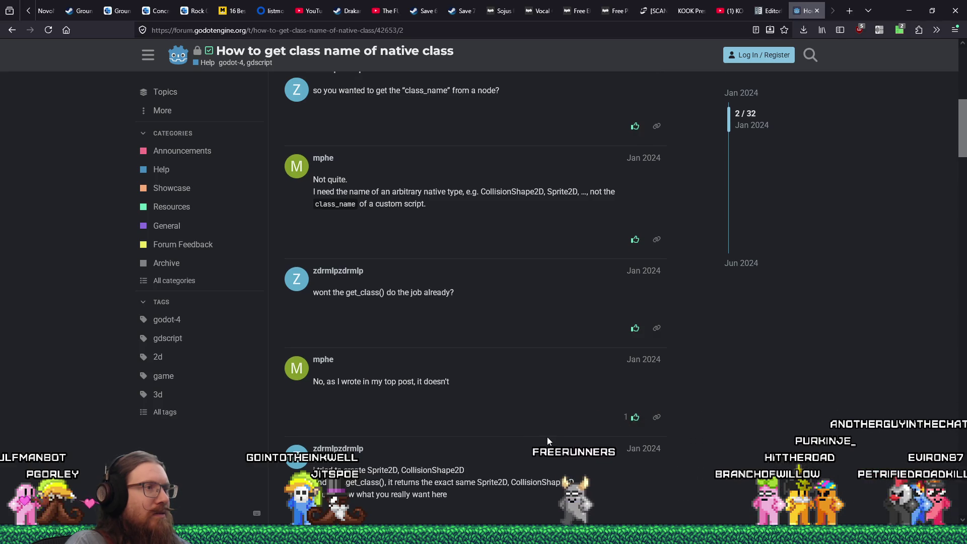
{"action": "key", "text": "alt+Tab"}
{"action": "key", "text": "alt+Tab"}
{"action": "key", "text": "alt+Tab"}
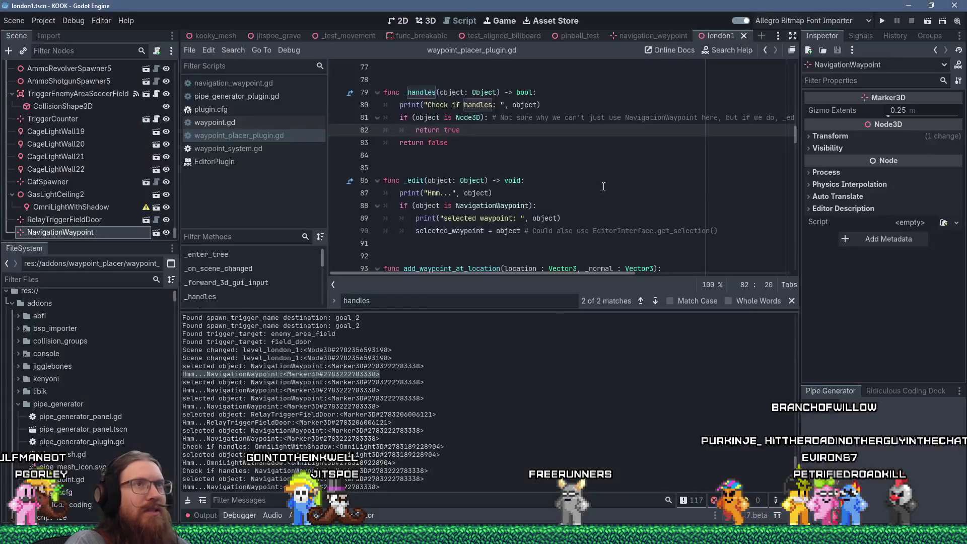
- Look up get_class in the built-in help and highlight the Object note on class_name declarations
{"action": "left_click", "coordinate": [723, 50]}
{"action": "type", "text": "get_class"}
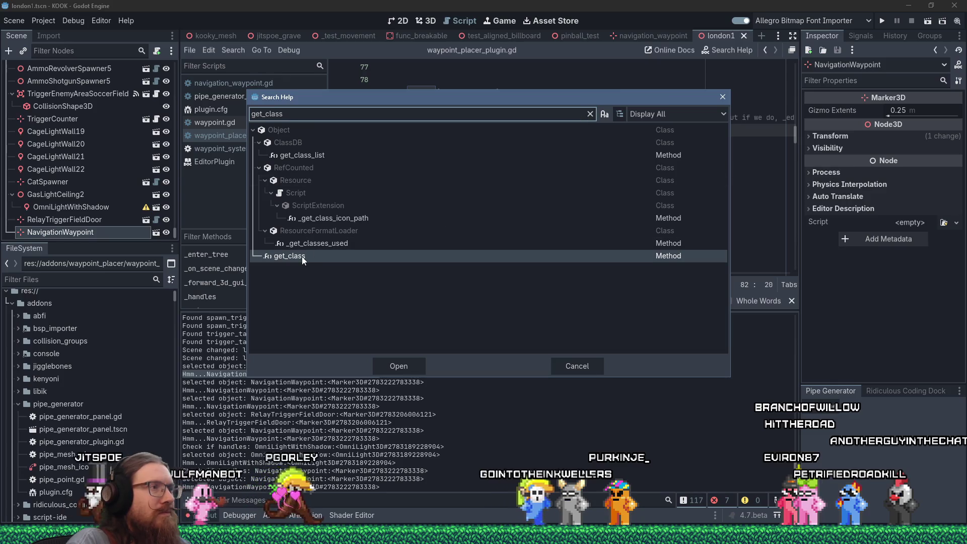
{"action": "double_click", "coordinate": [302, 256]}
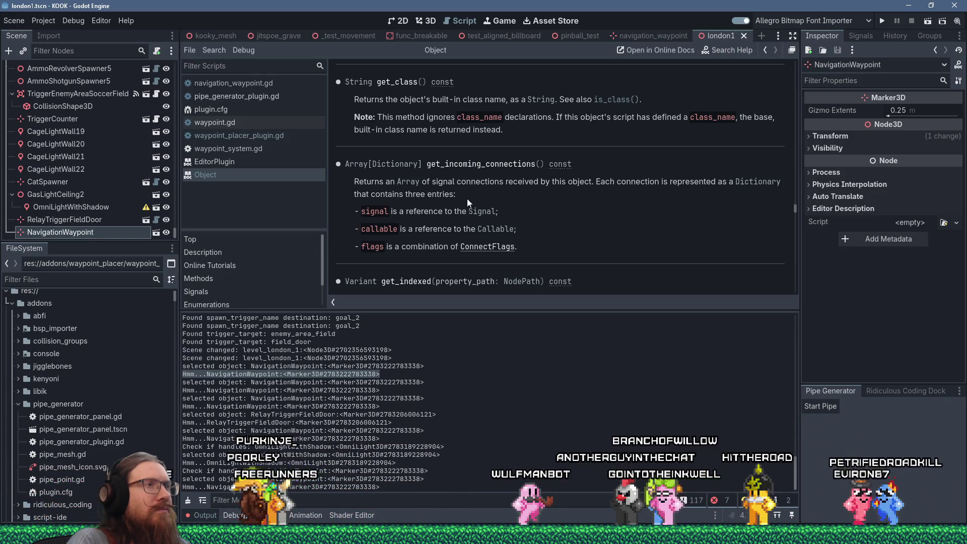
{"action": "left_click_drag", "start_coordinate": [371, 117], "coordinate": [557, 118]}
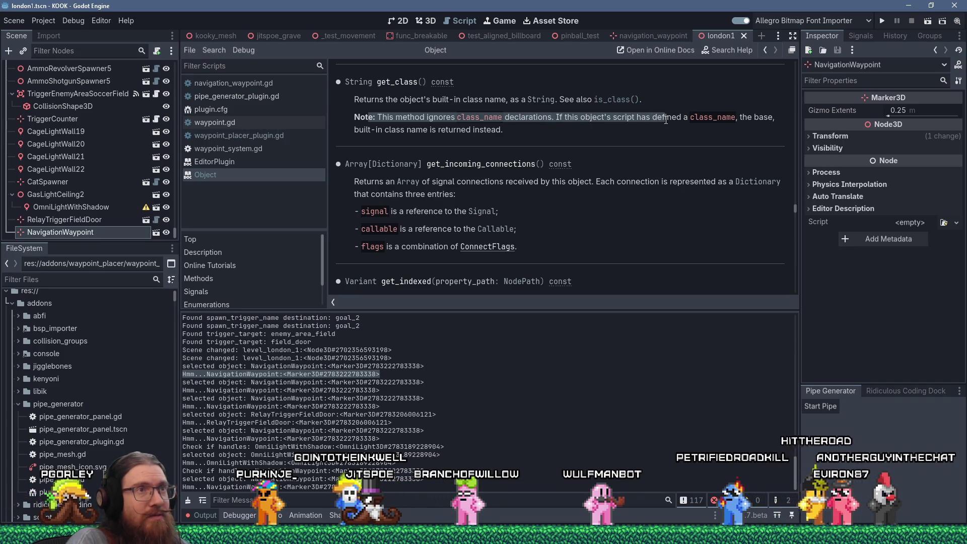
{"action": "left_click_drag", "start_coordinate": [666, 120], "coordinate": [644, 133]}
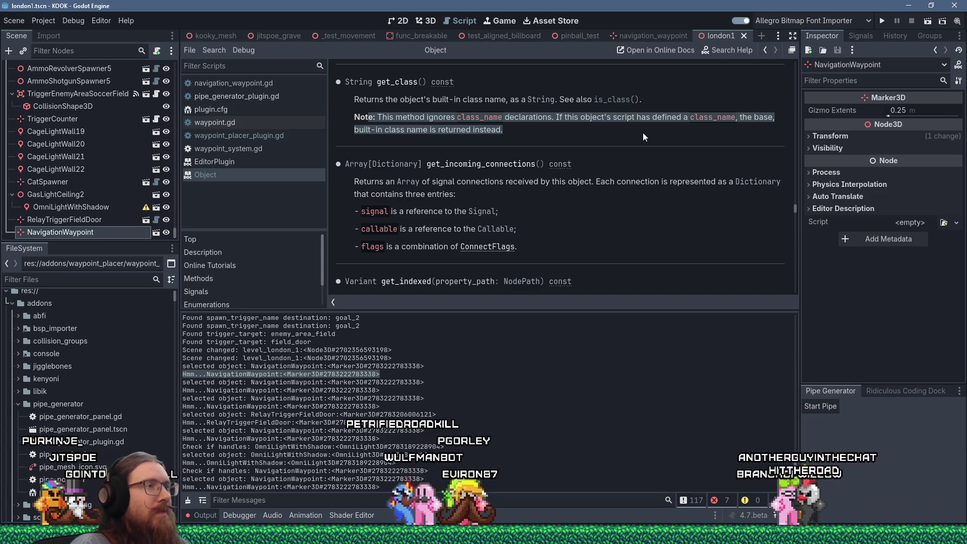
- Scroll through the Object class reference, then reopen waypoint_placer_plugin.gd
{"action": "scroll", "coordinate": [643, 173], "scroll_direction": "down", "scroll_amount": 3}
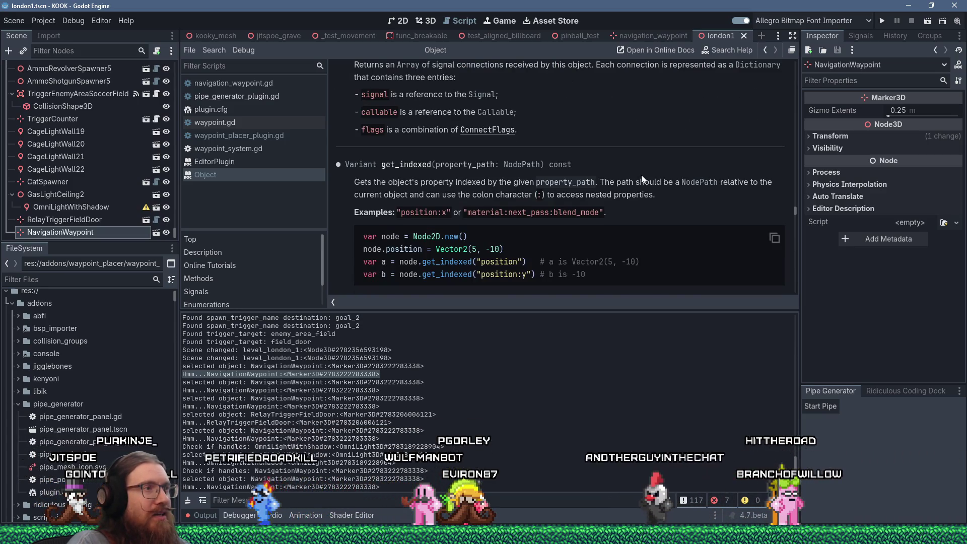
{"action": "scroll", "coordinate": [642, 175], "scroll_direction": "down", "scroll_amount": 5}
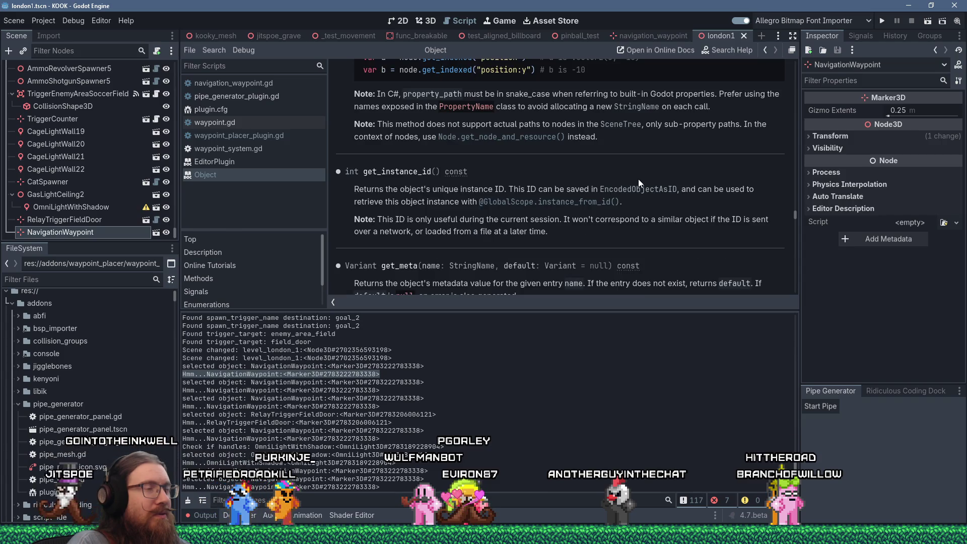
{"action": "scroll", "coordinate": [639, 180], "scroll_direction": "down", "scroll_amount": 6}
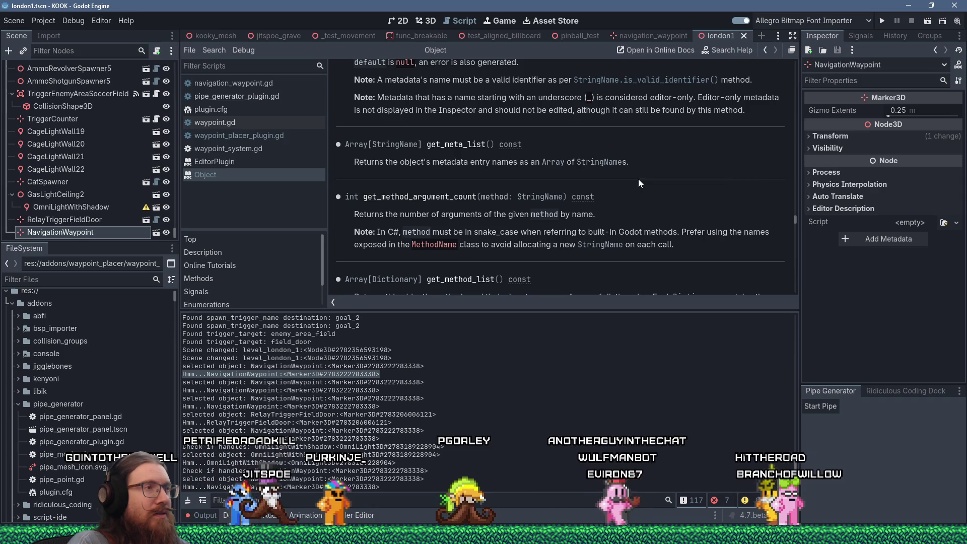
{"action": "scroll", "coordinate": [639, 179], "scroll_direction": "up", "scroll_amount": 4}
{"action": "scroll", "coordinate": [639, 179], "scroll_direction": "up", "scroll_amount": 10}
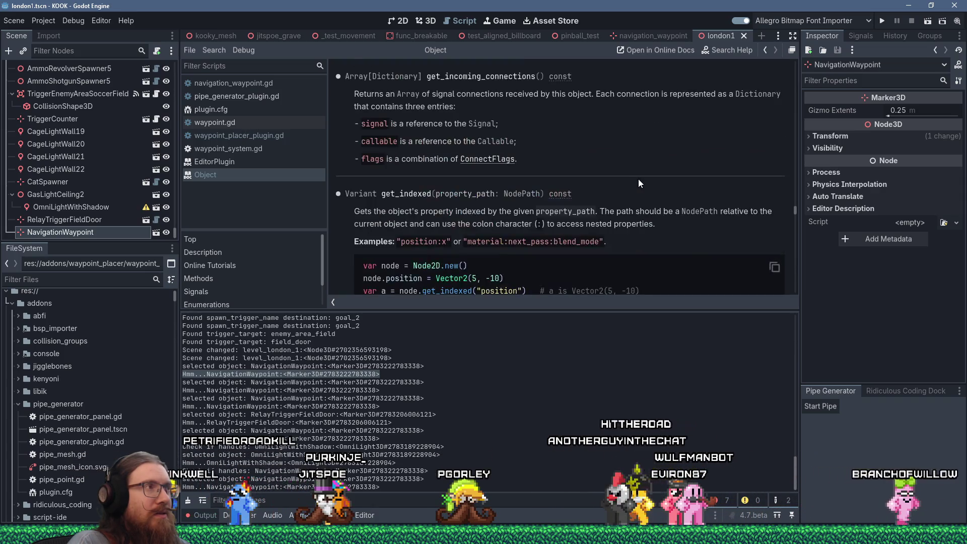
{"action": "scroll", "coordinate": [639, 179], "scroll_direction": "up", "scroll_amount": 4}
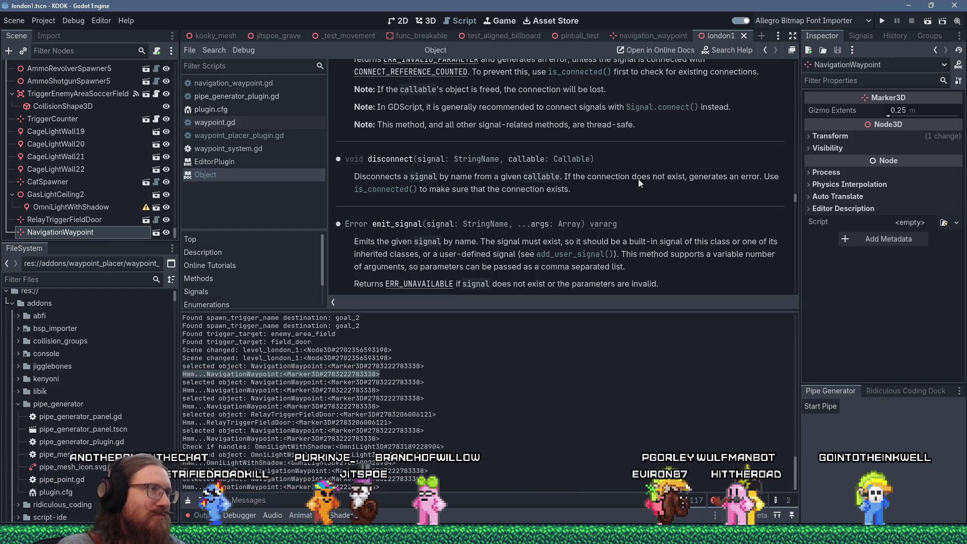
{"action": "left_click", "coordinate": [260, 139]}
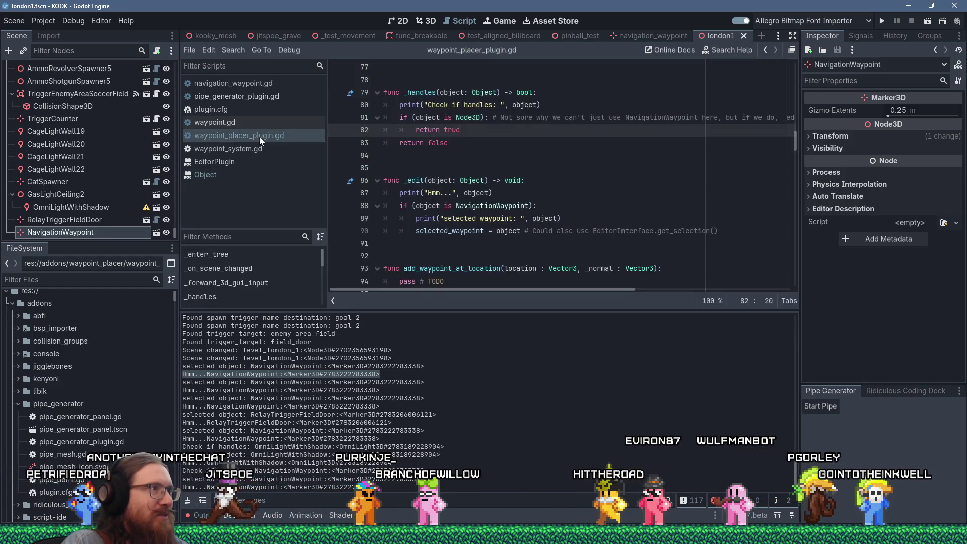
- Fold and unfold the NavigationWaypoint if-block on line 88
{"action": "left_click", "coordinate": [456, 206]}
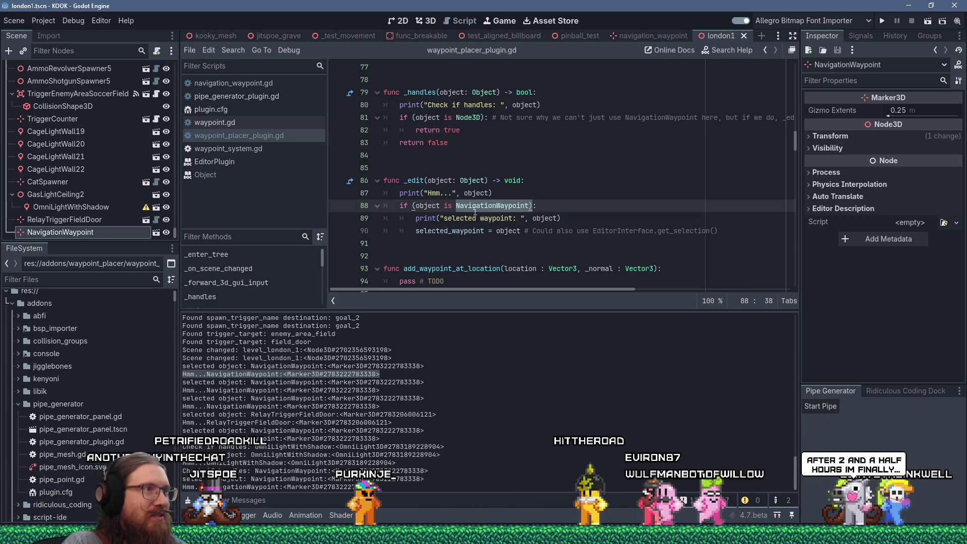
{"action": "key", "text": "alt+f"}
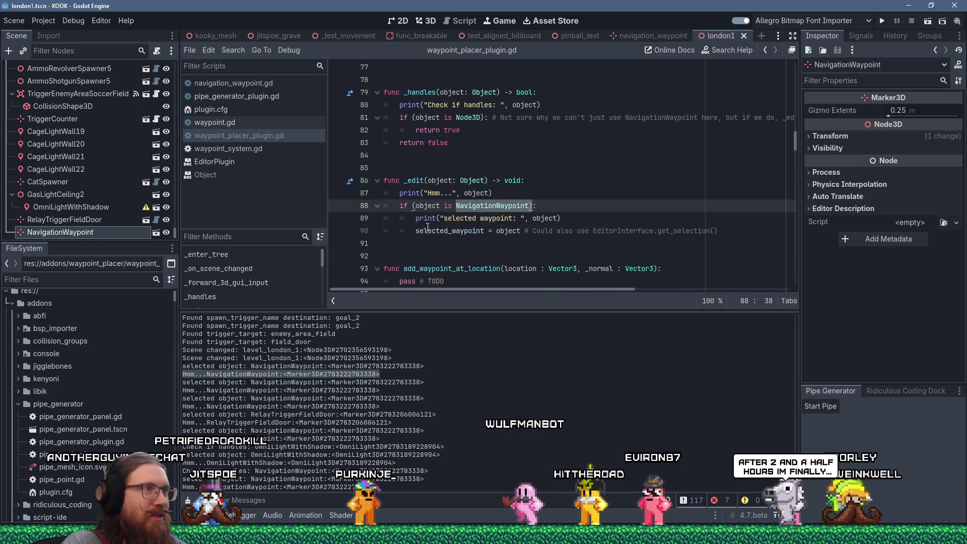
{"action": "left_click", "coordinate": [377, 211]}
{"action": "left_click", "coordinate": [443, 218]}
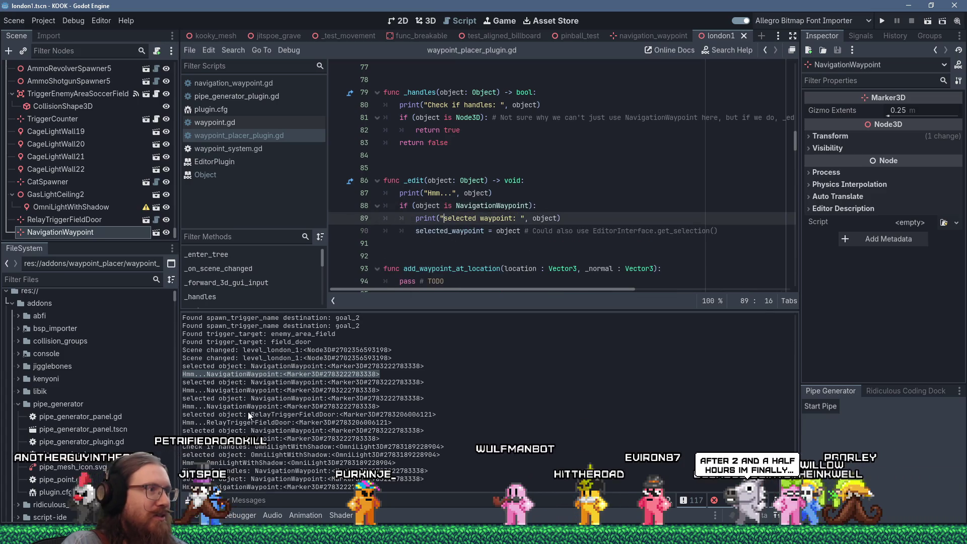
- Select NavigationWaypoint in the output log and 'object' on line 88, then switch to the browser
{"action": "left_click", "coordinate": [210, 380]}
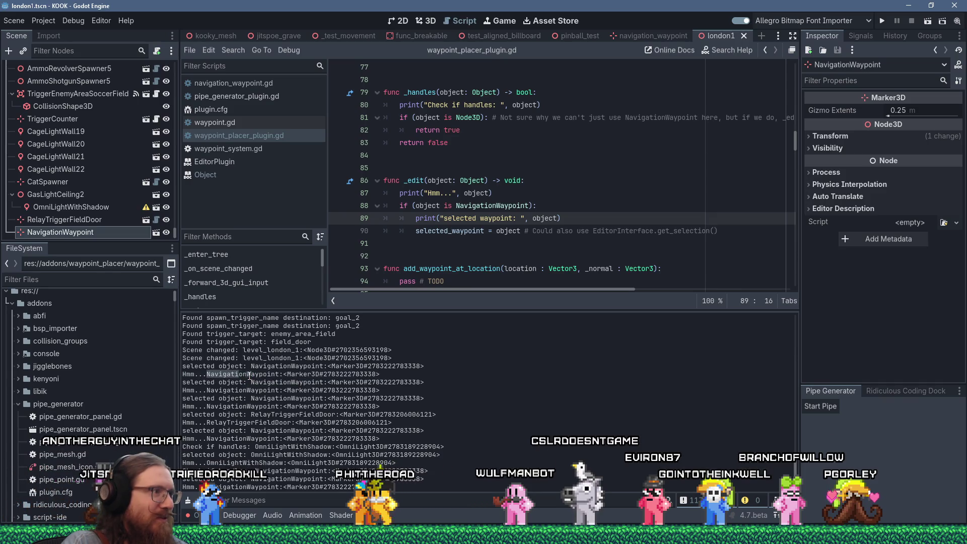
{"action": "left_click_drag", "start_coordinate": [207, 376], "coordinate": [276, 376]}
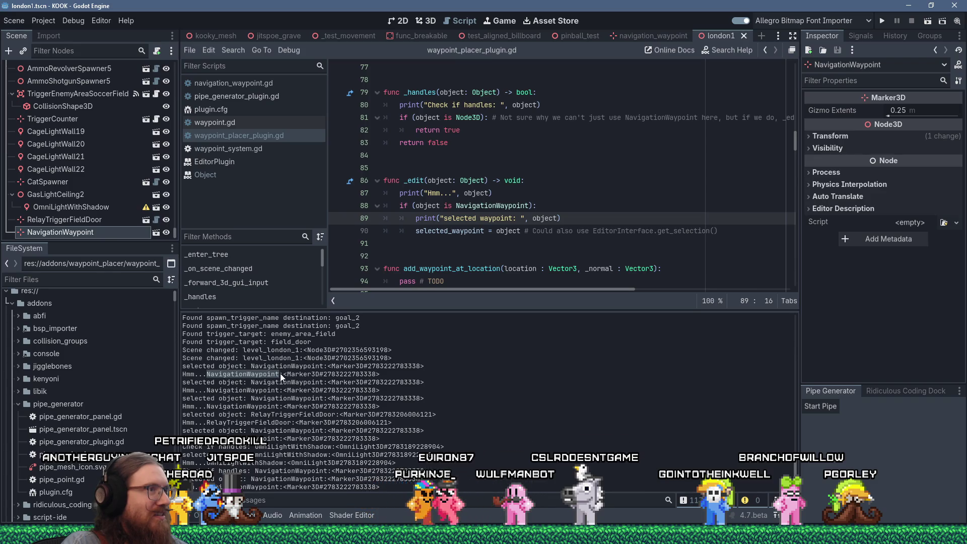
{"action": "double_click", "coordinate": [442, 206]}
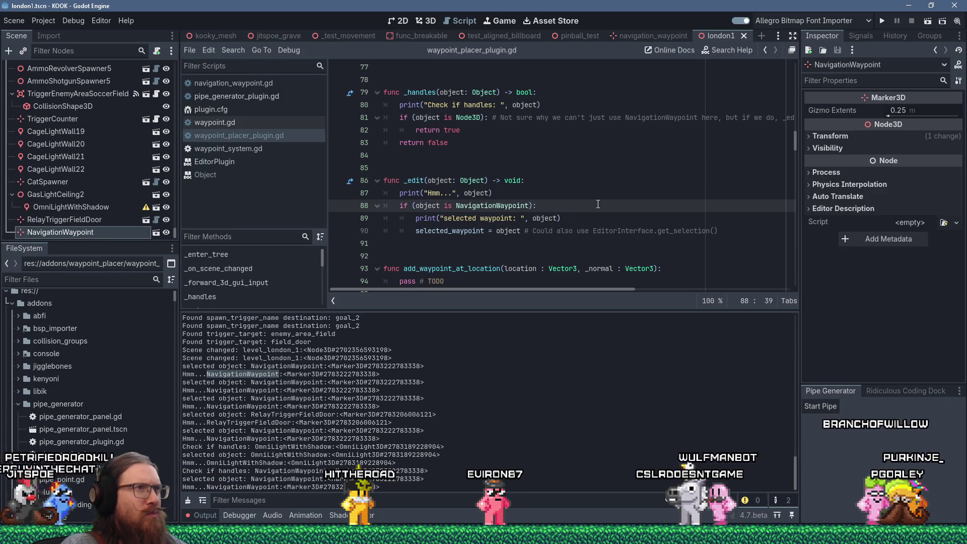
{"action": "key", "text": "alt+Tab"}
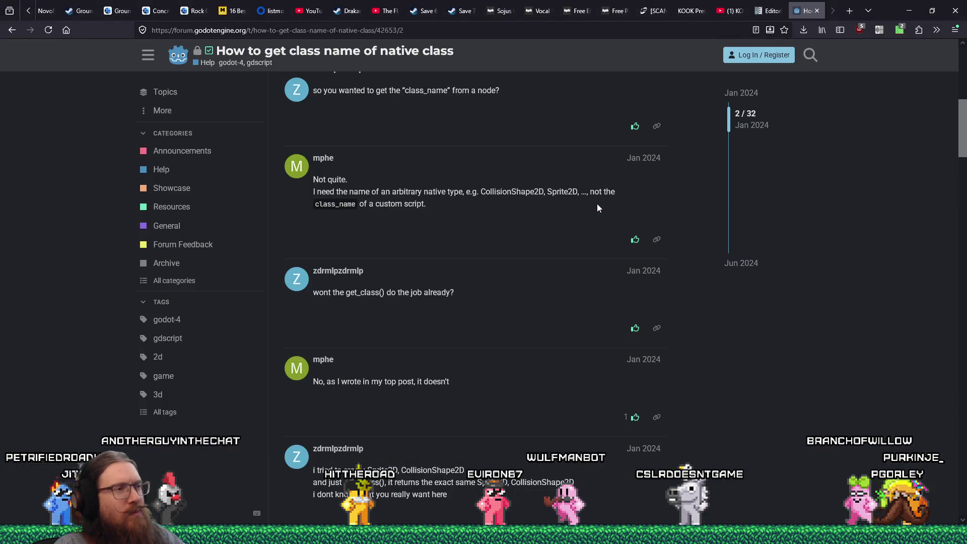
- Read down to post 9 and scroll its code block right to the GDScriptNativeClass output
{"action": "scroll", "coordinate": [651, 301], "scroll_direction": "down", "scroll_amount": 2}
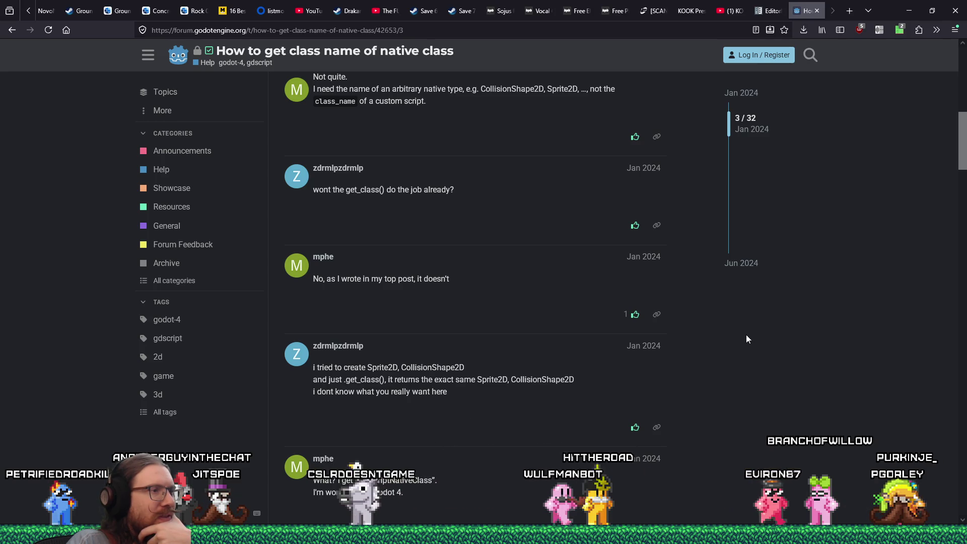
{"action": "scroll", "coordinate": [748, 339], "scroll_direction": "down", "scroll_amount": 3}
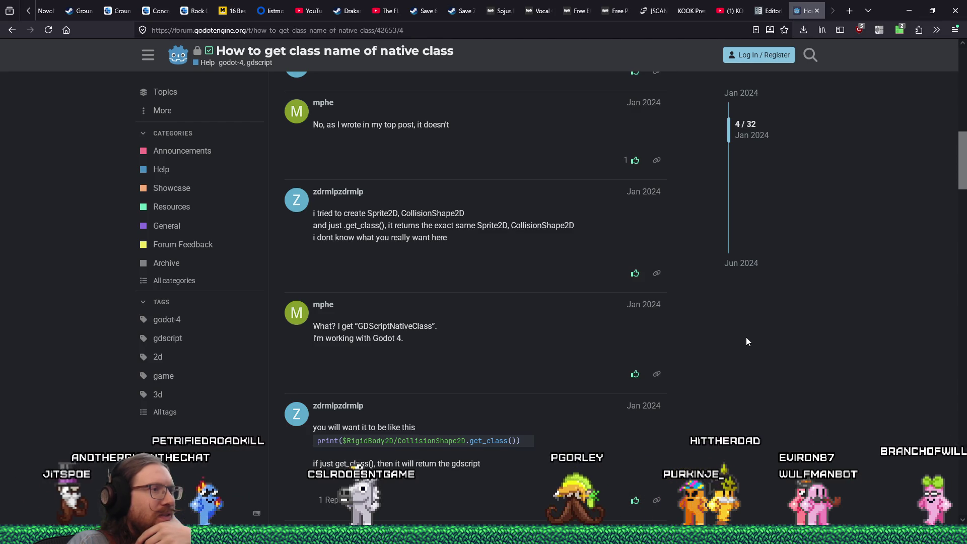
{"action": "scroll", "coordinate": [748, 341], "scroll_direction": "down", "scroll_amount": 1}
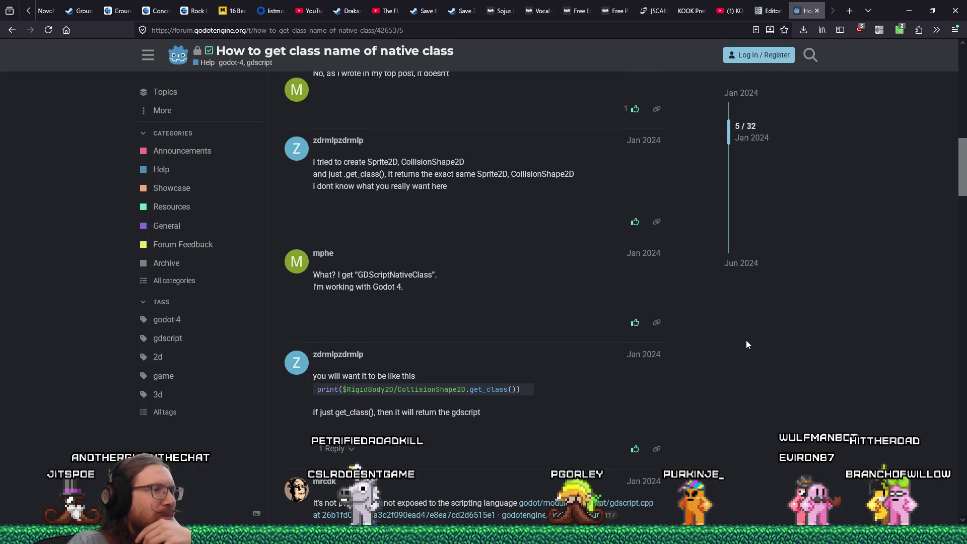
{"action": "scroll", "coordinate": [747, 345], "scroll_direction": "down", "scroll_amount": 3}
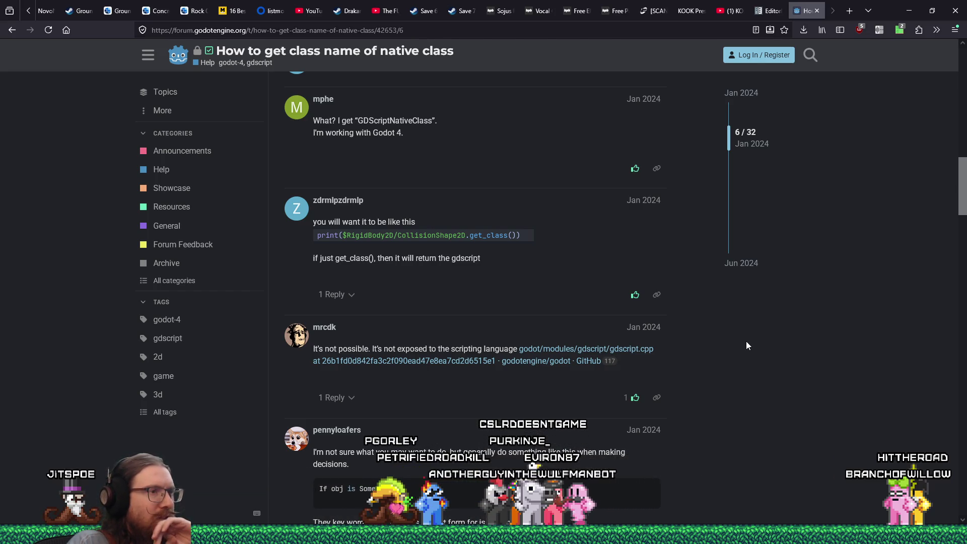
{"action": "scroll", "coordinate": [748, 345], "scroll_direction": "down", "scroll_amount": 2}
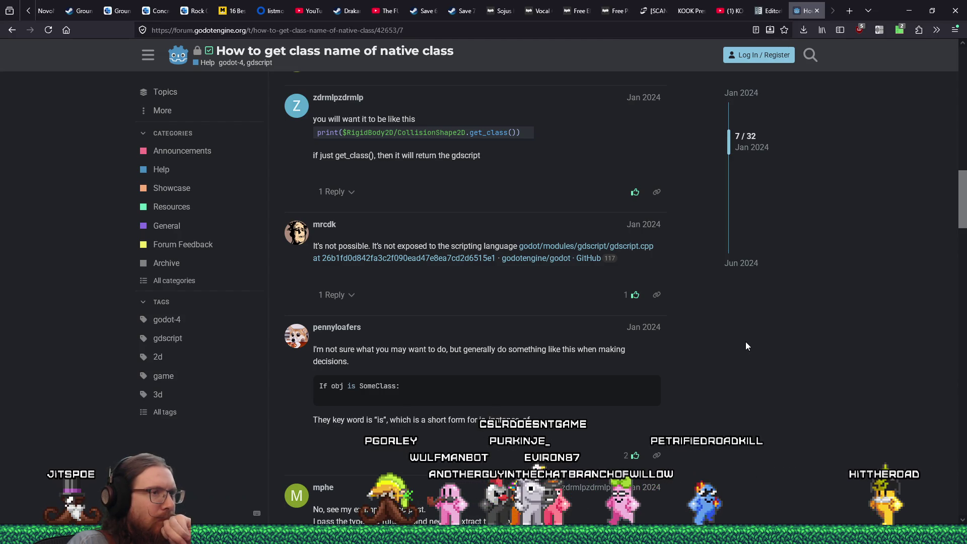
{"action": "scroll", "coordinate": [747, 346], "scroll_direction": "down", "scroll_amount": 4}
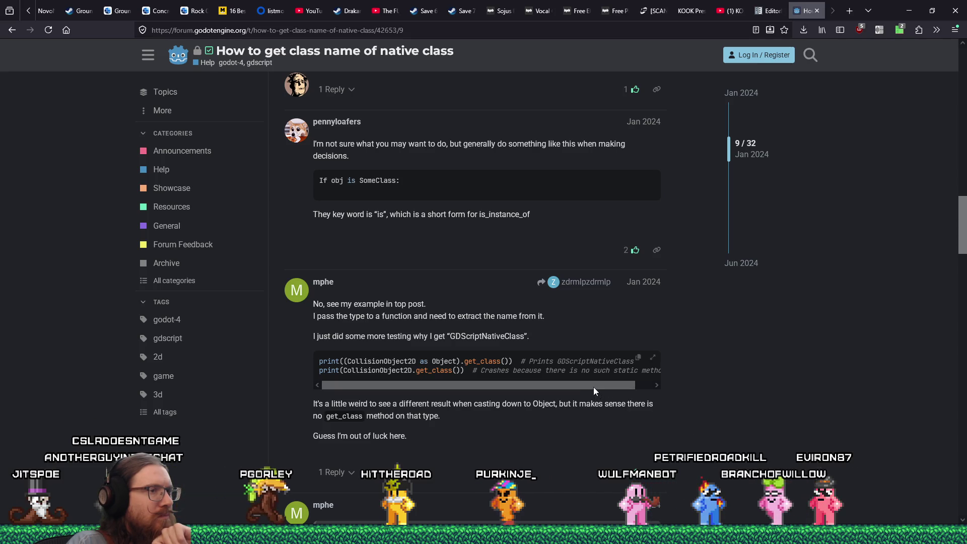
{"action": "mouse_move", "coordinate": [594, 387]}
{"action": "left_mouse_down"}
{"action": "mouse_move", "coordinate": [622, 388]}
{"action": "mouse_move", "coordinate": [577, 392]}
{"action": "left_mouse_up"}
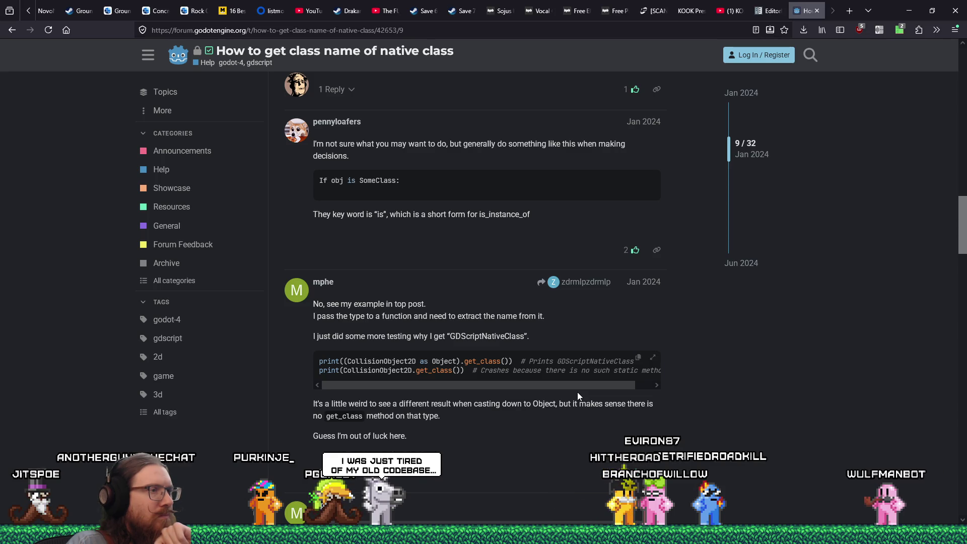
{"action": "scroll", "coordinate": [579, 403], "scroll_direction": "down", "scroll_amount": 1}
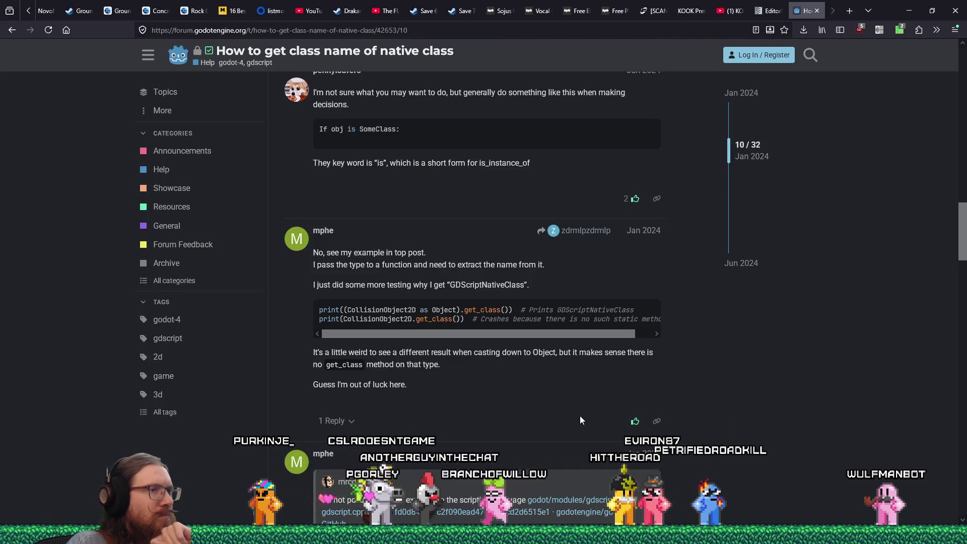
- Scroll the thread from post 10 down to post 25's matches_class comparator code
{"action": "scroll", "coordinate": [580, 420], "scroll_direction": "down", "scroll_amount": 1}
{"action": "scroll", "coordinate": [579, 415], "scroll_direction": "down", "scroll_amount": 3}
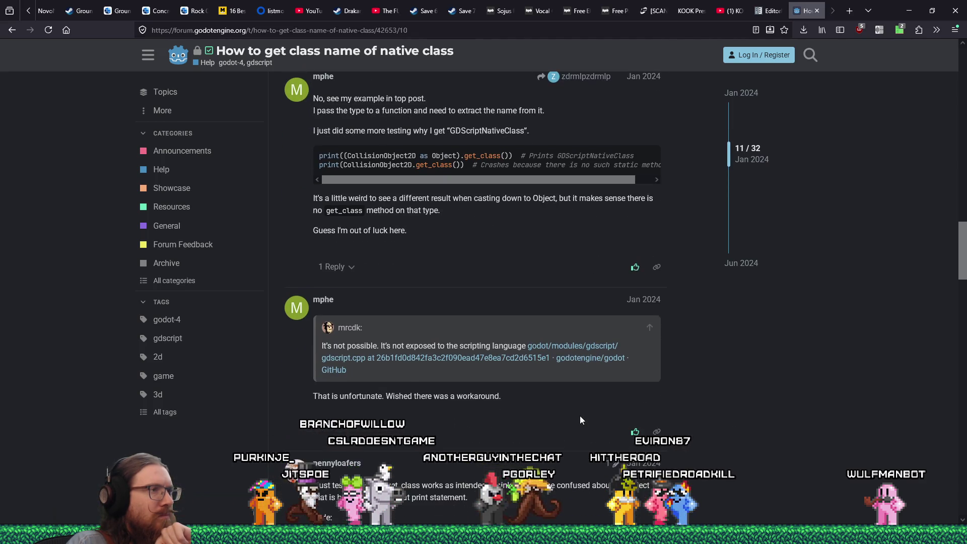
{"action": "scroll", "coordinate": [580, 416], "scroll_direction": "down", "scroll_amount": 4}
{"action": "scroll", "coordinate": [579, 416], "scroll_direction": "down", "scroll_amount": 5}
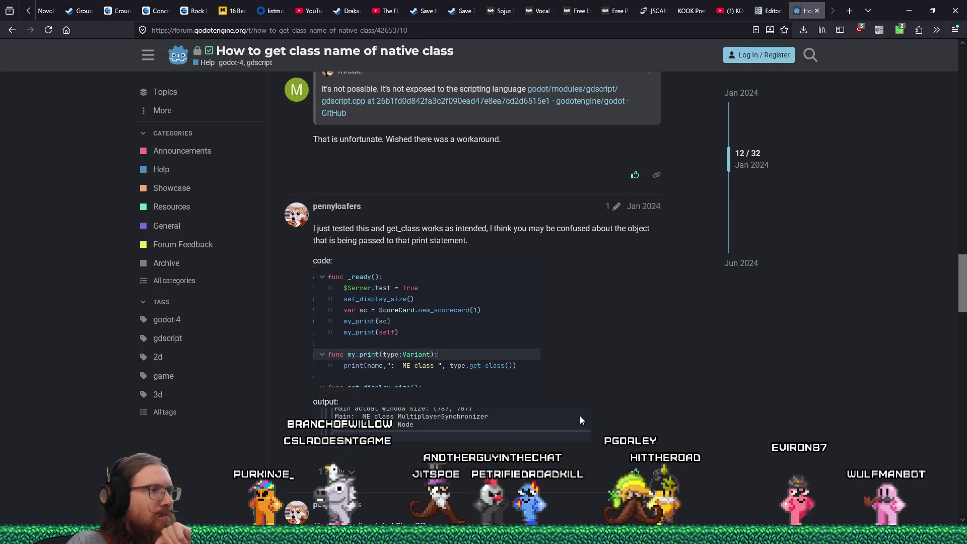
{"action": "scroll", "coordinate": [580, 416], "scroll_direction": "down", "scroll_amount": 2}
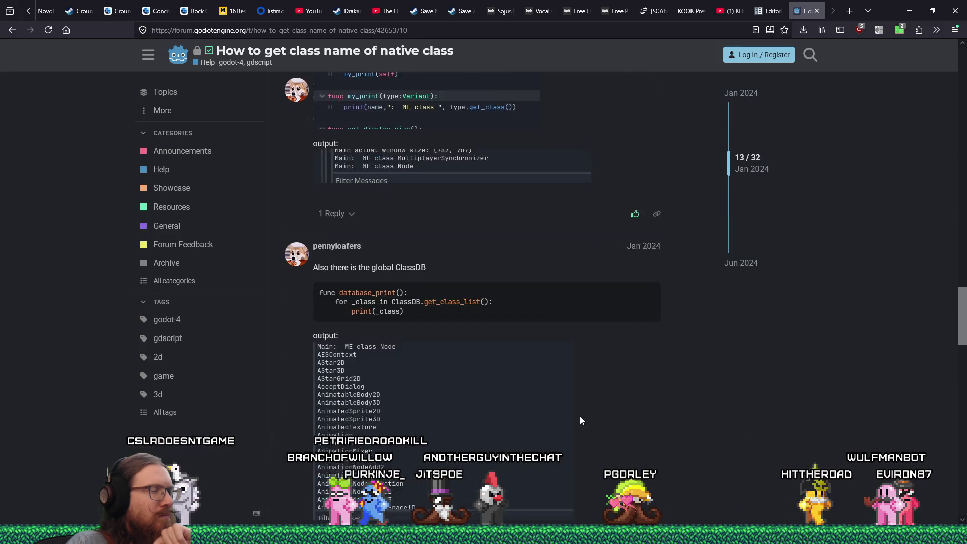
{"action": "scroll", "coordinate": [579, 415], "scroll_direction": "down", "scroll_amount": 4}
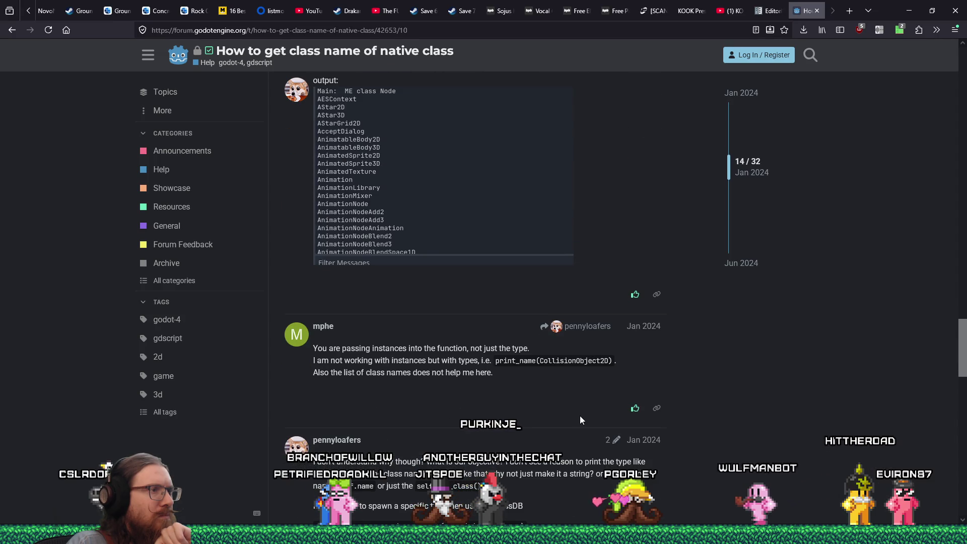
{"action": "scroll", "coordinate": [580, 419], "scroll_direction": "down", "scroll_amount": 4}
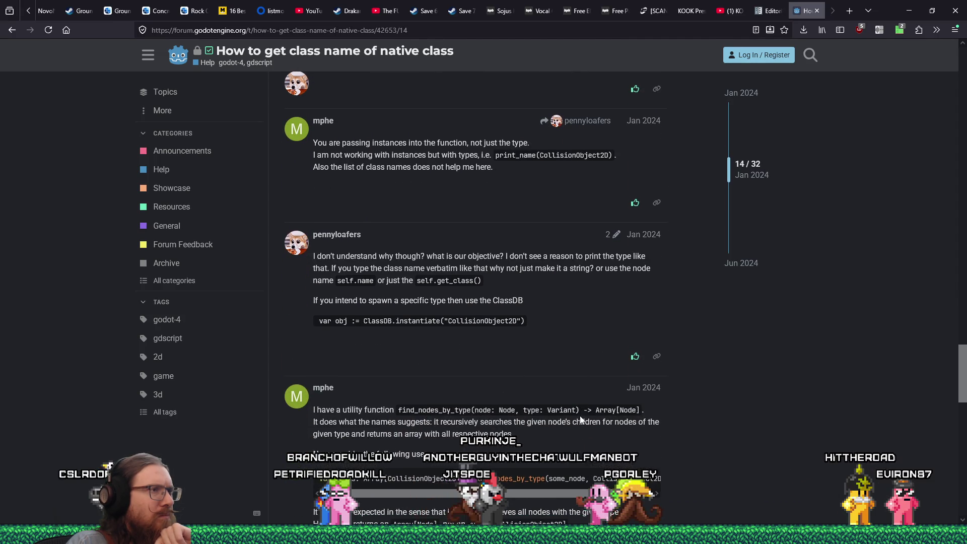
{"action": "scroll", "coordinate": [580, 420], "scroll_direction": "down", "scroll_amount": 6}
{"action": "scroll", "coordinate": [579, 416], "scroll_direction": "down", "scroll_amount": 20}
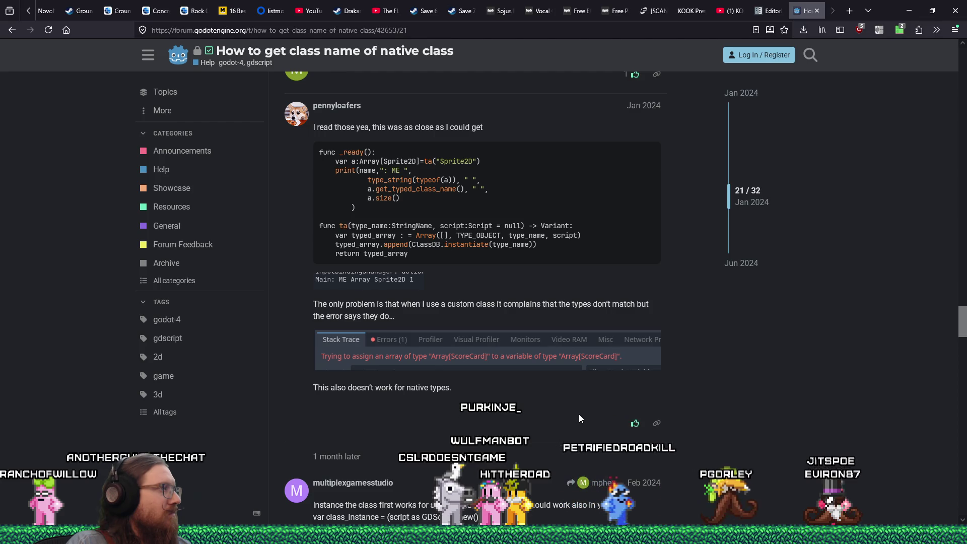
{"action": "scroll", "coordinate": [579, 414], "scroll_direction": "down", "scroll_amount": 4}
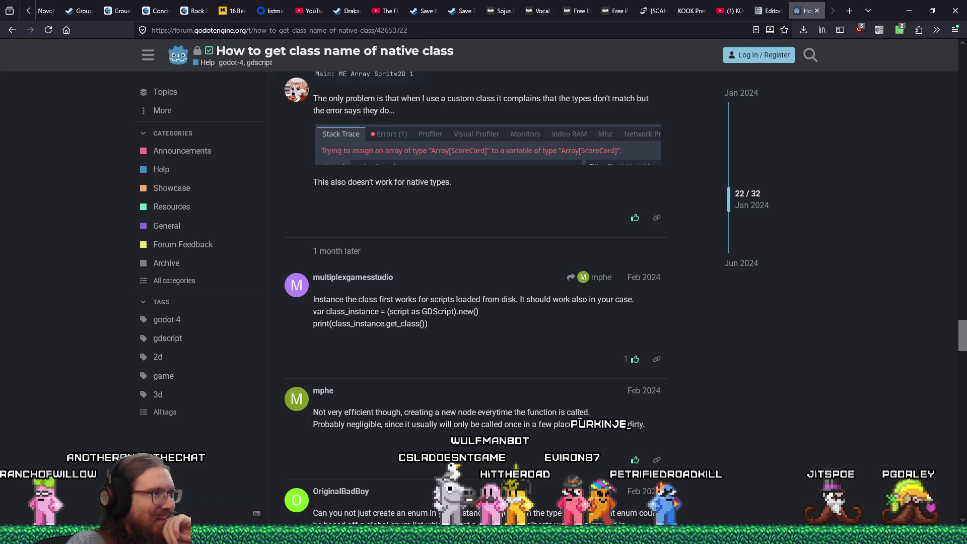
{"action": "scroll", "coordinate": [580, 414], "scroll_direction": "down", "scroll_amount": 1}
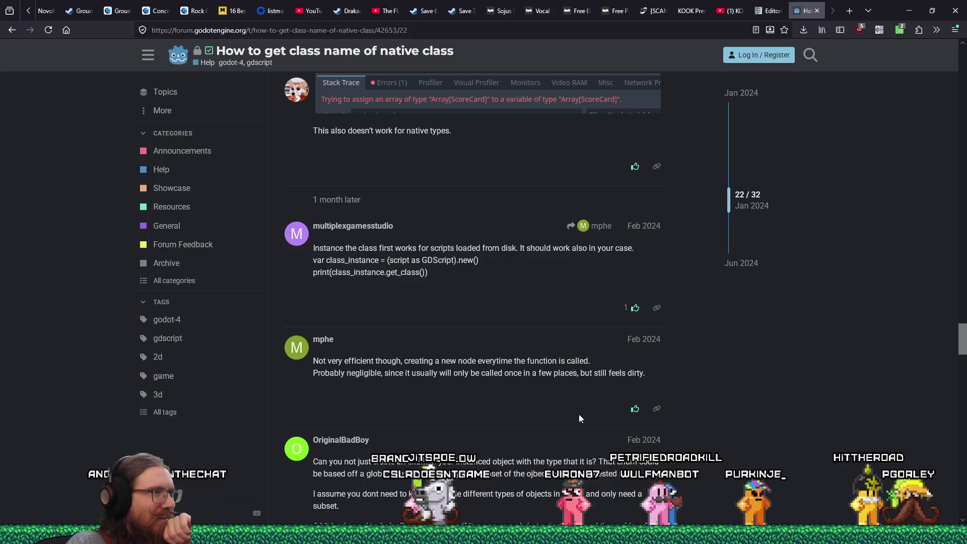
{"action": "scroll", "coordinate": [579, 415], "scroll_direction": "down", "scroll_amount": 5}
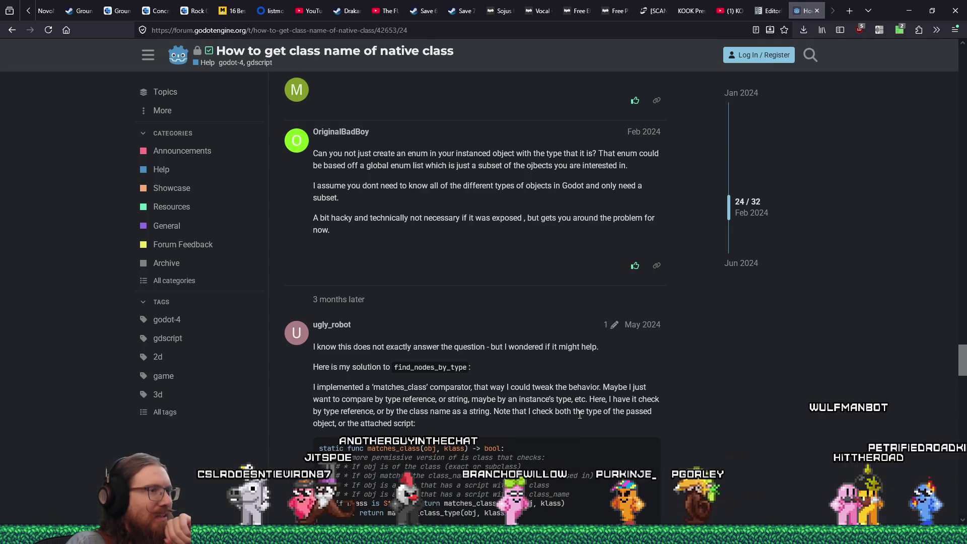
{"action": "scroll", "coordinate": [579, 414], "scroll_direction": "down", "scroll_amount": 2}
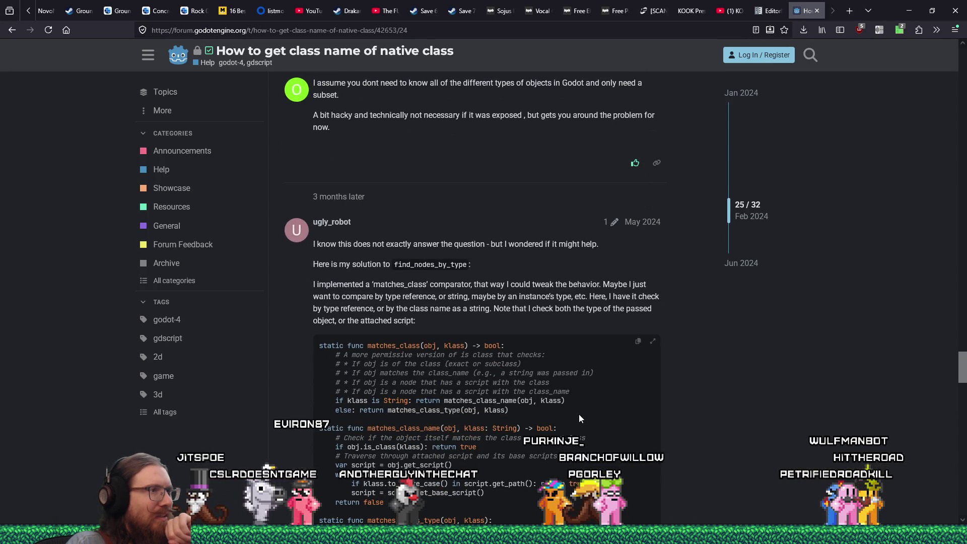
{"action": "scroll", "coordinate": [579, 418], "scroll_direction": "down", "scroll_amount": 1}
{"action": "scroll", "coordinate": [579, 418], "scroll_direction": "down", "scroll_amount": 1}
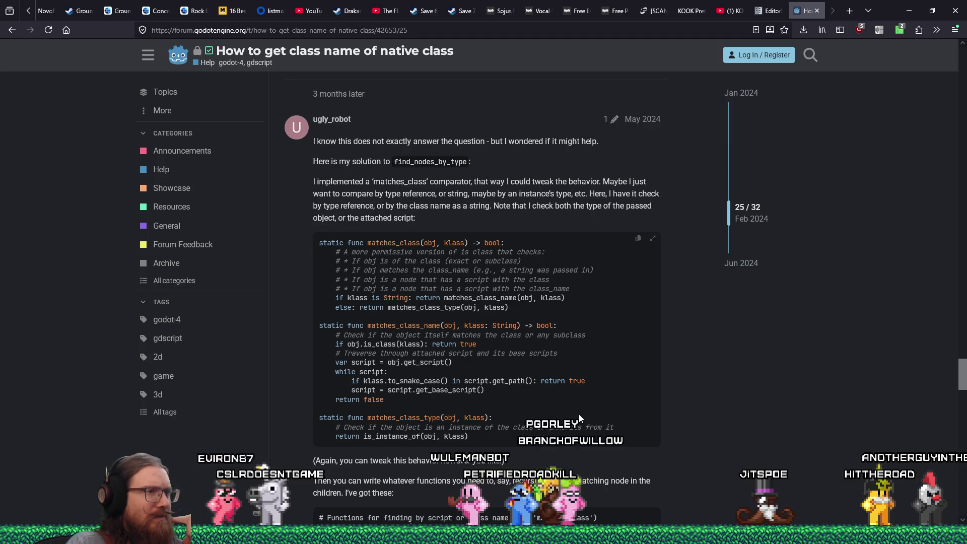
{"action": "scroll", "coordinate": [580, 415], "scroll_direction": "down", "scroll_amount": 3}
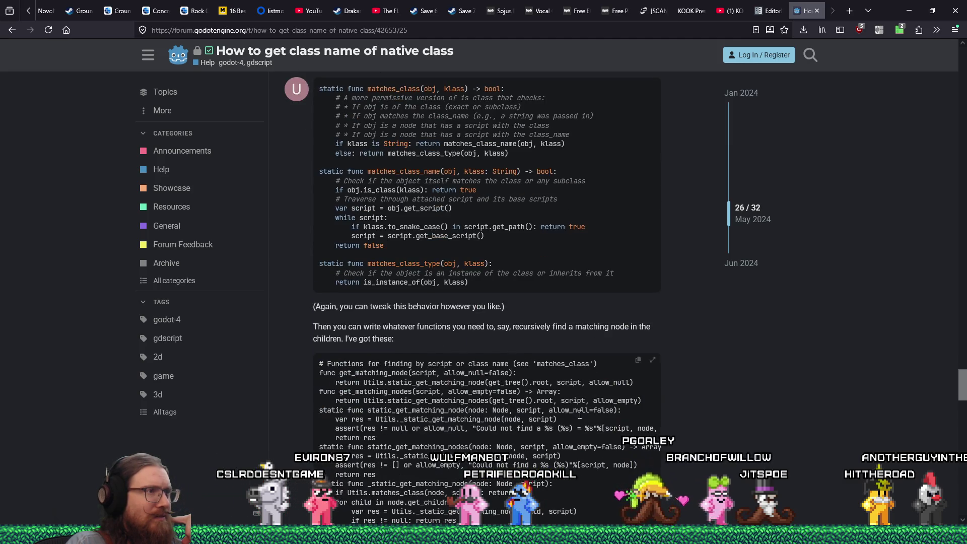
{"action": "scroll", "coordinate": [580, 414], "scroll_direction": "down", "scroll_amount": 1}
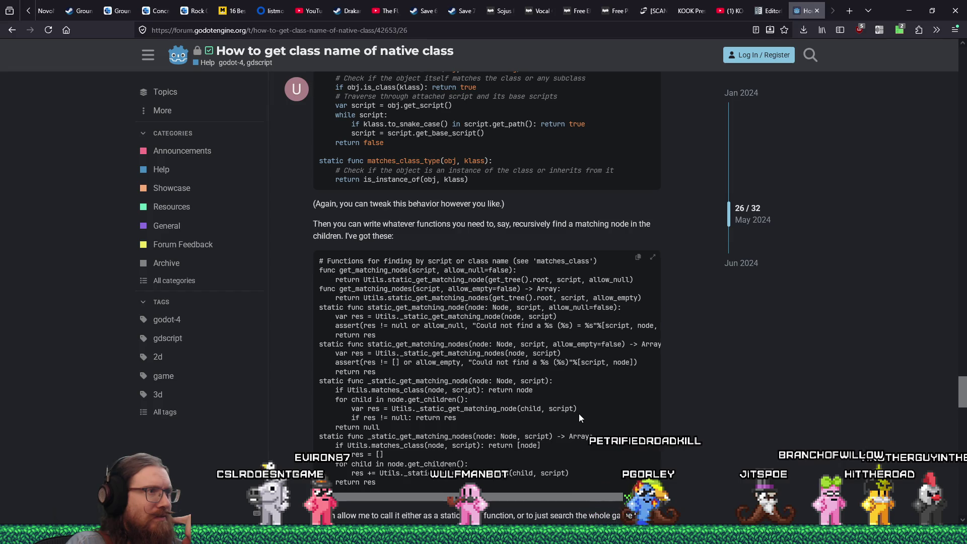
{"action": "scroll", "coordinate": [579, 413], "scroll_direction": "down", "scroll_amount": 5}
{"action": "scroll", "coordinate": [579, 413], "scroll_direction": "down", "scroll_amount": 10}
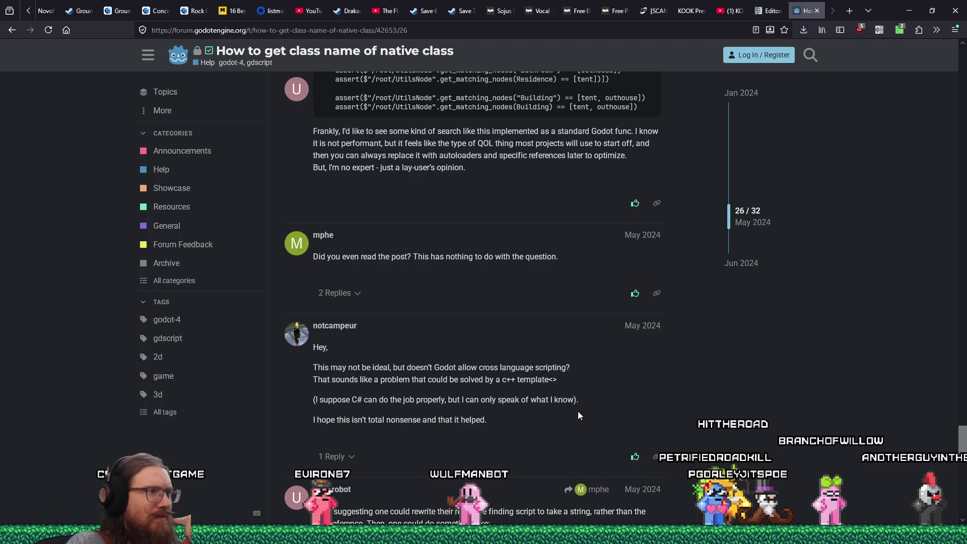
{"action": "scroll", "coordinate": [579, 415], "scroll_direction": "down", "scroll_amount": 1}
{"action": "scroll", "coordinate": [579, 414], "scroll_direction": "down", "scroll_amount": 5}
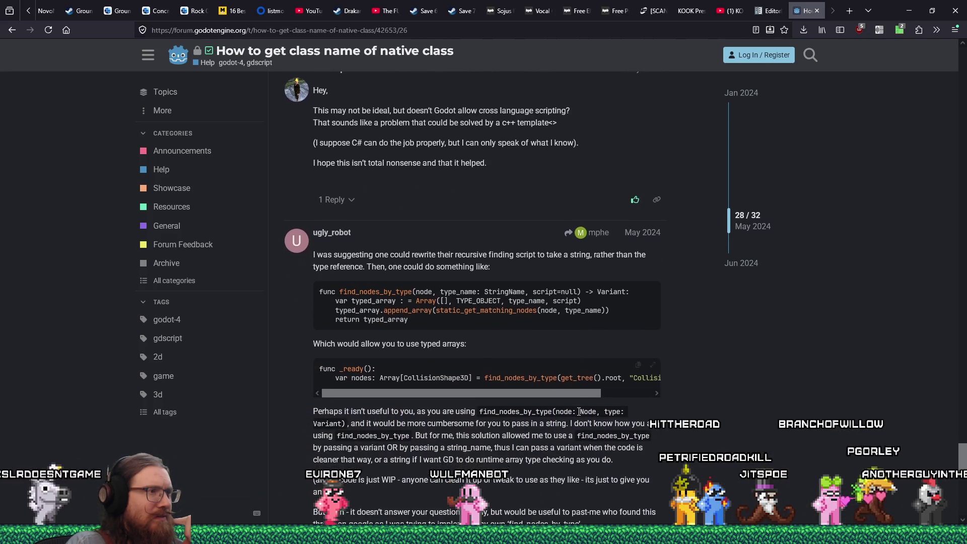
{"action": "scroll", "coordinate": [578, 412], "scroll_direction": "down", "scroll_amount": 5}
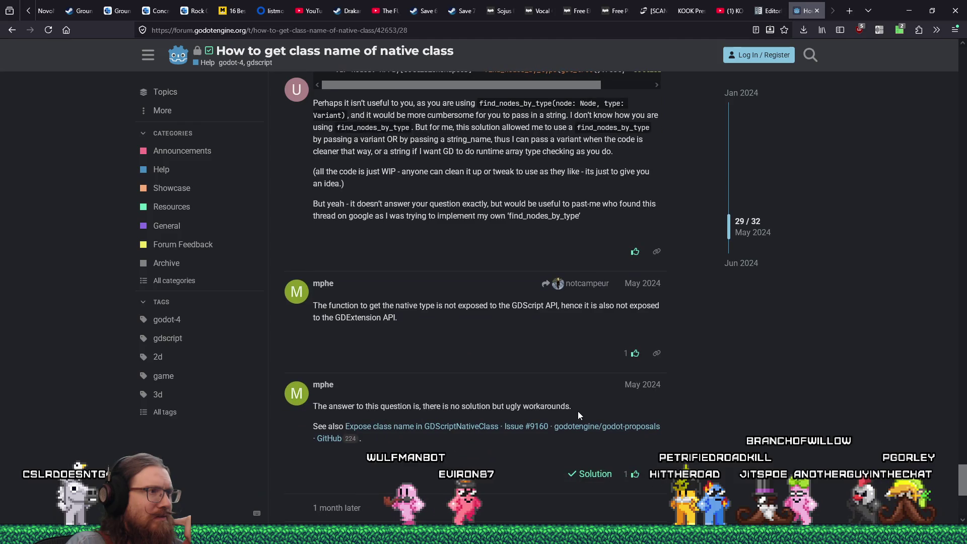
{"action": "scroll", "coordinate": [579, 415], "scroll_direction": "down", "scroll_amount": 1}
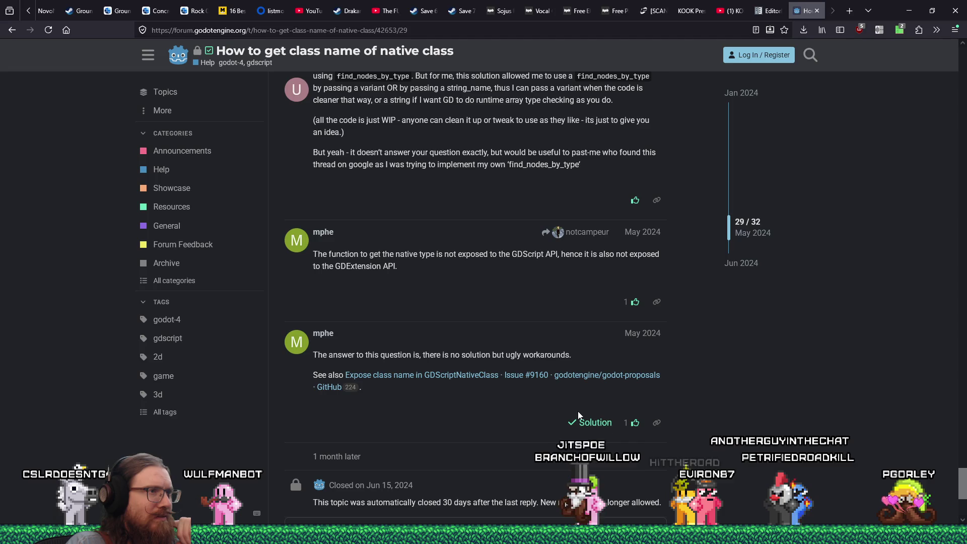
{"action": "scroll", "coordinate": [579, 413], "scroll_direction": "down", "scroll_amount": 1}
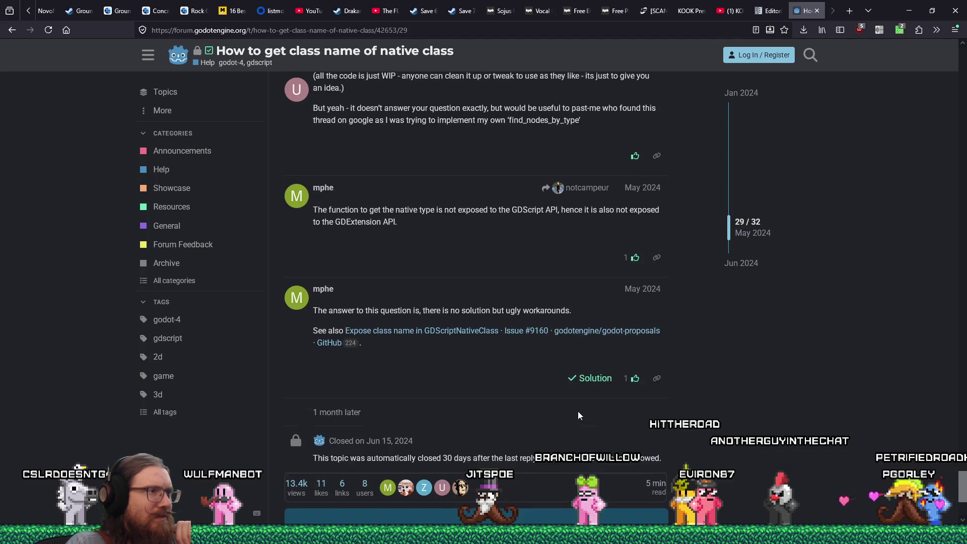
{"action": "scroll", "coordinate": [578, 415], "scroll_direction": "down", "scroll_amount": 1}
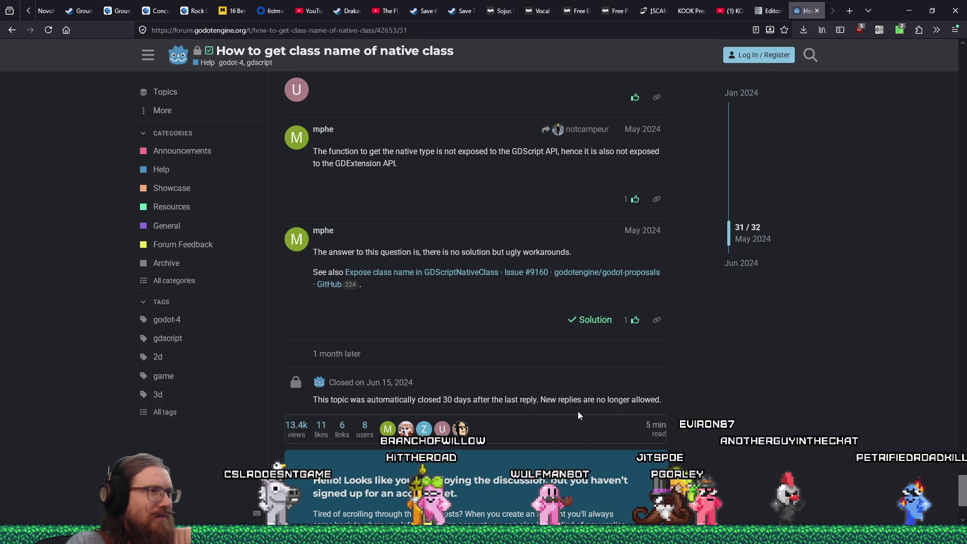
{"action": "scroll", "coordinate": [579, 412], "scroll_direction": "down", "scroll_amount": 3}
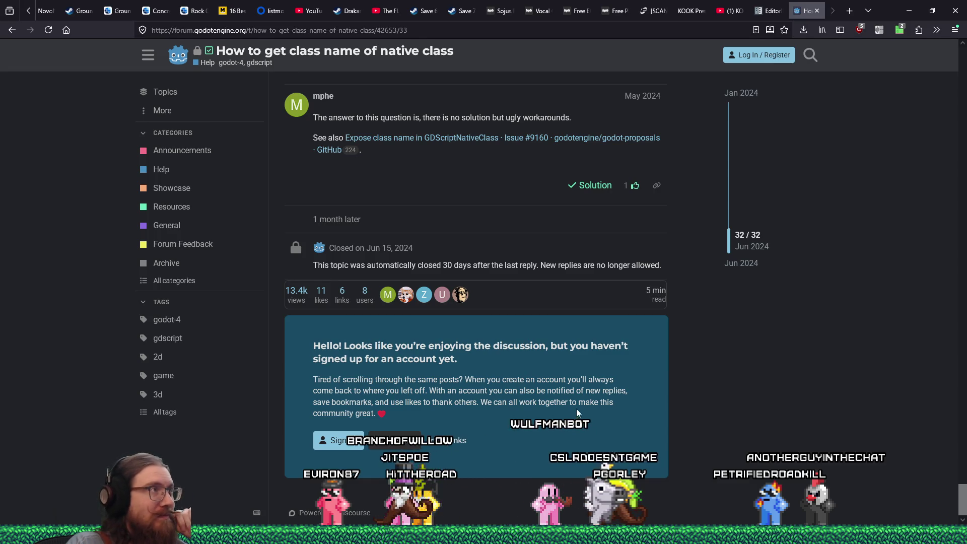
{"action": "left_click", "coordinate": [12, 30]}
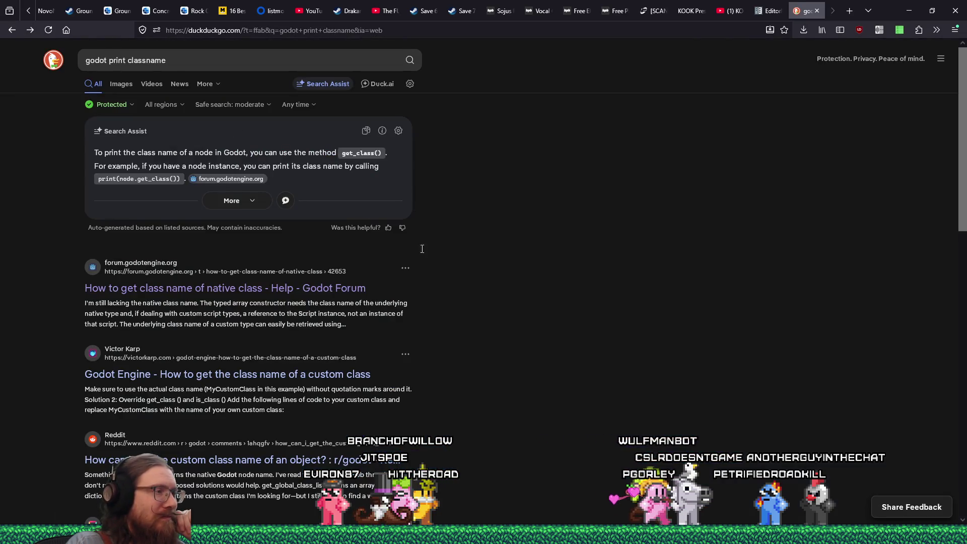
- Open the victorkarp.com custom class name article, read to Solution 2, then return to Godot
{"action": "left_click", "coordinate": [346, 376]}
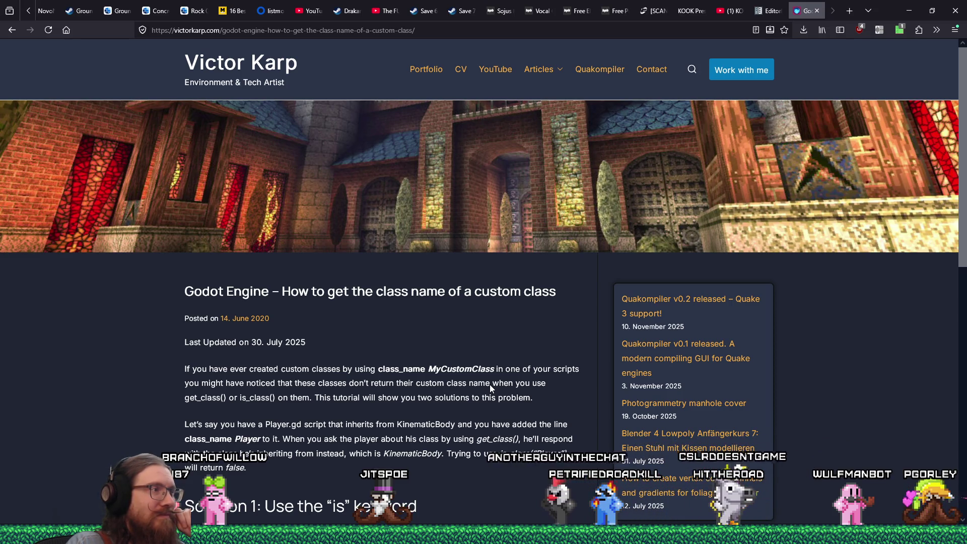
{"action": "scroll", "coordinate": [490, 385], "scroll_direction": "down", "scroll_amount": 3}
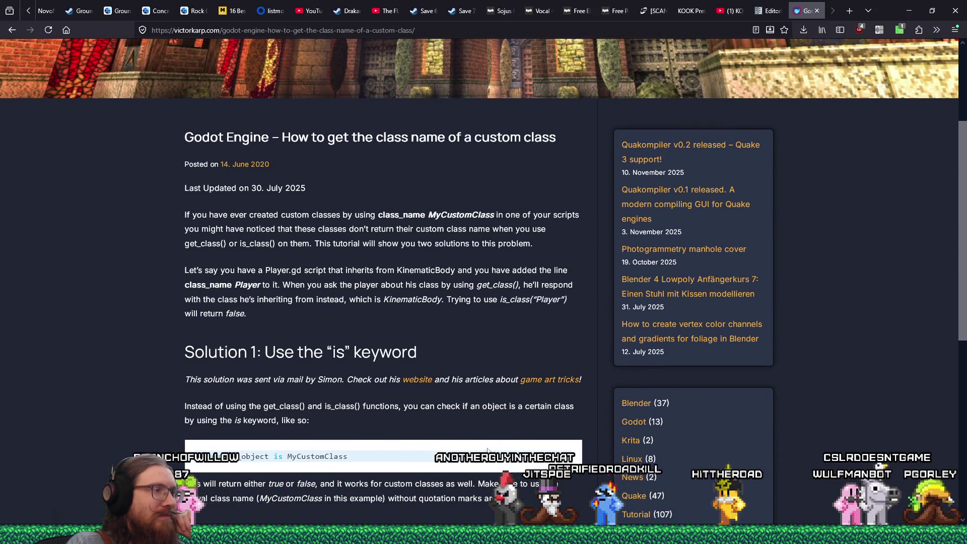
{"action": "scroll", "coordinate": [490, 448], "scroll_direction": "down", "scroll_amount": 4}
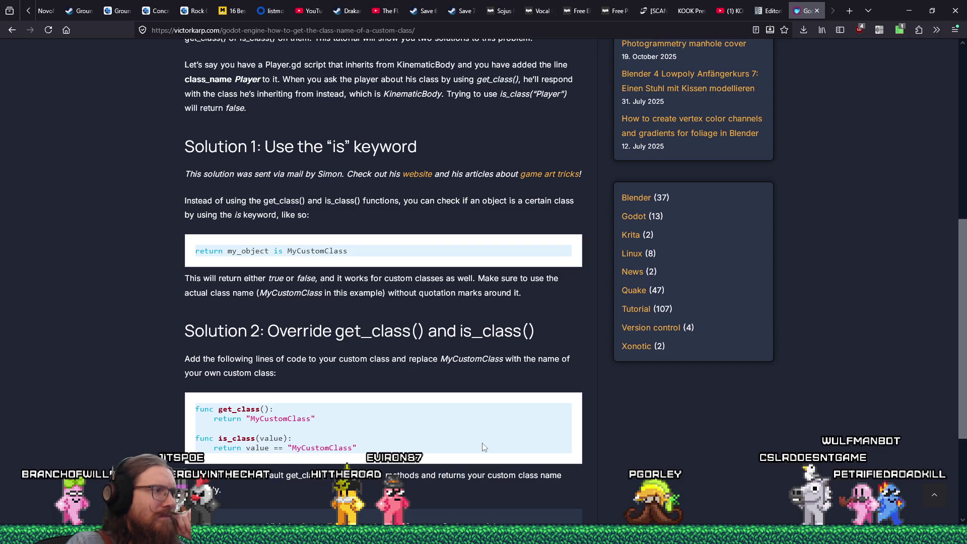
{"action": "scroll", "coordinate": [482, 447], "scroll_direction": "down", "scroll_amount": 1}
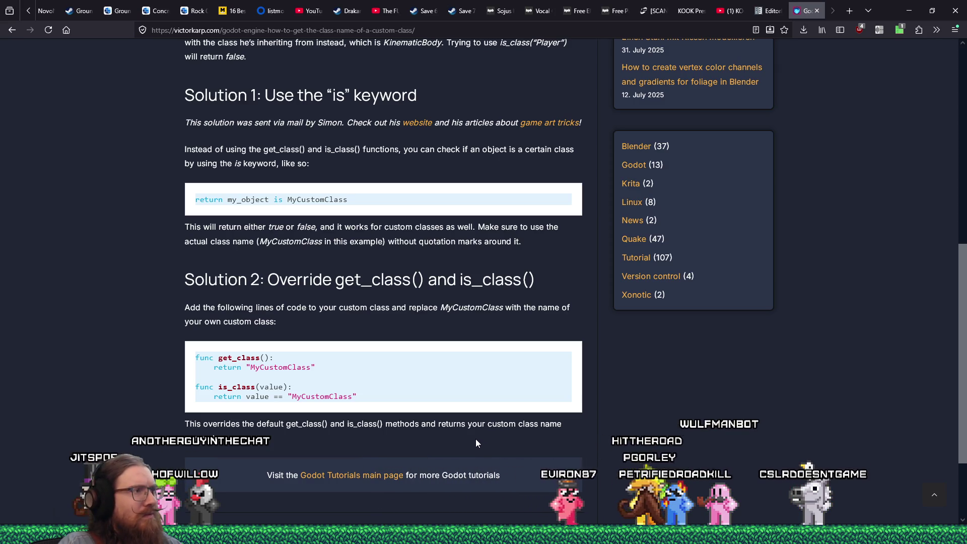
{"action": "key", "text": "alt+Tab"}
{"action": "key", "text": "alt+Tab"}
- Look up Object's get_class() in Search Help, then view the waypoint.gd script
{"action": "left_click", "coordinate": [727, 52]}
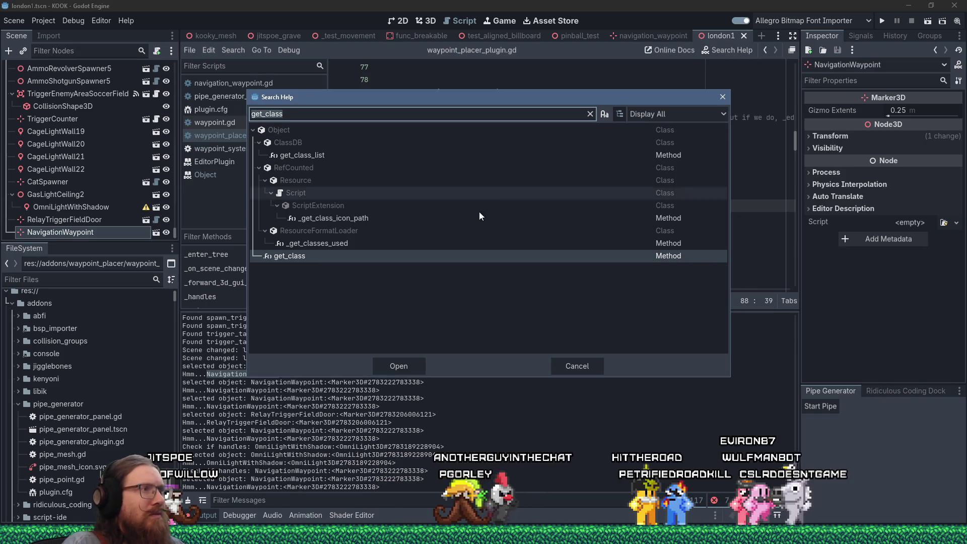
{"action": "double_click", "coordinate": [392, 255]}
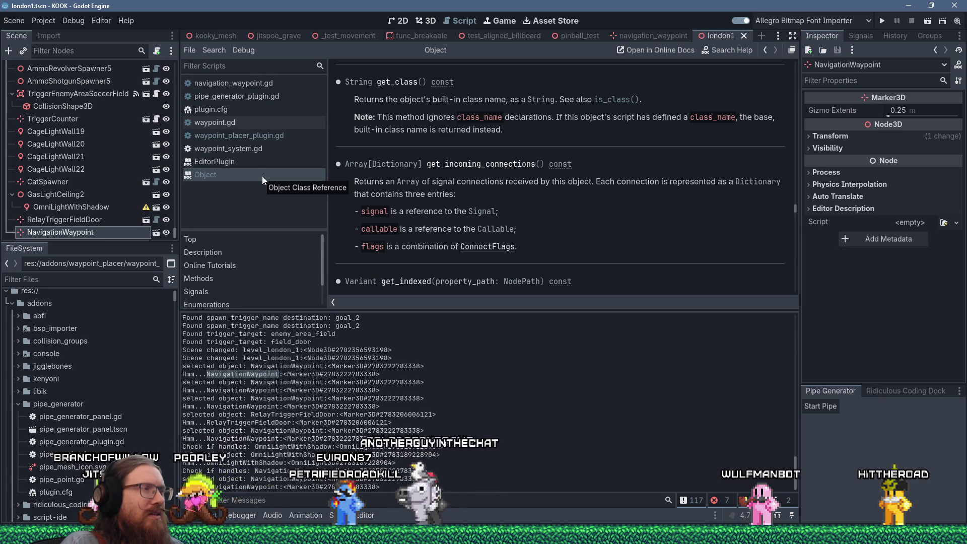
{"action": "left_click", "coordinate": [256, 124]}
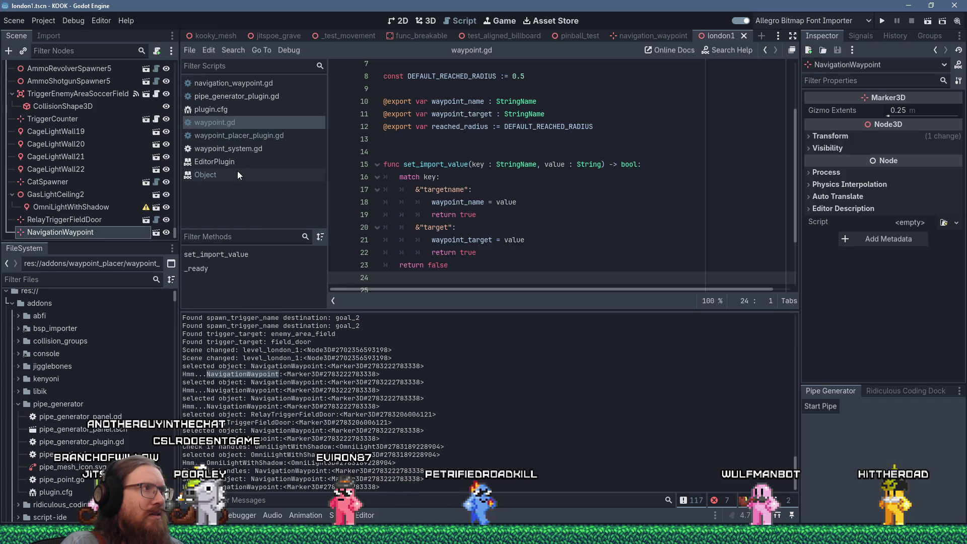
- Make line 87 print object.get_class(), save, and reselect NavigationWaypoint to log Marker3D
{"action": "left_click", "coordinate": [245, 136]}
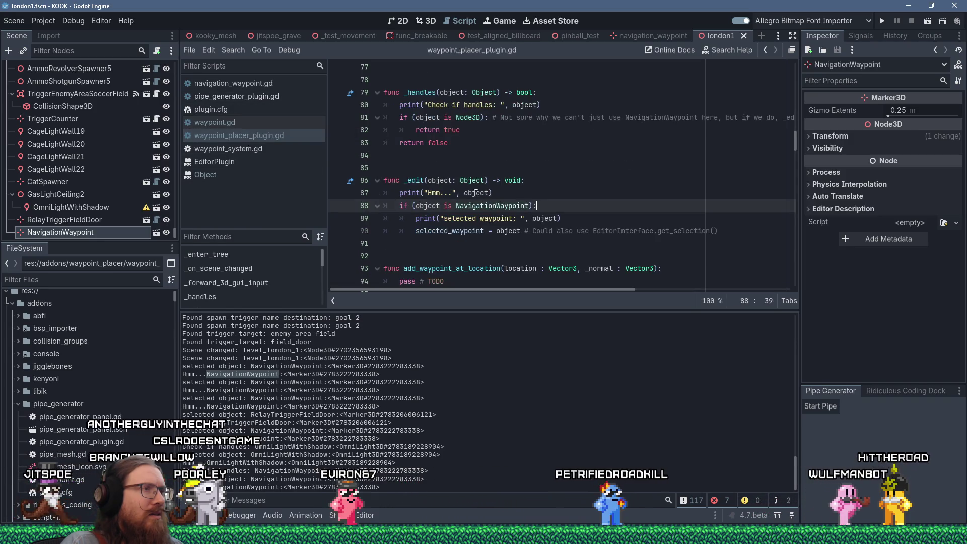
{"action": "left_click", "coordinate": [546, 193]}
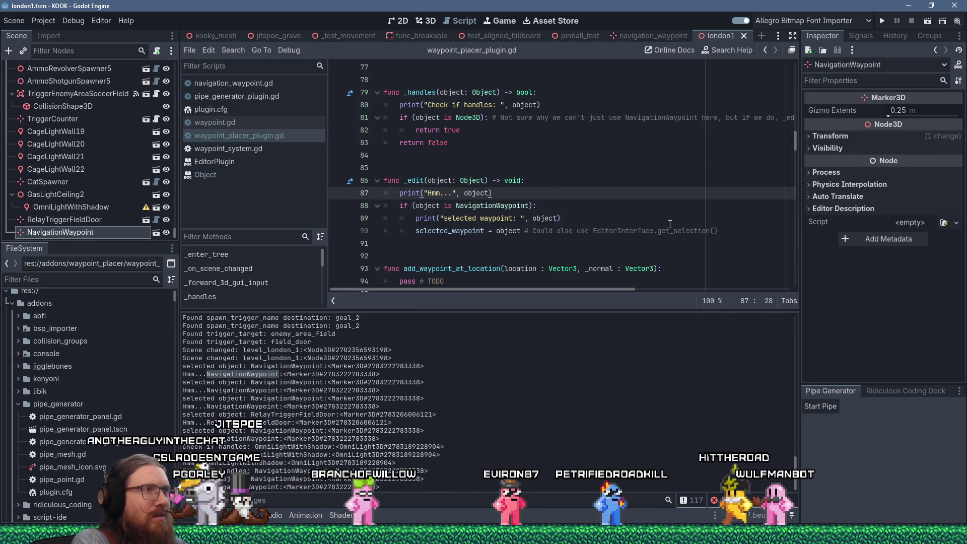
{"action": "type", "text": ".get_class("}
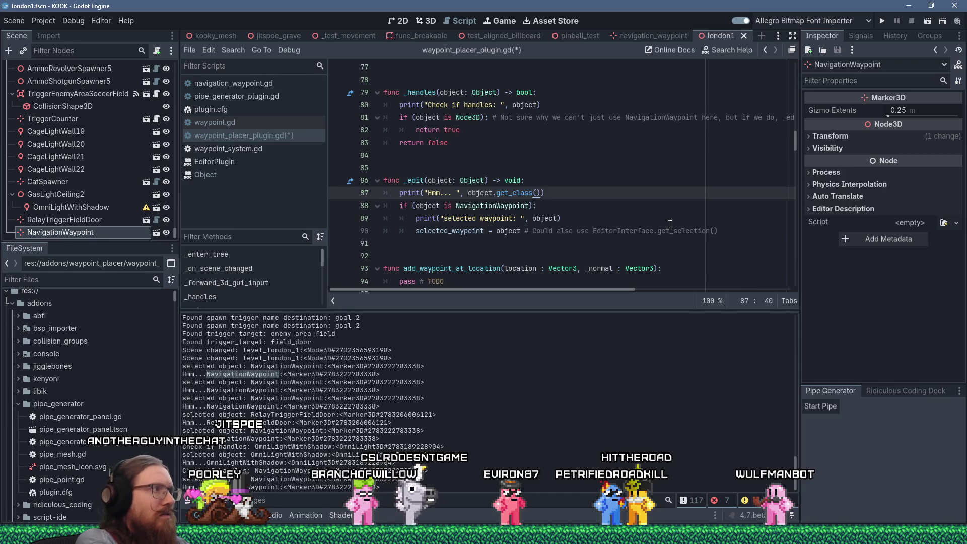
{"action": "key", "text": "ctrl+s"}
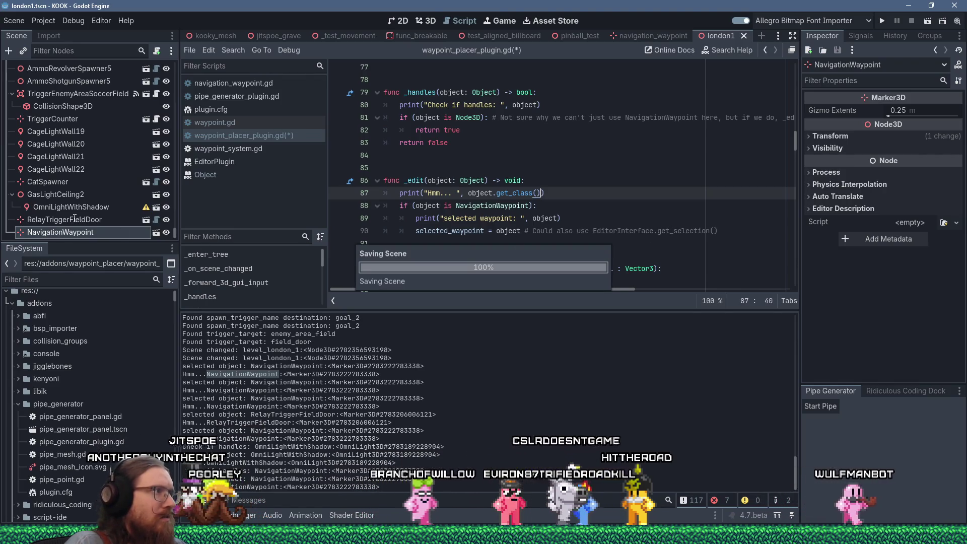
{"action": "left_click", "coordinate": [76, 219]}
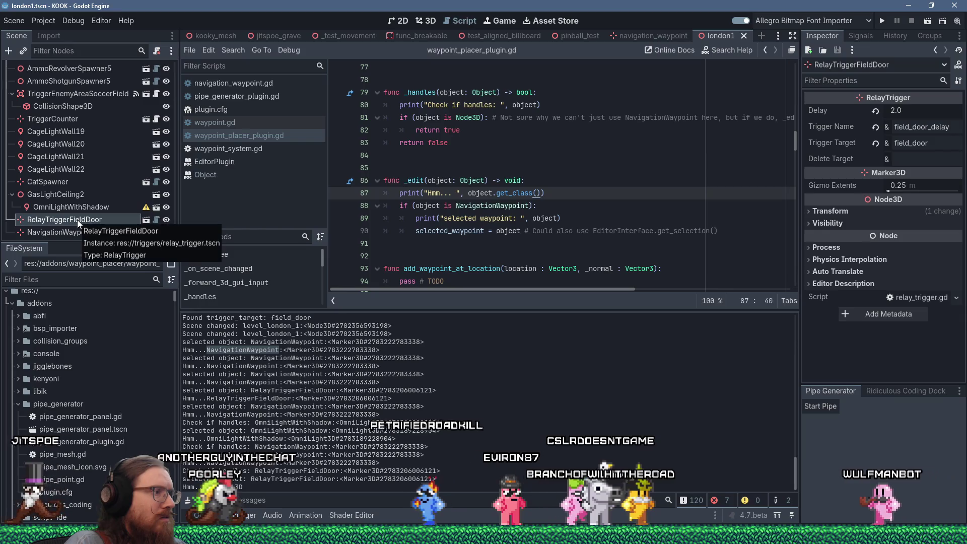
{"action": "left_click", "coordinate": [65, 231]}
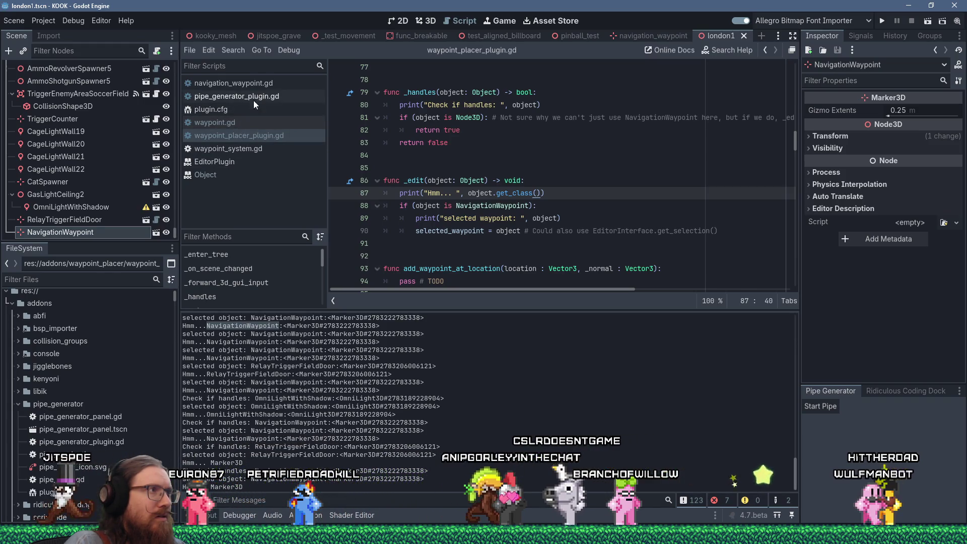
- Add a get_class() function returning "NavigationWaypoint" after _ready in navigation_waypoint.gd
{"action": "left_click", "coordinate": [256, 83]}
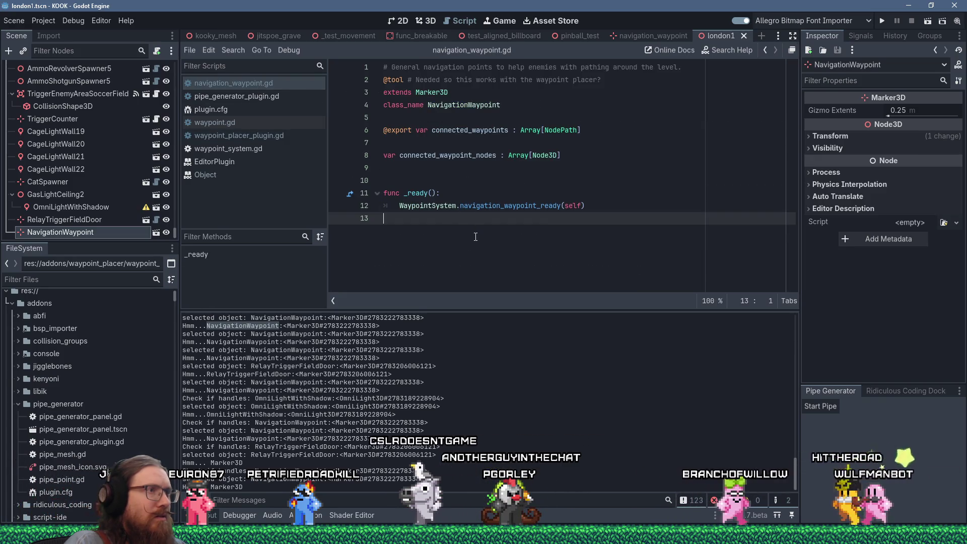
{"action": "key", "text": "Return"}
{"action": "key", "text": "Return"}
{"action": "key", "text": "Tab"}
{"action": "key", "text": "BackSpace"}
{"action": "type", "text": "func get_class():"}
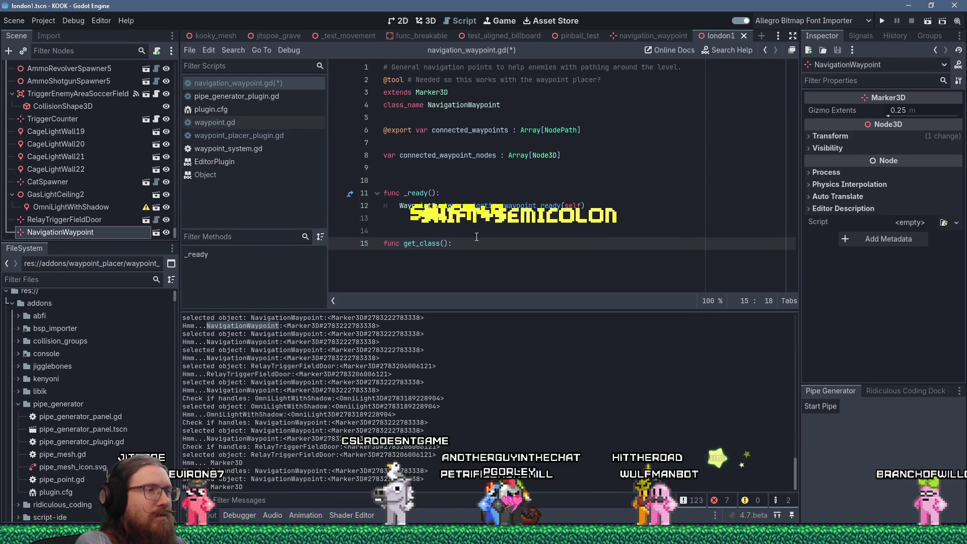
{"action": "key", "text": "Return"}
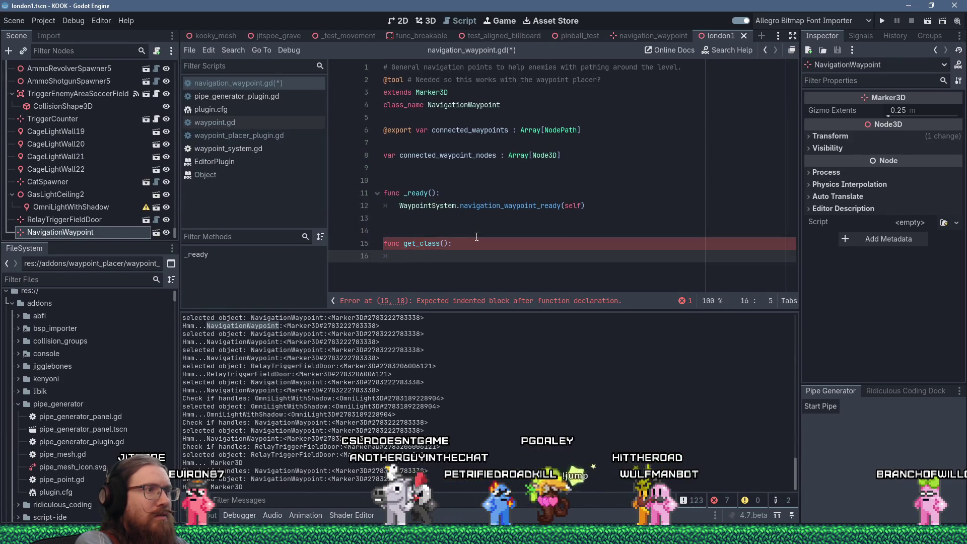
{"action": "type", "text": "return\""}
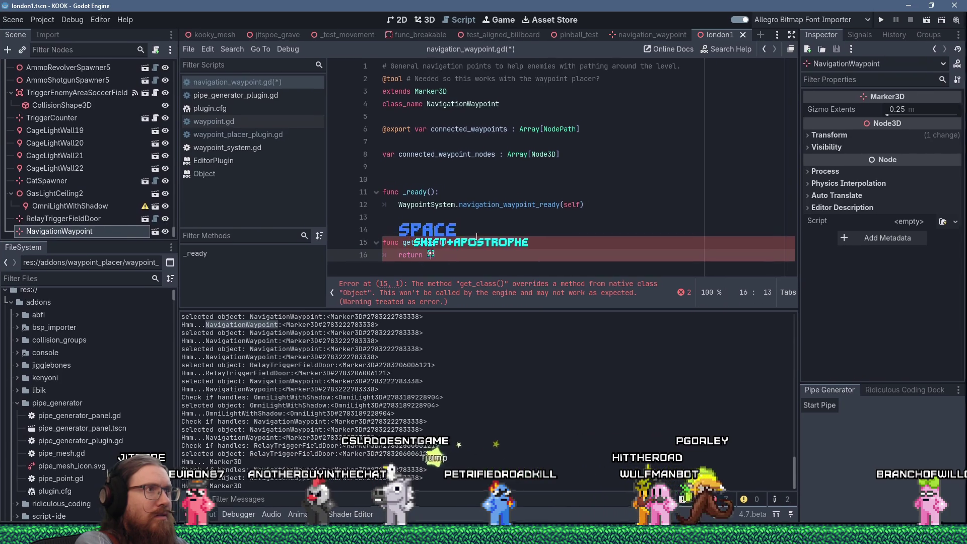
{"action": "type", "text": "NavigationWayp"}
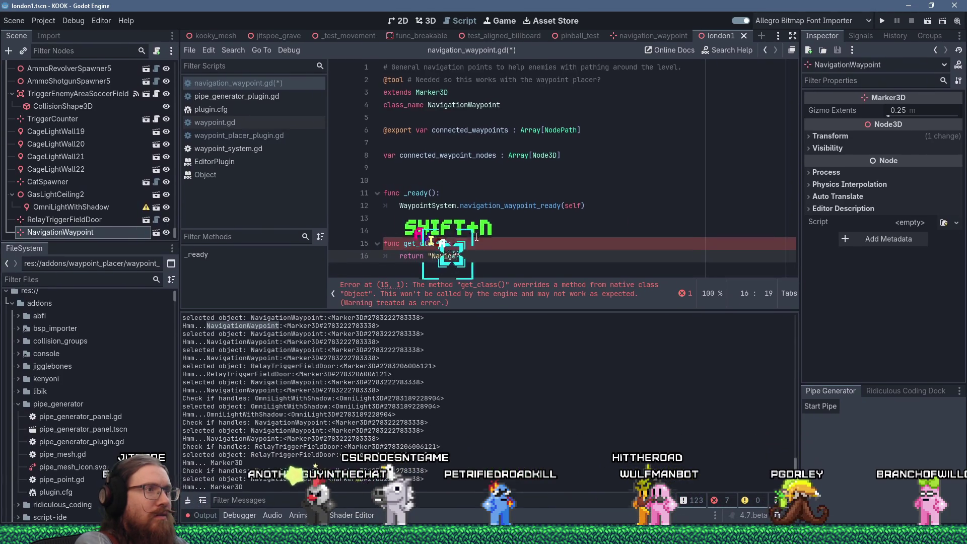
{"action": "type", "text": "oint"}
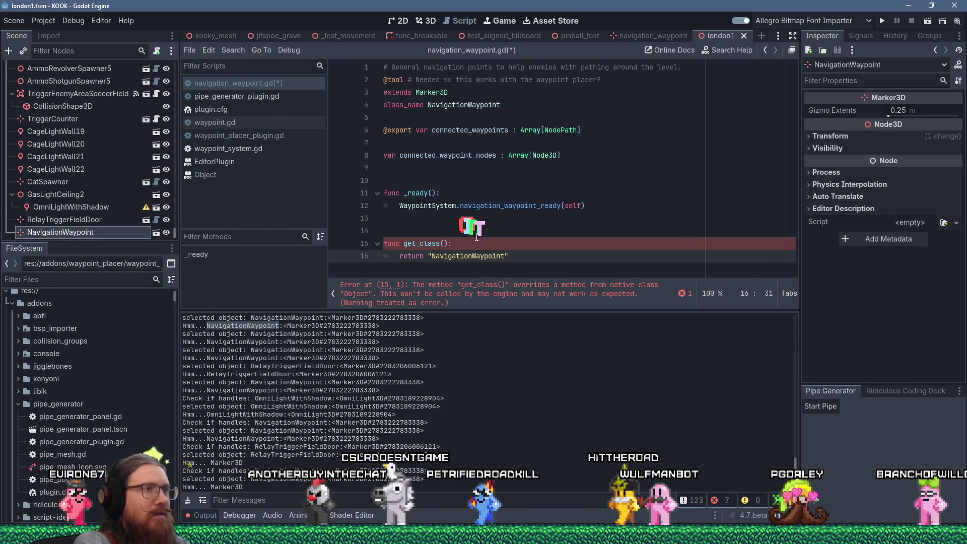
{"action": "key", "text": "Up"}
{"action": "key", "text": "Up"}
- Check the Object get_class() docs, then go back to navigation_waypoint.gd
{"action": "left_click", "coordinate": [427, 244], "text": "ctrl"}
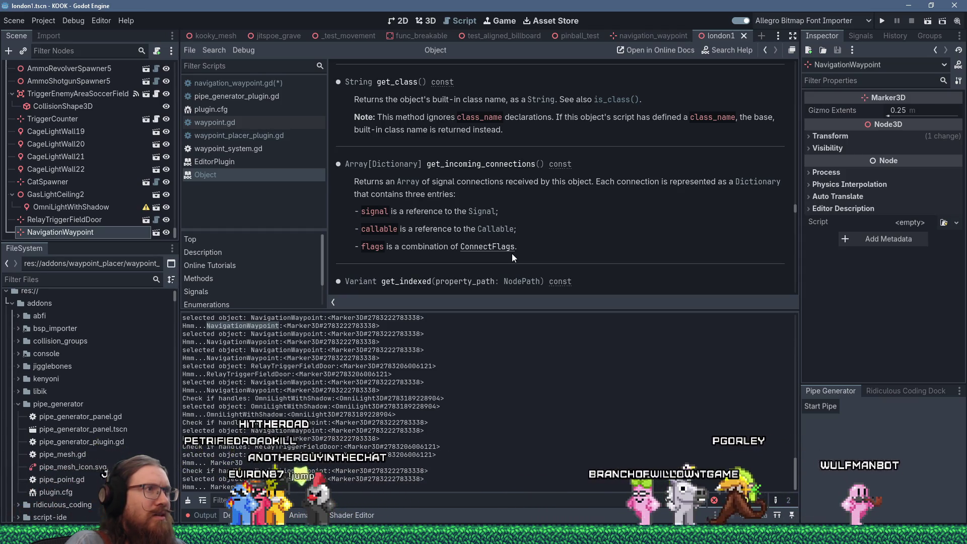
{"action": "scroll", "coordinate": [514, 253], "scroll_direction": "down", "scroll_amount": 1}
{"action": "scroll", "coordinate": [515, 253], "scroll_direction": "down", "scroll_amount": 2}
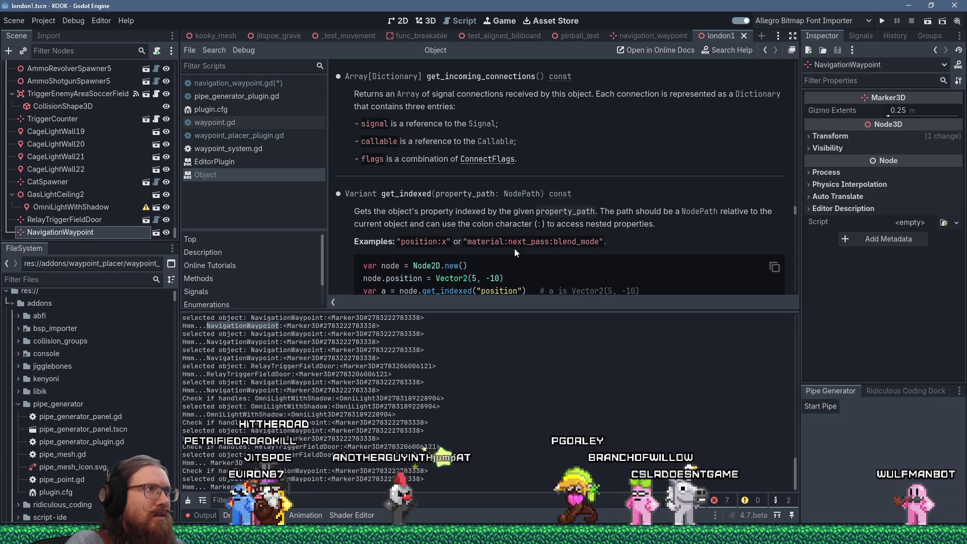
{"action": "left_click", "coordinate": [266, 83]}
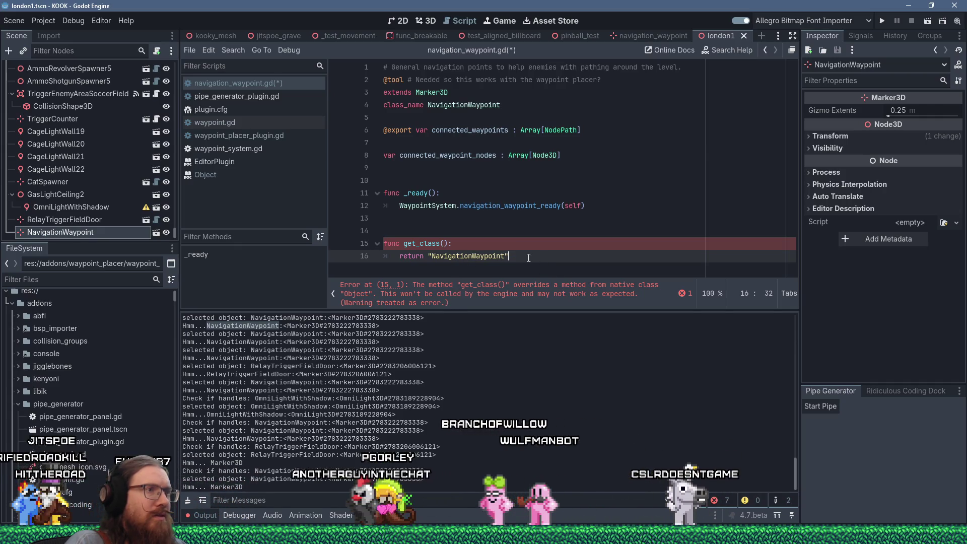
{"action": "key", "text": "alt+Tab"}
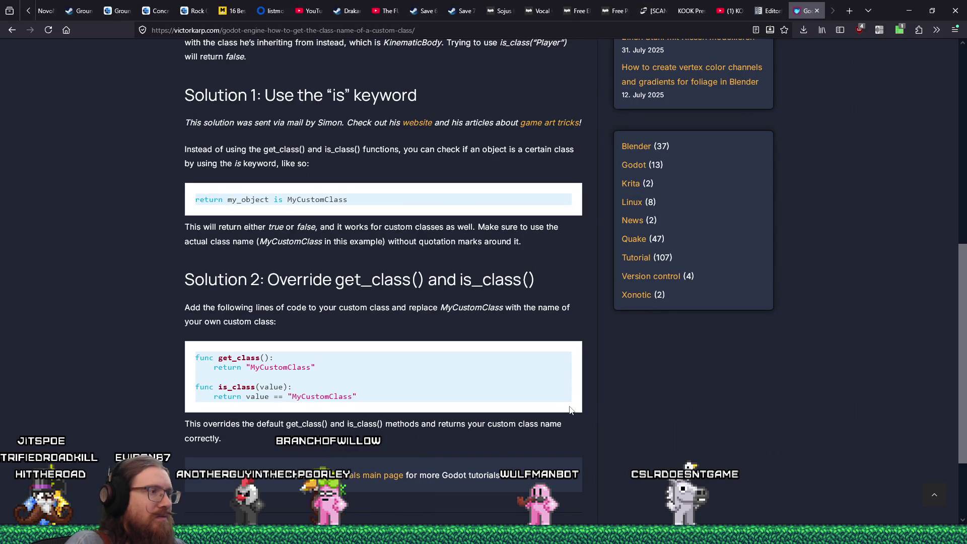
- Read the victorkarp.com article's get_class solutions, then return to the Godot editor
{"action": "scroll", "coordinate": [571, 411], "scroll_direction": "down", "scroll_amount": 1}
{"action": "scroll", "coordinate": [570, 411], "scroll_direction": "down", "scroll_amount": 1}
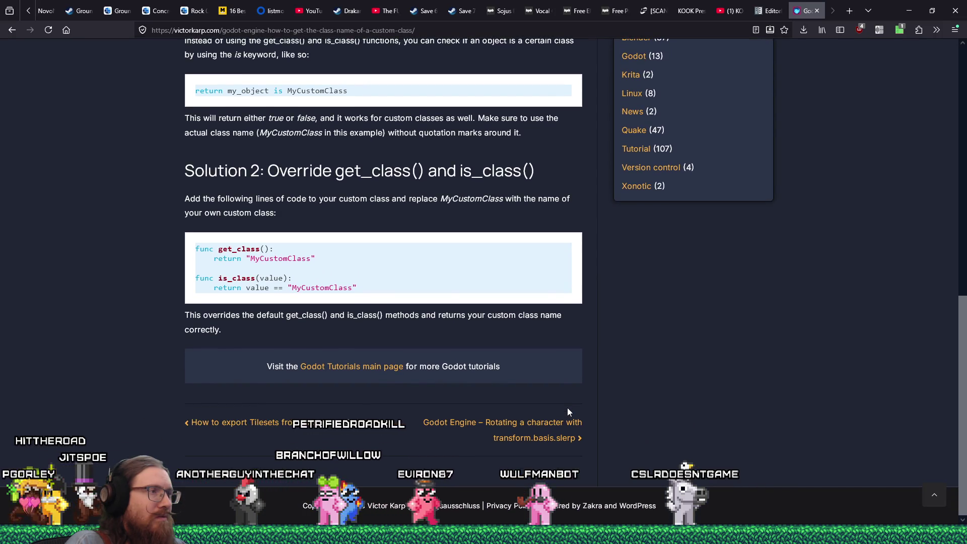
{"action": "scroll", "coordinate": [568, 411], "scroll_direction": "up", "scroll_amount": 20}
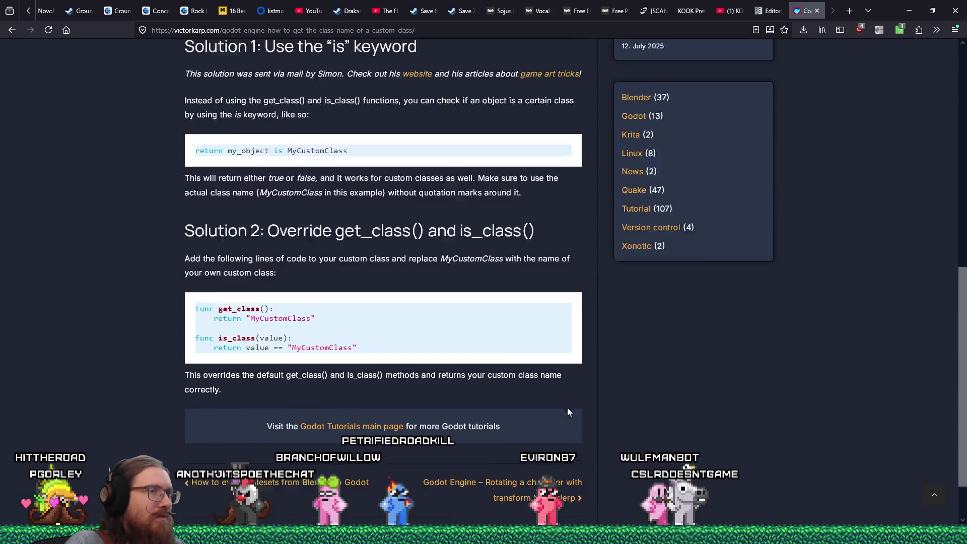
{"action": "scroll", "coordinate": [568, 411], "scroll_direction": "down", "scroll_amount": 5}
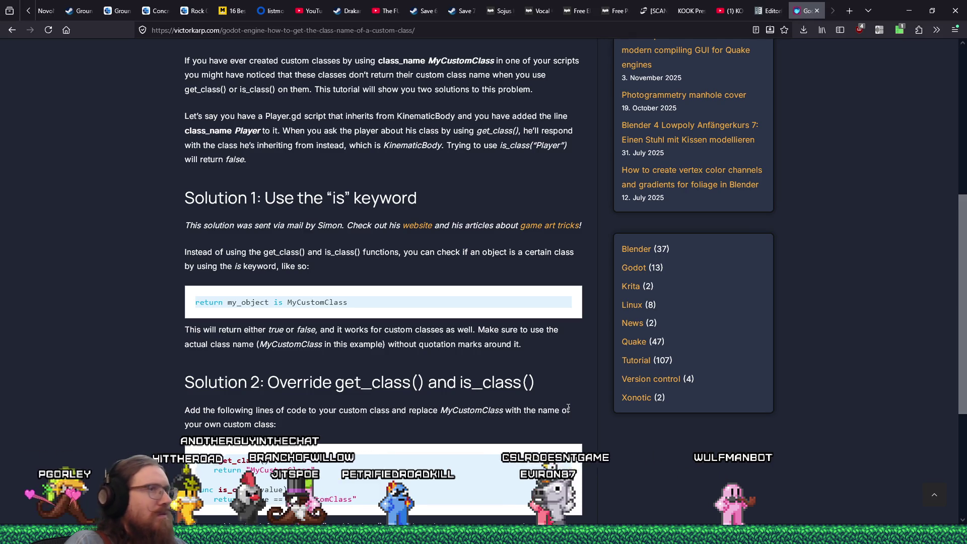
{"action": "key", "text": "alt+Tab"}
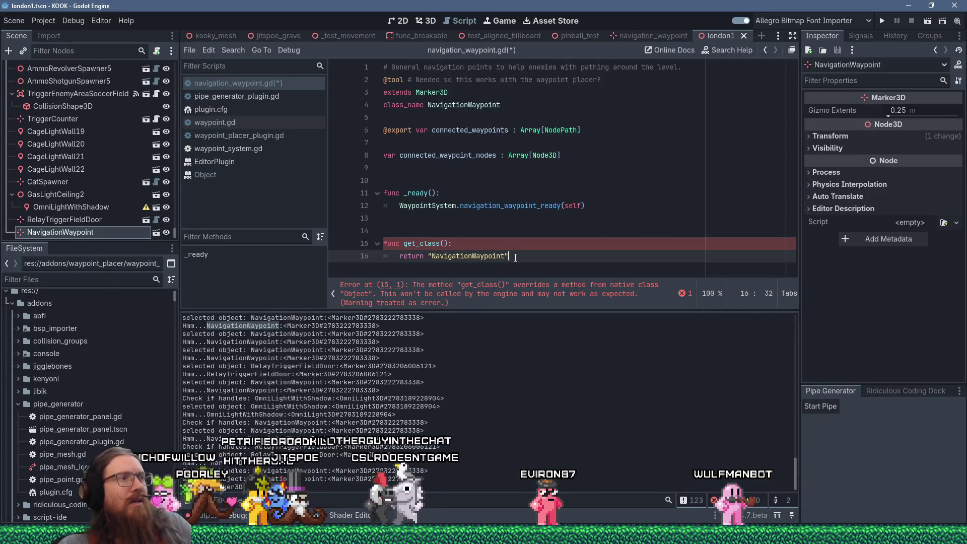
- Delete the get_class override from navigation_waypoint.gd and save the file
{"action": "left_click_drag", "start_coordinate": [514, 257], "coordinate": [473, 221]}
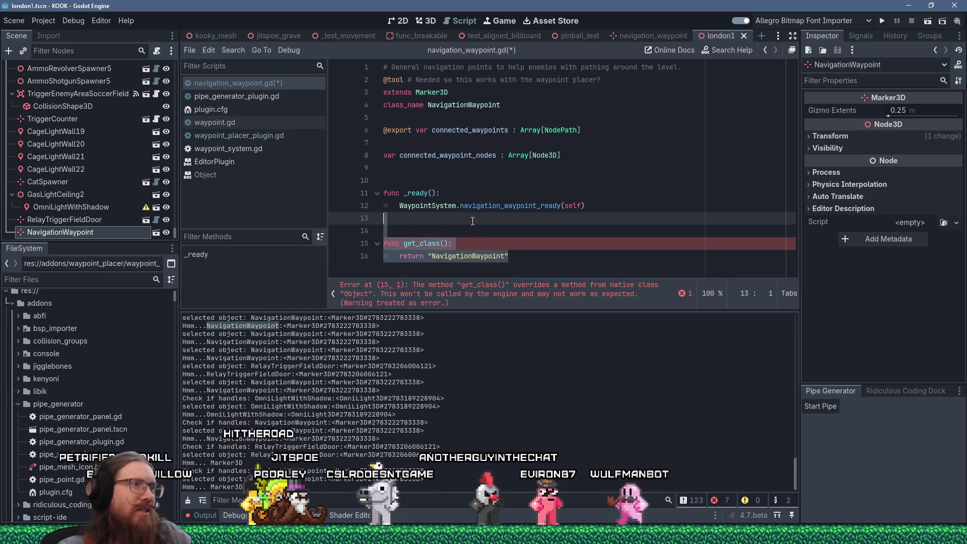
{"action": "key", "text": "Return"}
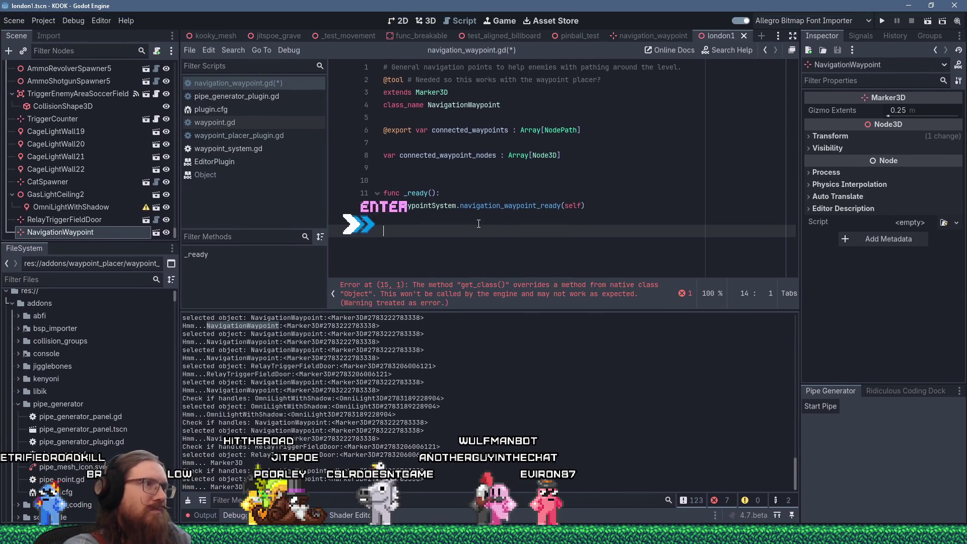
{"action": "key", "text": "ctrl+s"}
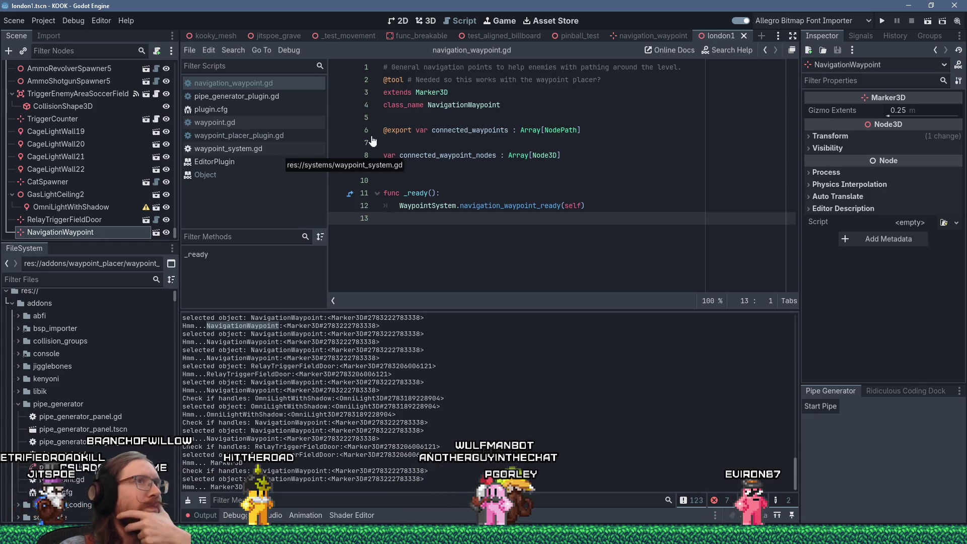
- Open the EditorPlugin add_custom_type documentation via a search for add_custom
{"action": "left_click", "coordinate": [730, 50]}
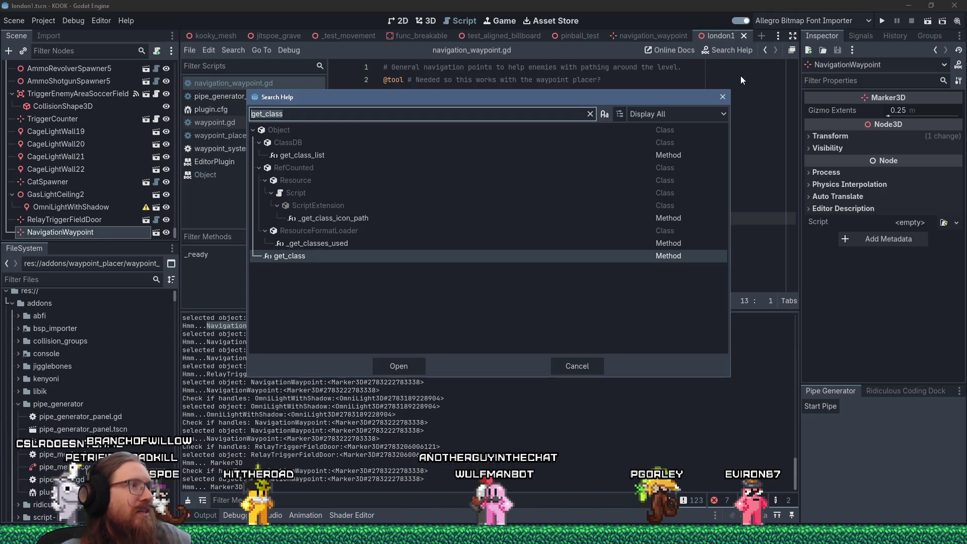
{"action": "type", "text": "add_custom"}
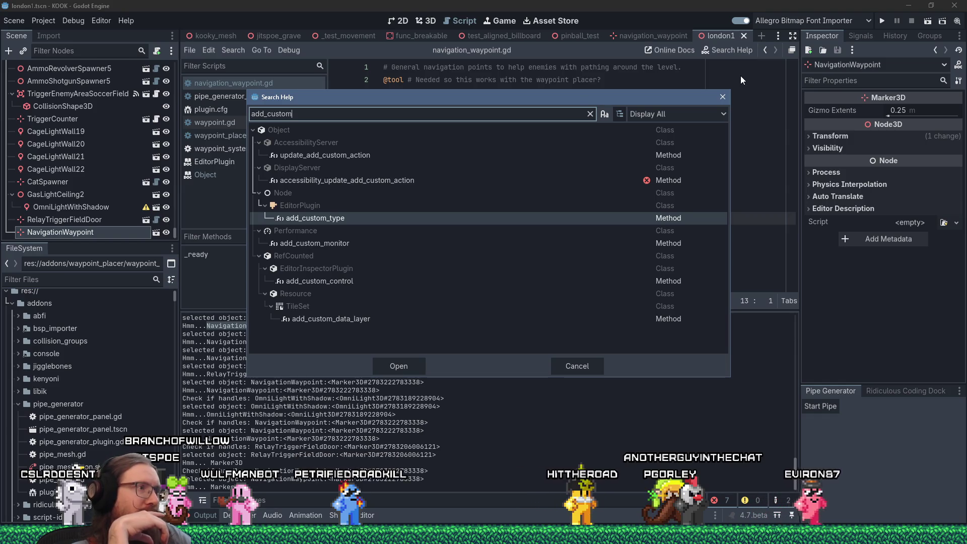
{"action": "double_click", "coordinate": [335, 219]}
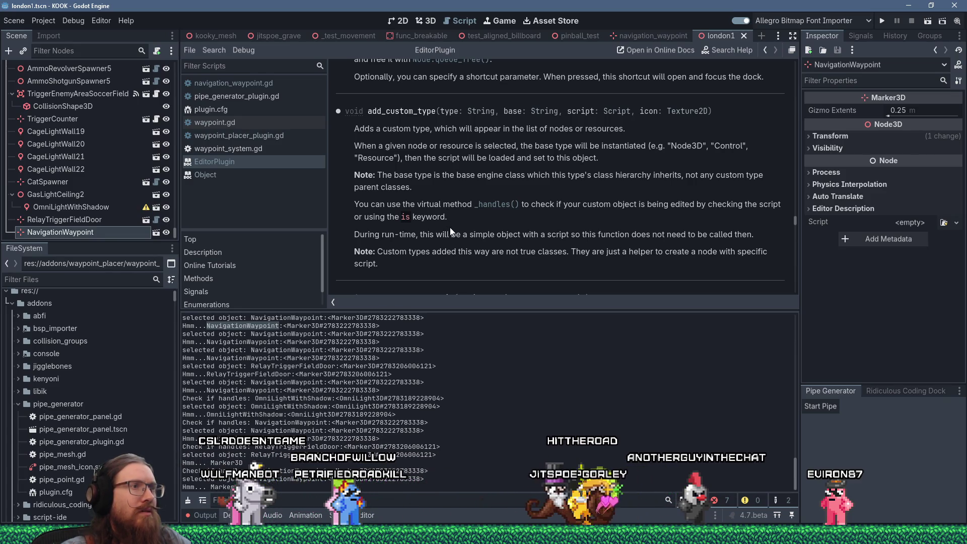
{"action": "left_click", "coordinate": [222, 56]}
- Search all scripts for add_custom_type (2 matches) and open pipe_generator_plugin.gd
{"action": "left_click", "coordinate": [253, 117]}
{"action": "type", "text": "a"}
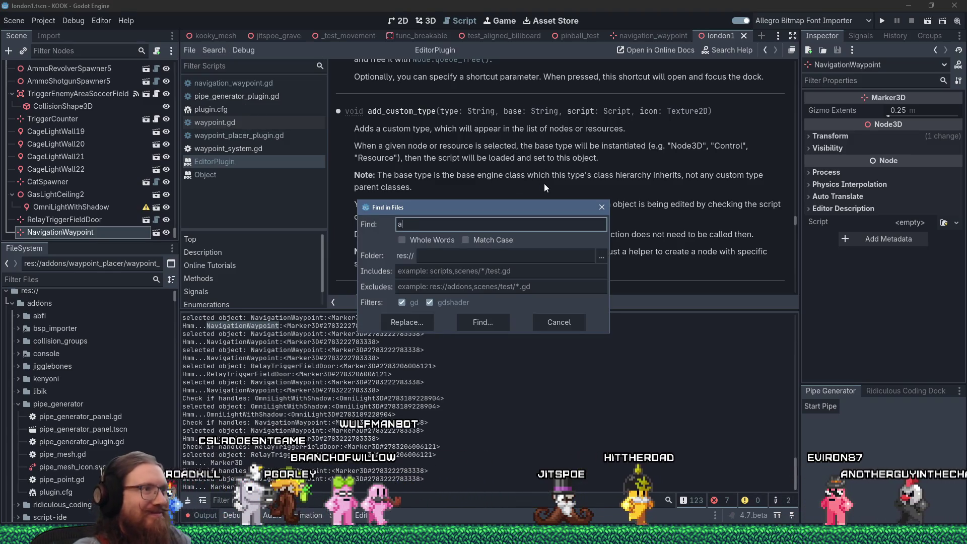
{"action": "type", "text": "dd_custom_type"}
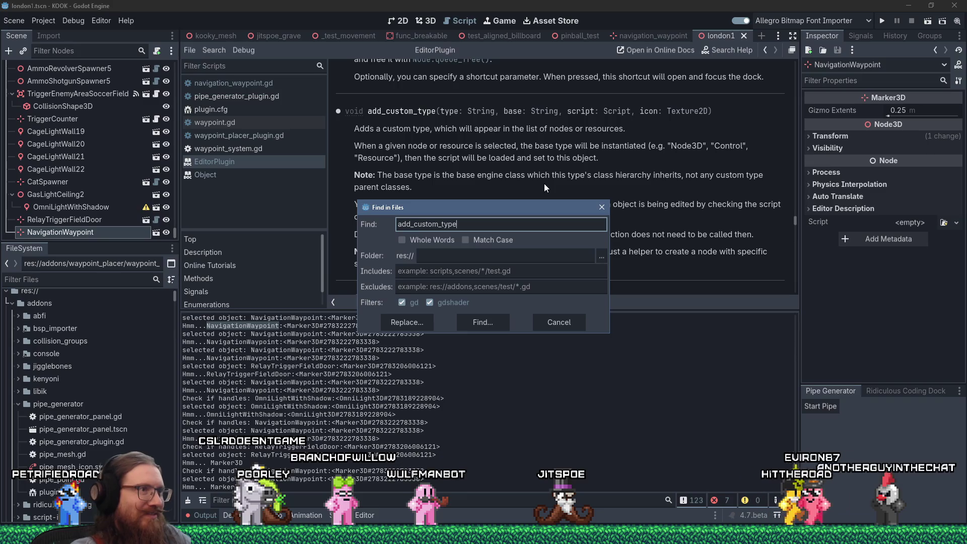
{"action": "key", "text": "Return"}
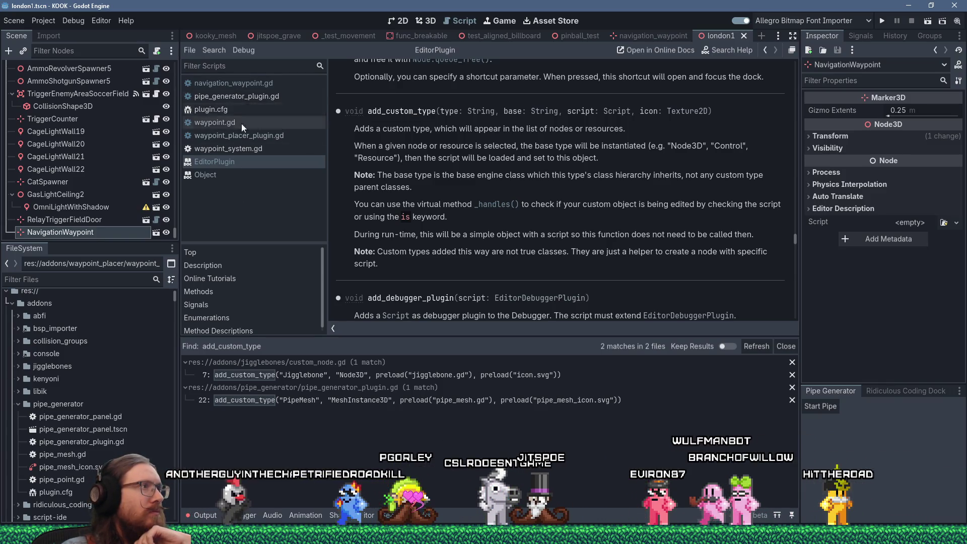
{"action": "left_click", "coordinate": [246, 96]}
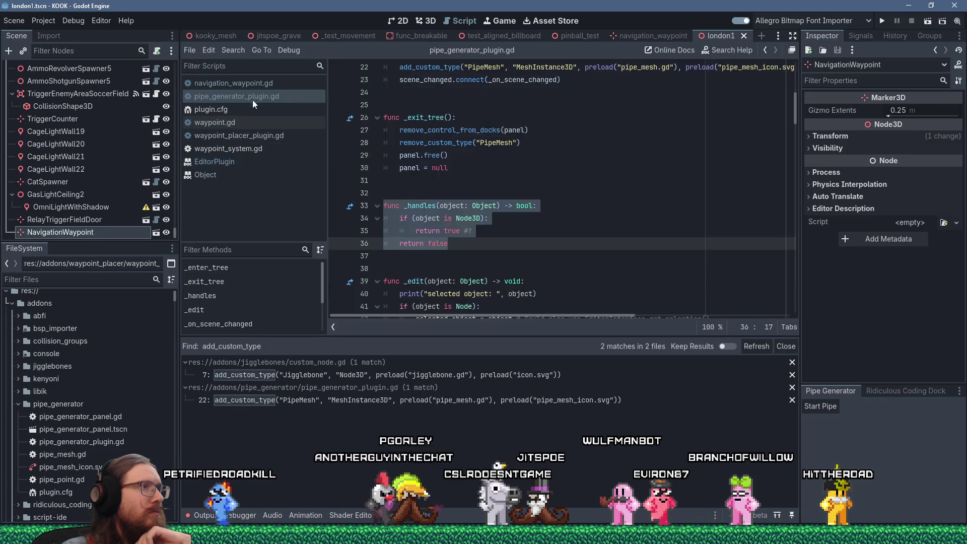
- Copy line 22's add_custom_type call and paste it after the print in waypoint_placer_plugin.gd
{"action": "left_click", "coordinate": [509, 400]}
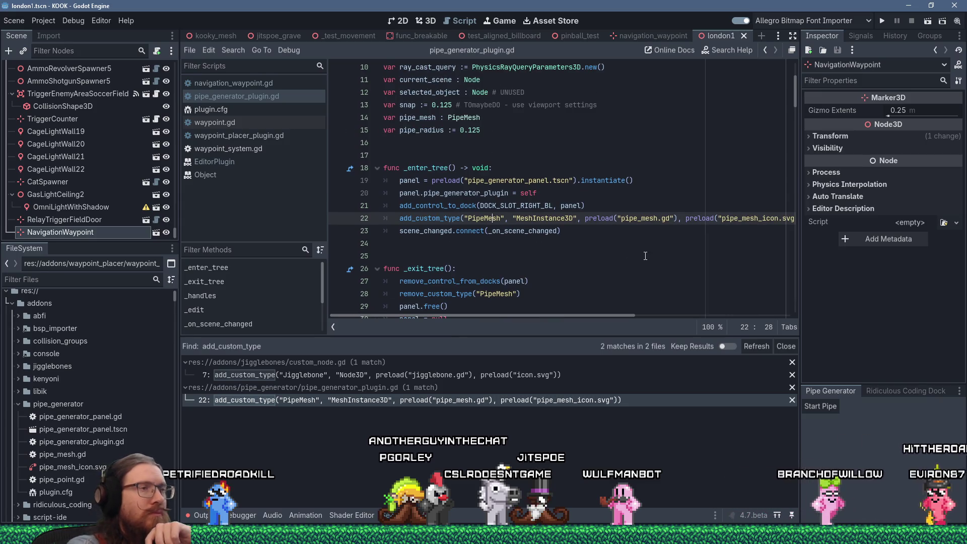
{"action": "key", "text": "End"}
{"action": "key", "text": "shift+Home"}
{"action": "key", "text": "ctrl+c"}
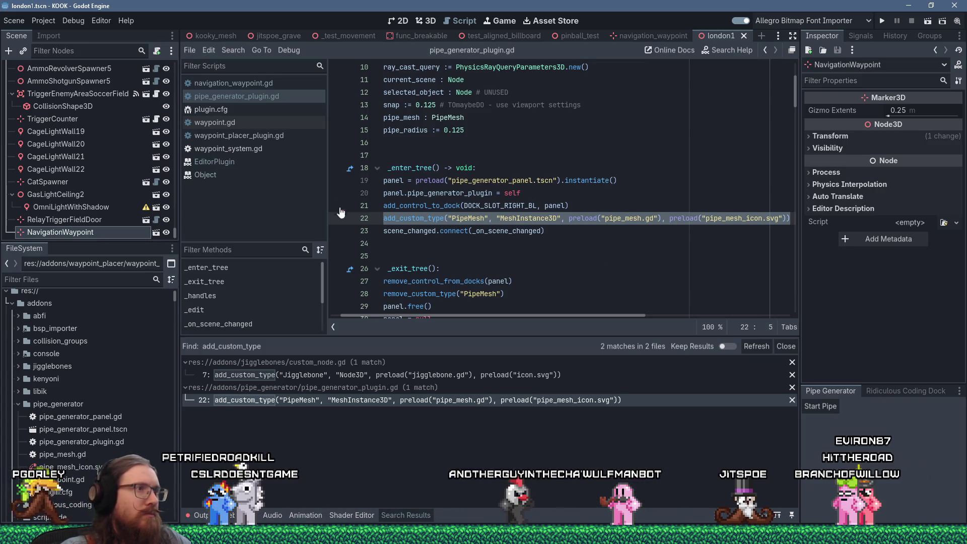
{"action": "left_click", "coordinate": [254, 135]}
{"action": "scroll", "coordinate": [490, 209], "scroll_direction": "up", "scroll_amount": 15}
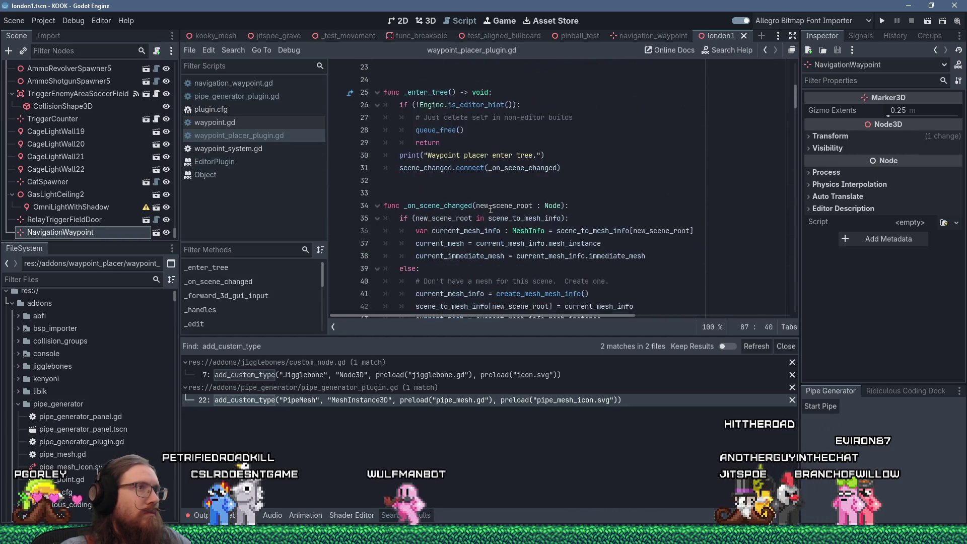
{"action": "scroll", "coordinate": [594, 202], "scroll_direction": "down", "scroll_amount": 1}
{"action": "left_click", "coordinate": [594, 195]}
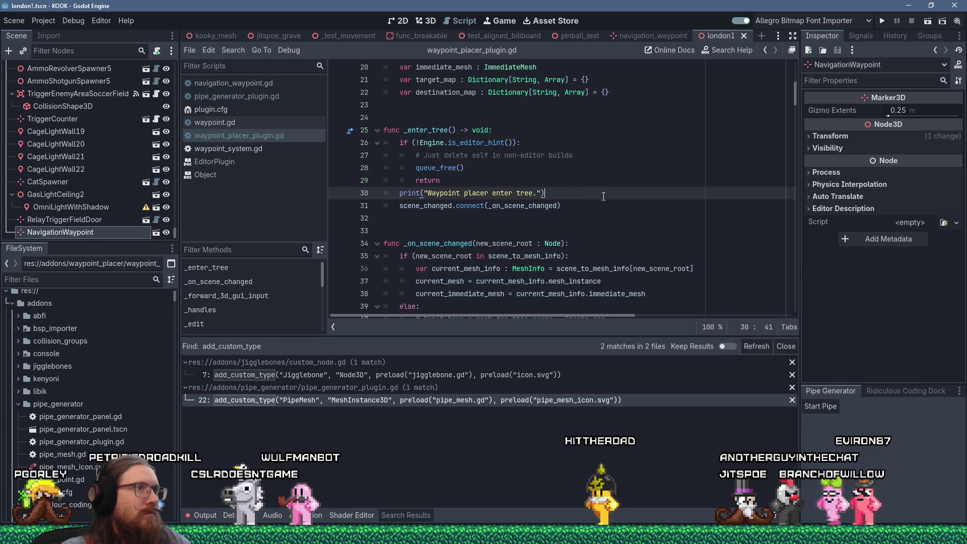
{"action": "key", "text": "Return"}
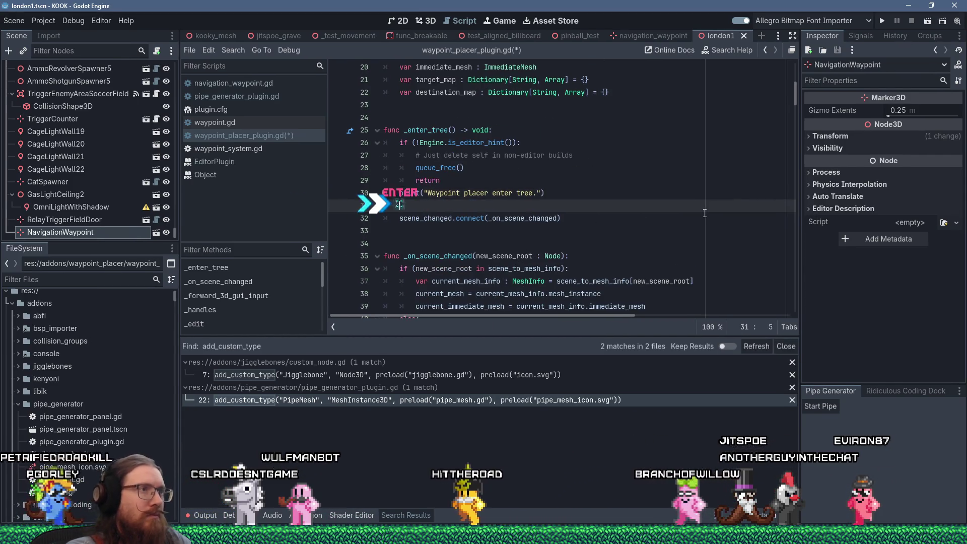
{"action": "key", "text": "ctrl+v"}
- Change the pasted call to register NavigationWaypoint on Marker3D and start editing its script path
{"action": "key", "text": "Home"}
{"action": "double_click", "coordinate": [467, 205]}
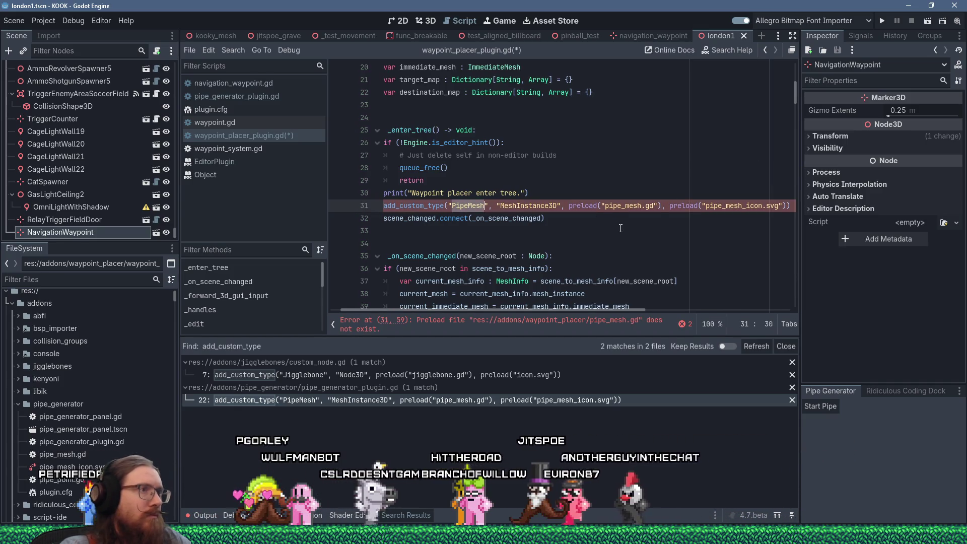
{"action": "type", "text": "Navigat"}
{"action": "type", "text": "ionWaypoi"}
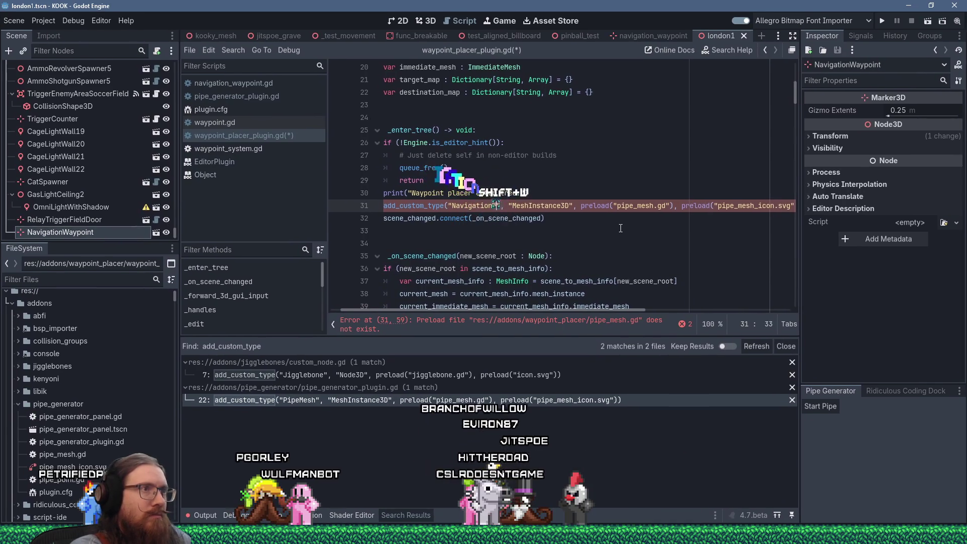
{"action": "type", "text": "nt"}
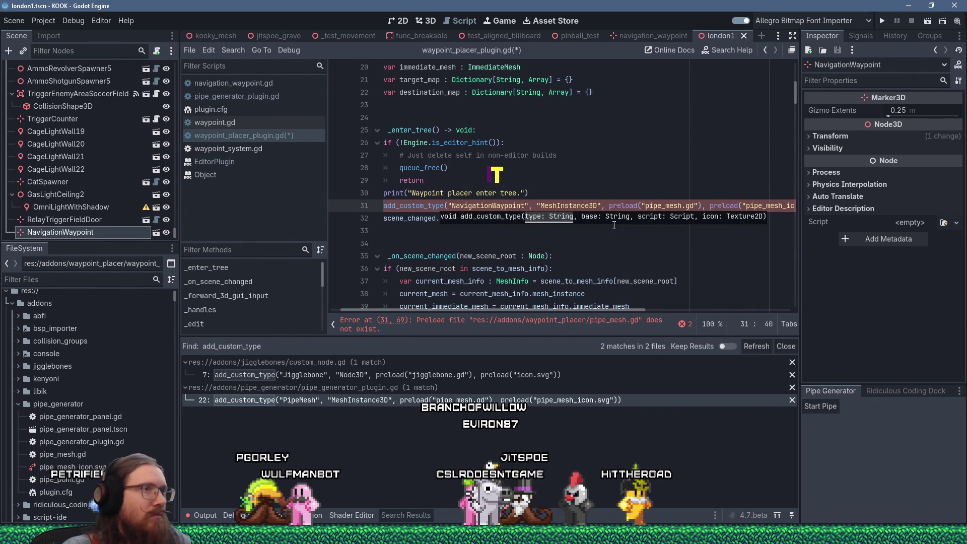
{"action": "double_click", "coordinate": [590, 206]}
{"action": "type", "text": "Marker3D"}
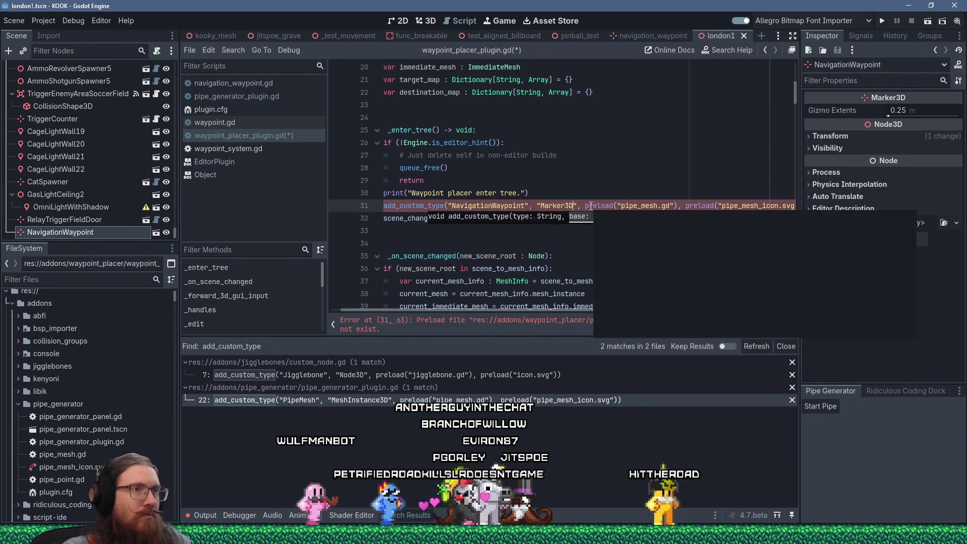
{"action": "left_click", "coordinate": [618, 190]}
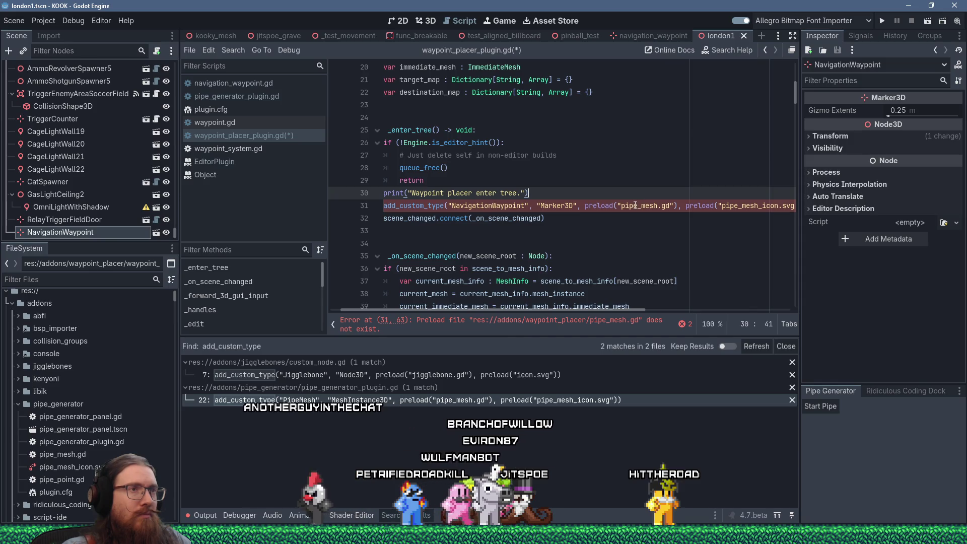
{"action": "double_click", "coordinate": [635, 206]}
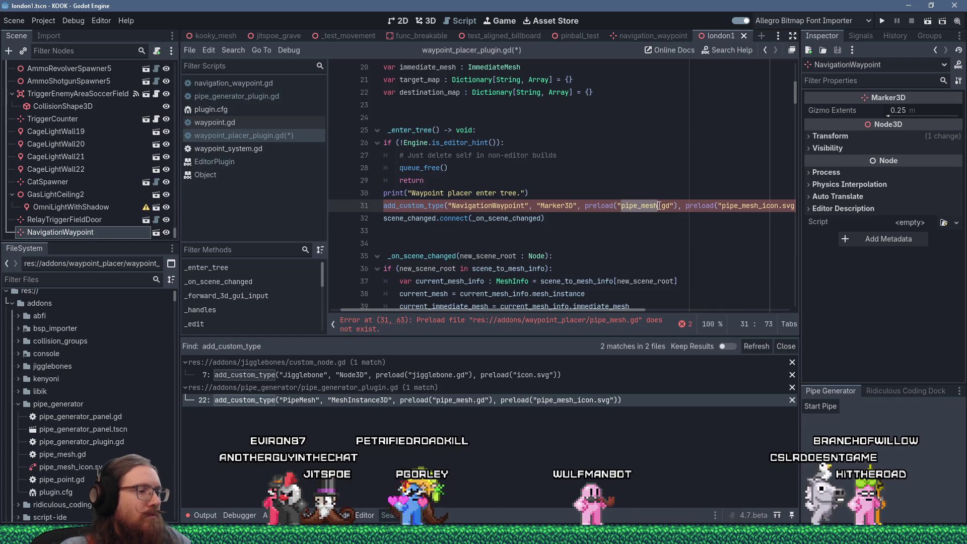
{"action": "type", "text": "../"}
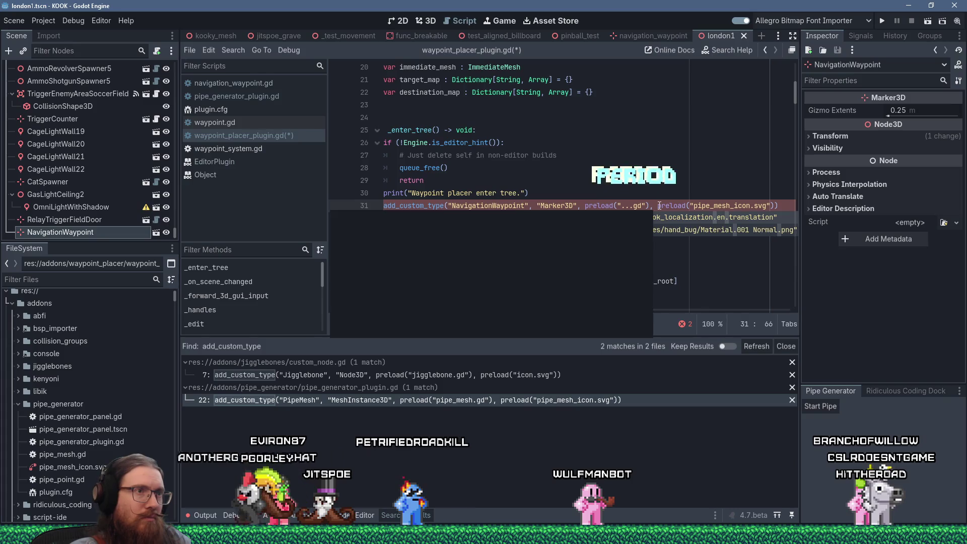
{"action": "type", "text": "ts"}
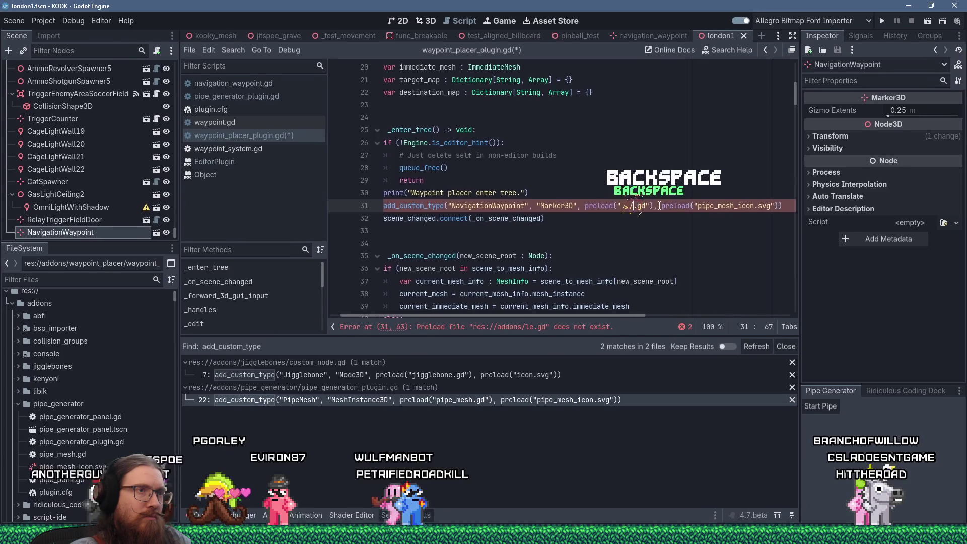
{"action": "type", "text": "../level."}
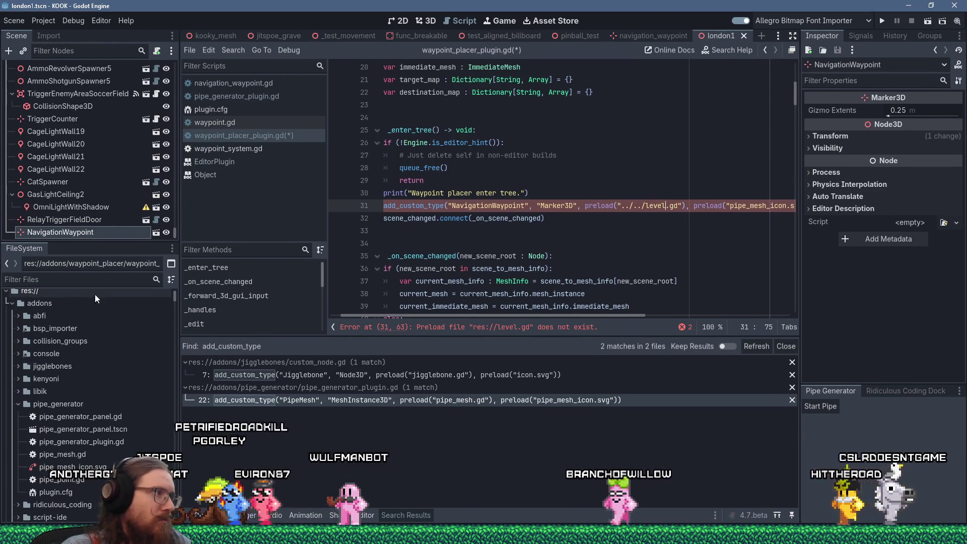
{"action": "left_click", "coordinate": [75, 279]}
{"action": "type", "text": "naviga"}
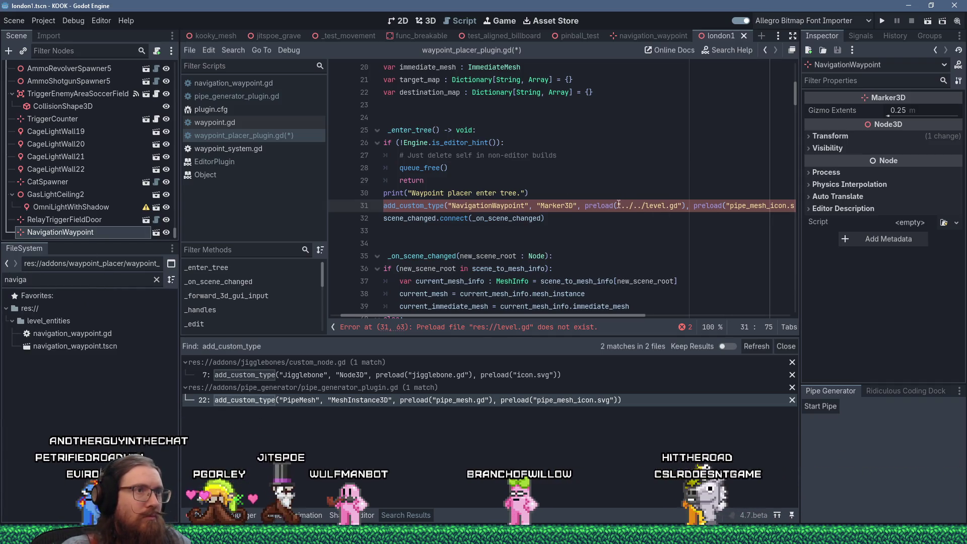
{"action": "left_click_drag", "start_coordinate": [122, 326], "coordinate": [620, 207]}
{"action": "left_click_drag", "start_coordinate": [610, 314], "coordinate": [695, 307]}
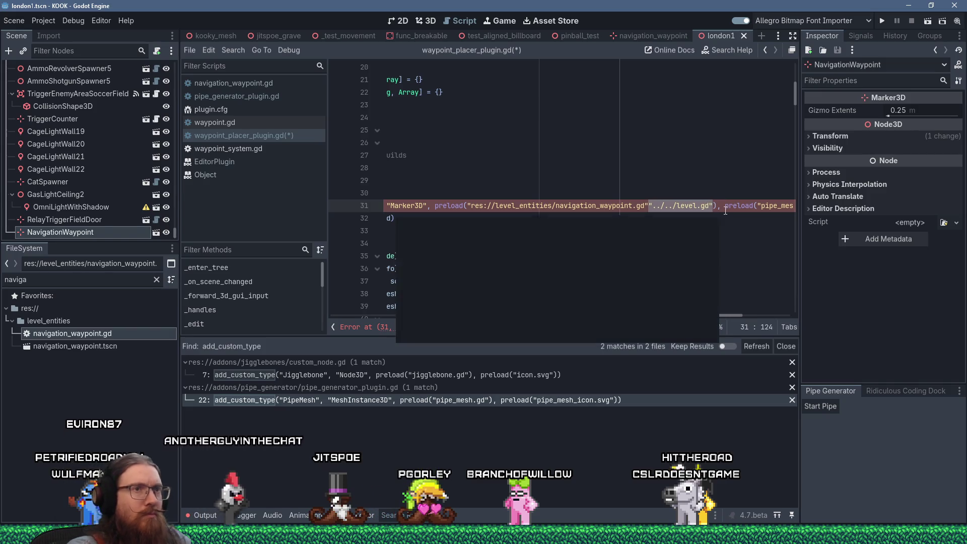
{"action": "key", "text": "Delete"}
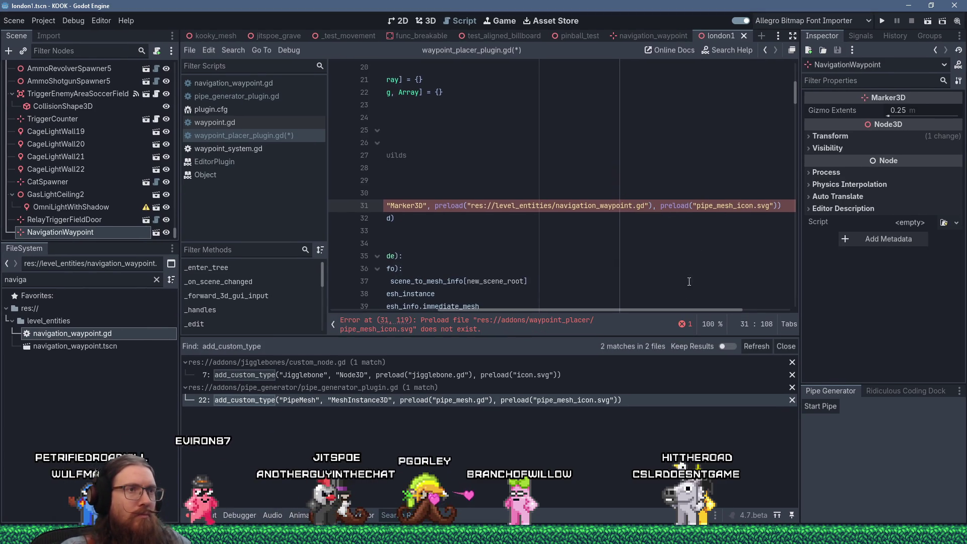
{"action": "left_click_drag", "start_coordinate": [669, 308], "coordinate": [508, 302]}
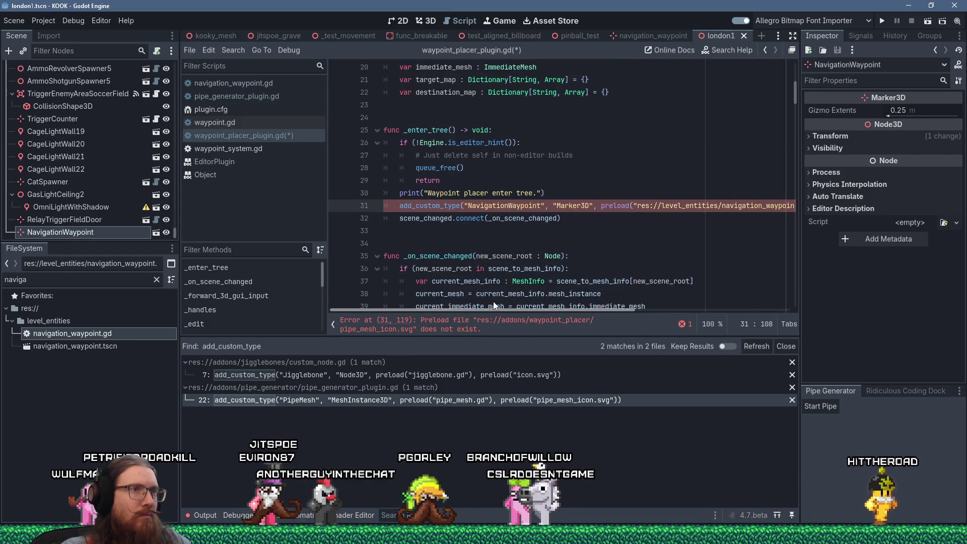
{"action": "left_click_drag", "start_coordinate": [552, 310], "coordinate": [609, 309]}
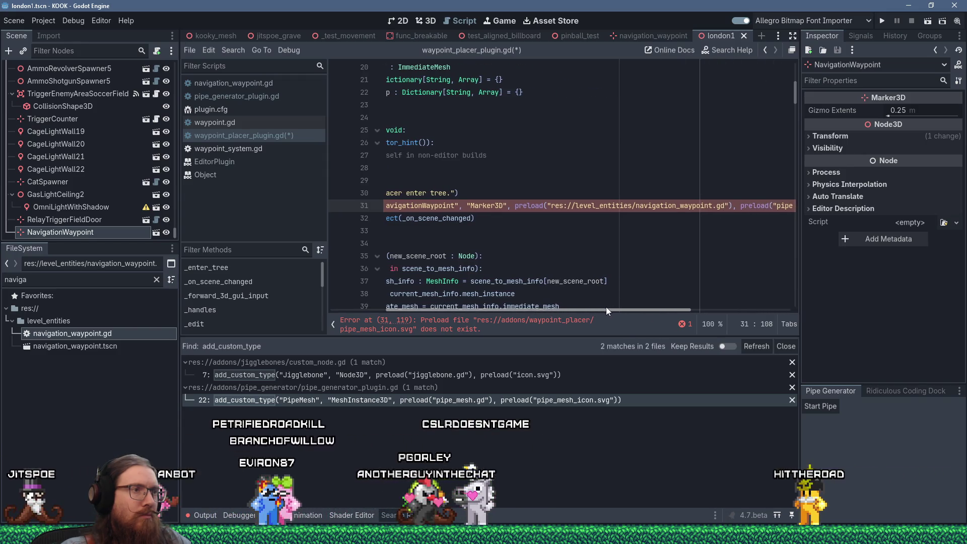
{"action": "scroll", "coordinate": [620, 220], "scroll_direction": "left", "scroll_amount": 3}
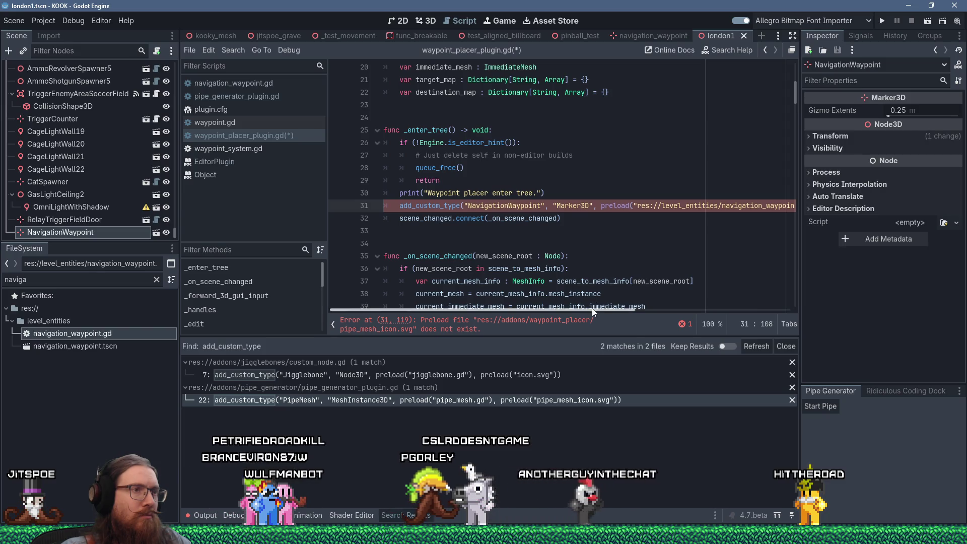
{"action": "scroll", "coordinate": [725, 298], "scroll_direction": "right", "scroll_amount": 5}
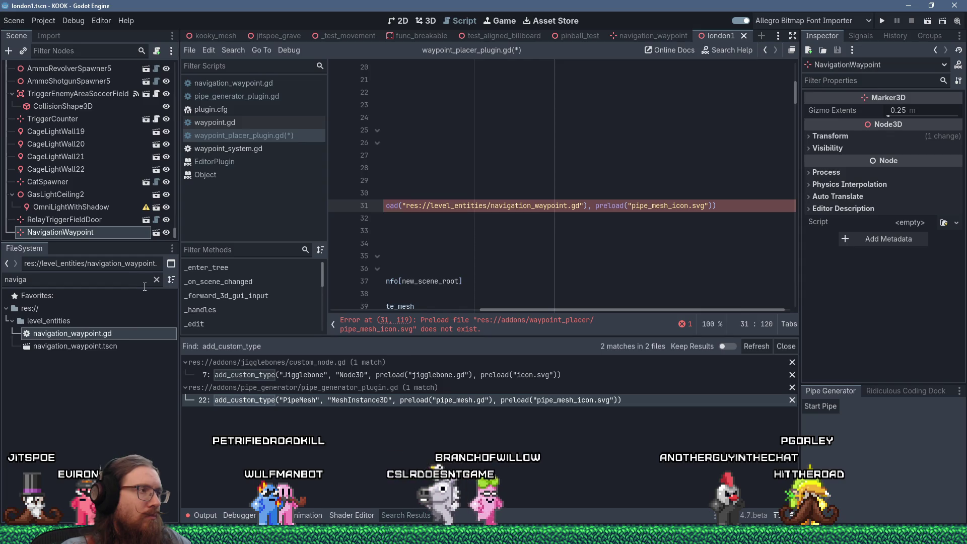
- Change pipe_mesh in the icon preload path to navigation_wayoint
{"action": "key", "text": "shift+Right"}
{"action": "key", "text": "shift+Right"}
{"action": "key", "text": "shift+Right"}
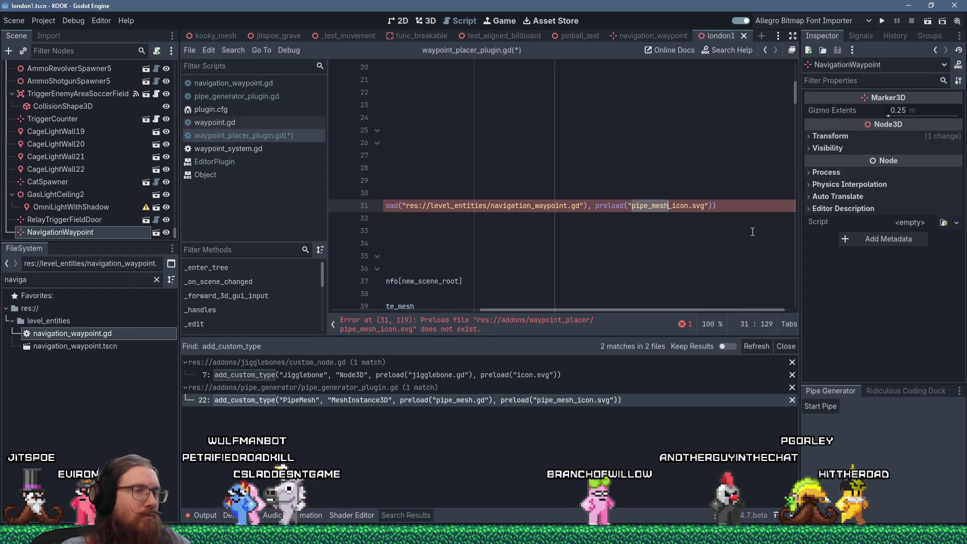
{"action": "type", "text": "gation_wayoint"}
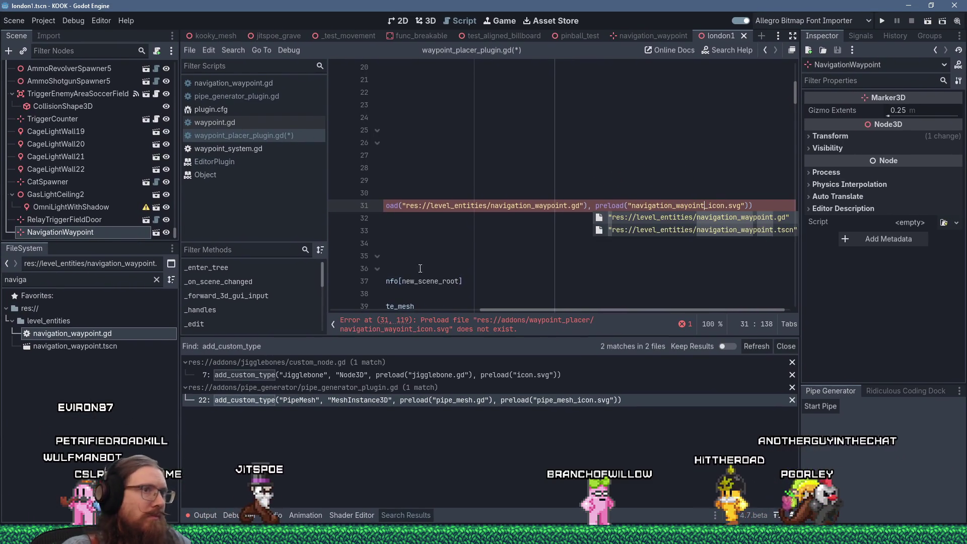
{"action": "left_click", "coordinate": [523, 252]}
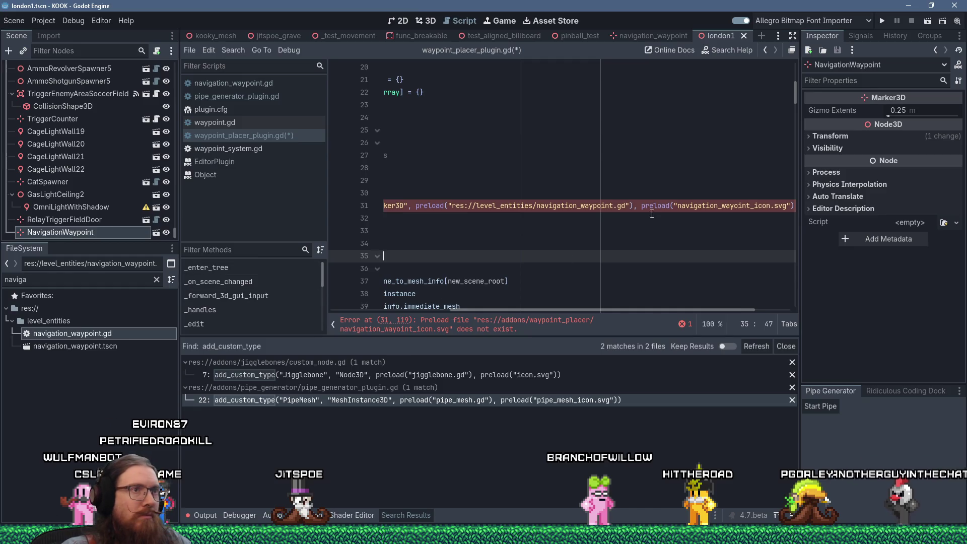
- Review the line 31 icon preload argument, then clear the FileSystem filter to show the full tree
{"action": "left_click_drag", "start_coordinate": [635, 206], "coordinate": [786, 206]}
{"action": "key", "text": "Delete"}
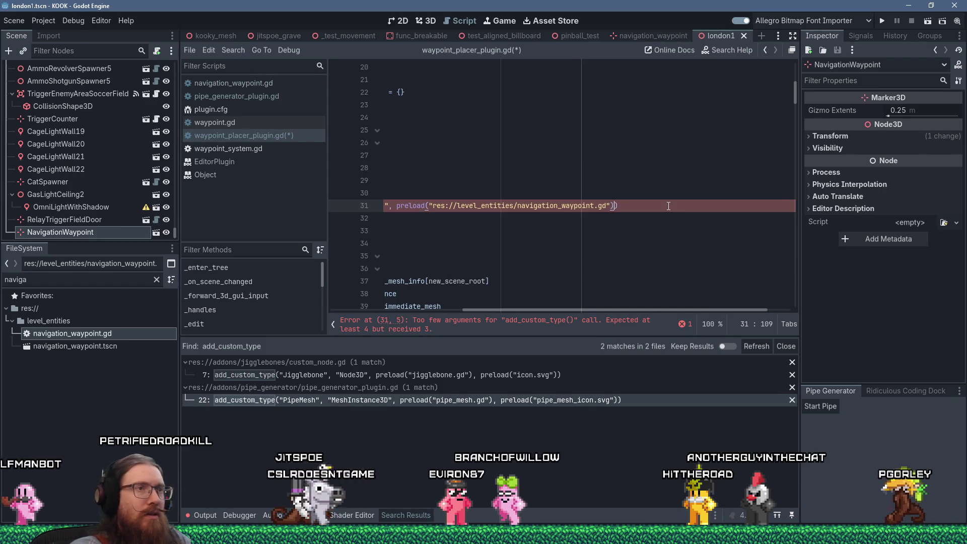
{"action": "key", "text": "ctrl+z"}
{"action": "left_click", "coordinate": [613, 244]}
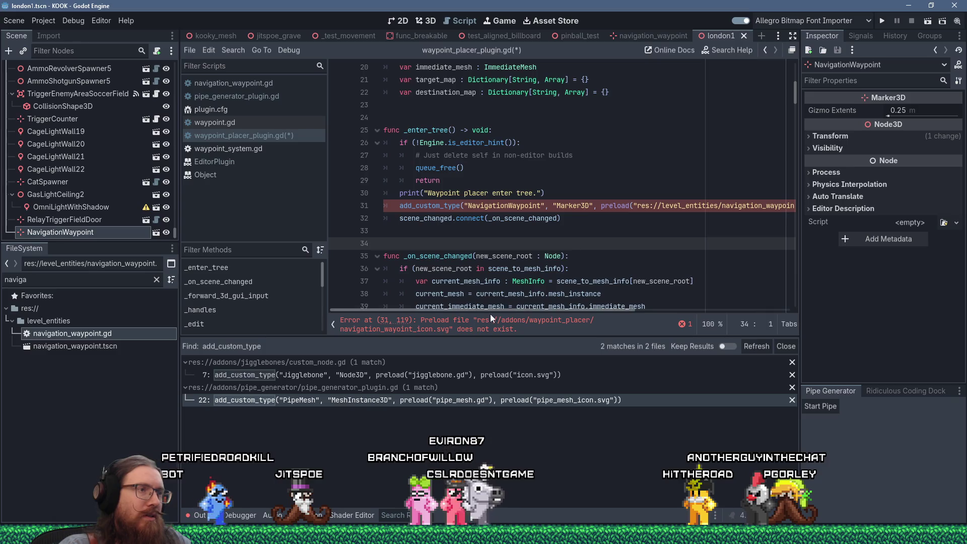
{"action": "mouse_move", "coordinate": [491, 310]}
{"action": "left_mouse_down"}
{"action": "mouse_move", "coordinate": [598, 300]}
{"action": "mouse_move", "coordinate": [672, 256]}
{"action": "left_mouse_up"}
{"action": "left_click", "coordinate": [623, 199]}
{"action": "left_click_drag", "start_coordinate": [647, 311], "coordinate": [695, 304]}
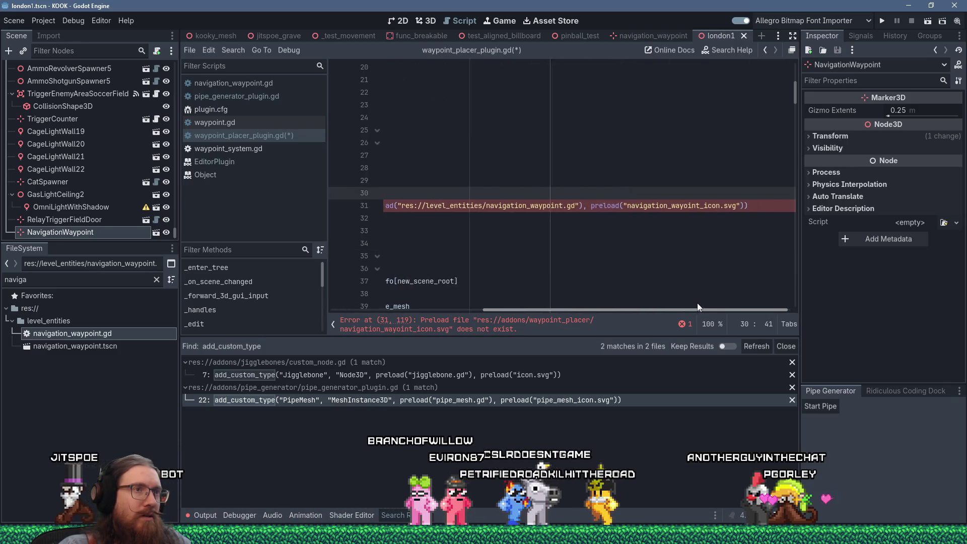
{"action": "left_click_drag", "start_coordinate": [622, 205], "coordinate": [645, 207]}
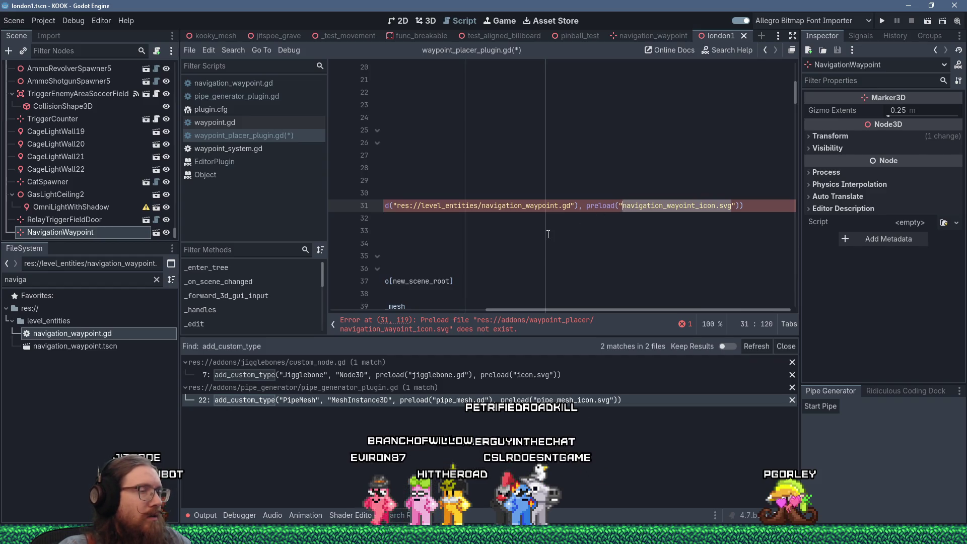
{"action": "left_click", "coordinate": [157, 280]}
{"action": "scroll", "coordinate": [126, 322], "scroll_direction": "up", "scroll_amount": 10}
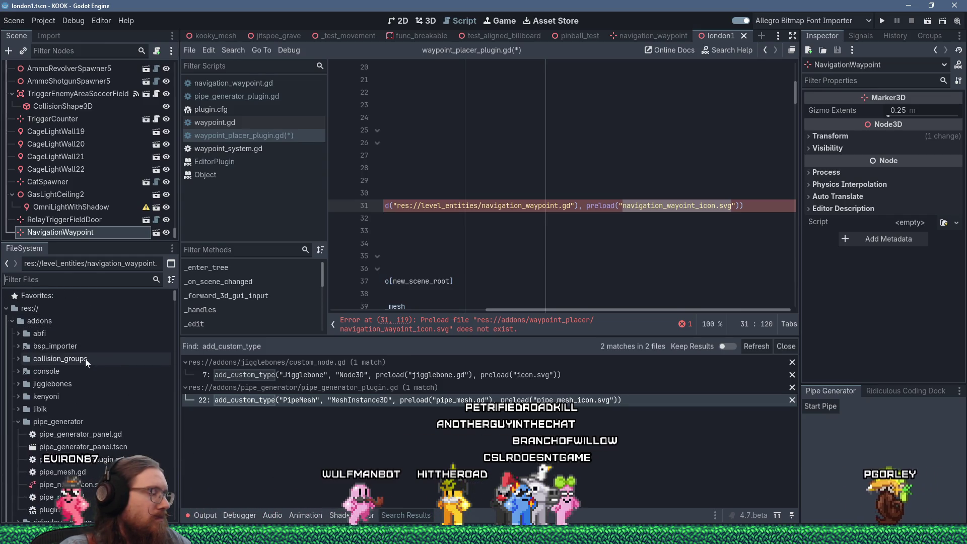
- Copy pipe_mesh_icon.svg into the waypoint_placer addon folder
{"action": "right_click", "coordinate": [54, 485]}
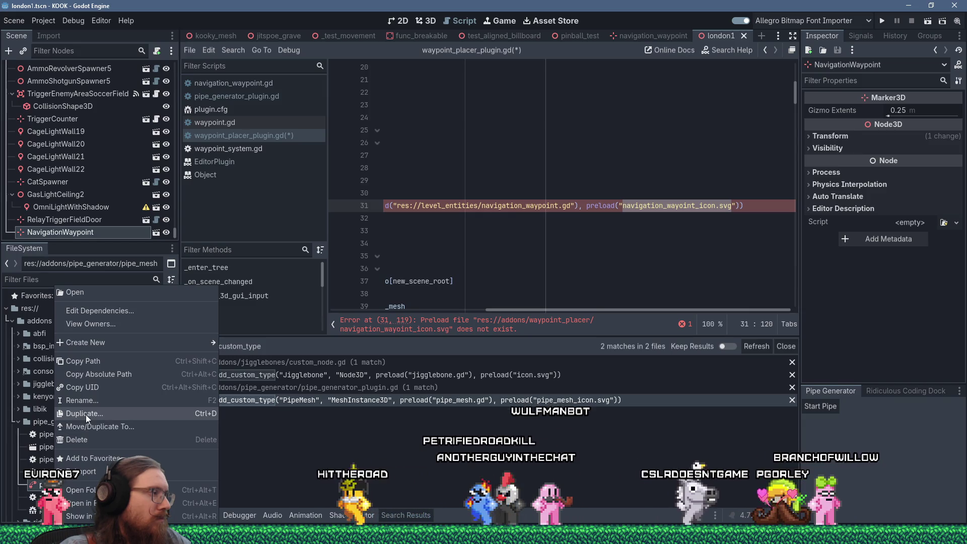
{"action": "left_click", "coordinate": [96, 428]}
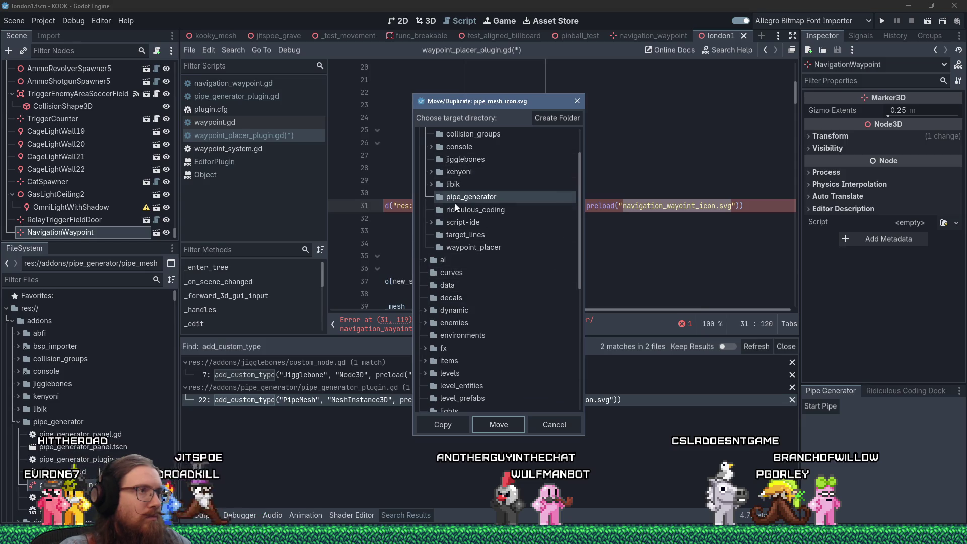
{"action": "left_click", "coordinate": [477, 249]}
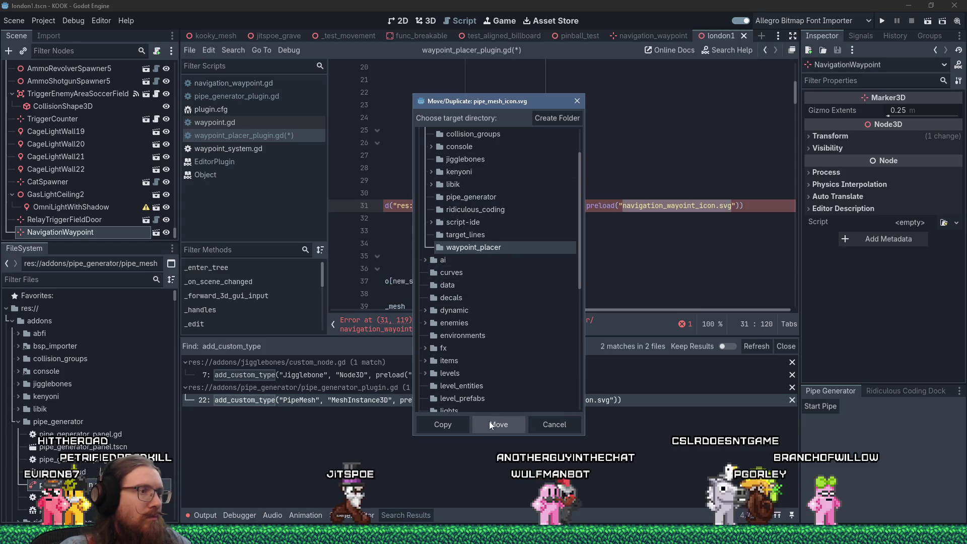
{"action": "left_click", "coordinate": [455, 425]}
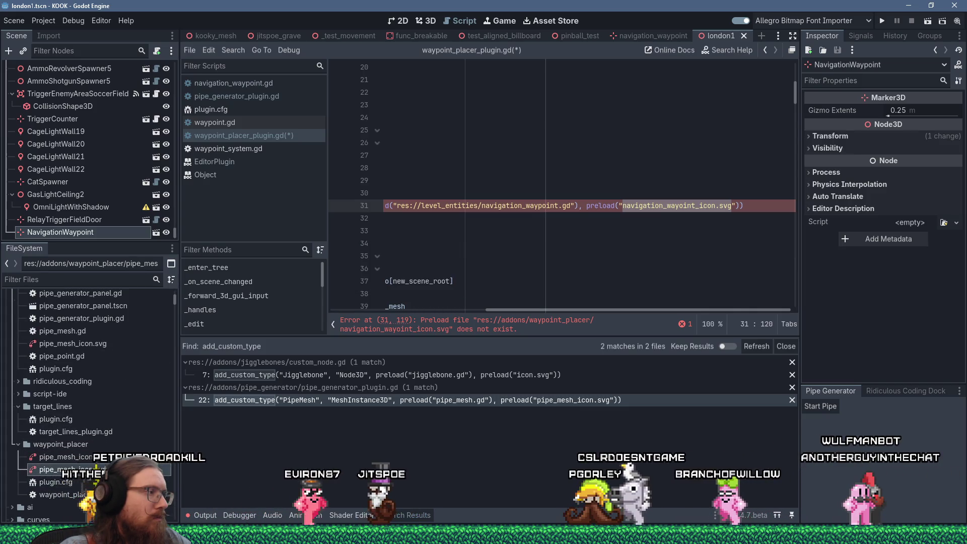
- Rename the copied icon in waypoint_placer to navigation_waypoint_icon.svg
{"action": "left_click", "coordinate": [99, 456]}
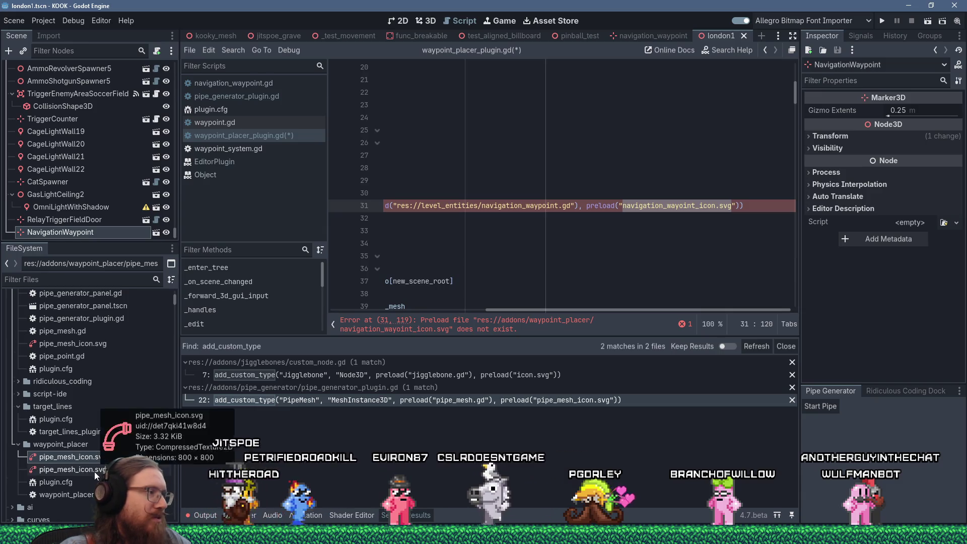
{"action": "scroll", "coordinate": [96, 464], "scroll_direction": "down", "scroll_amount": 2}
{"action": "left_click", "coordinate": [102, 440]}
{"action": "key", "text": "F2"}
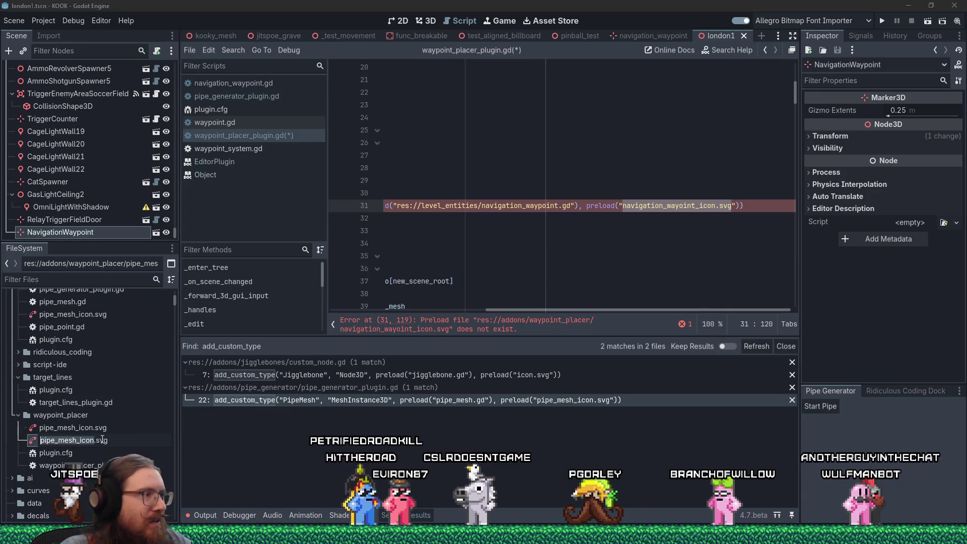
{"action": "type", "text": "navigation_waypoint_"}
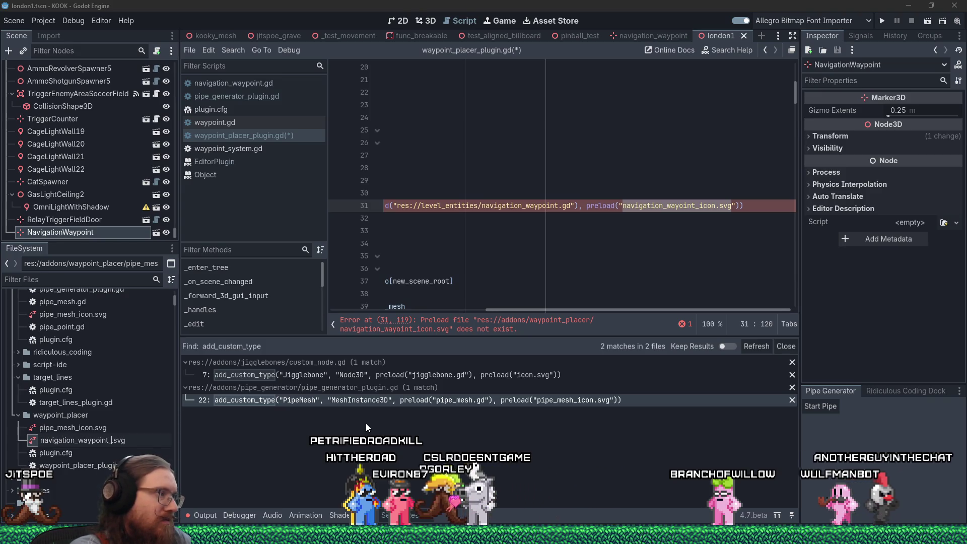
{"action": "key", "text": "Escape"}
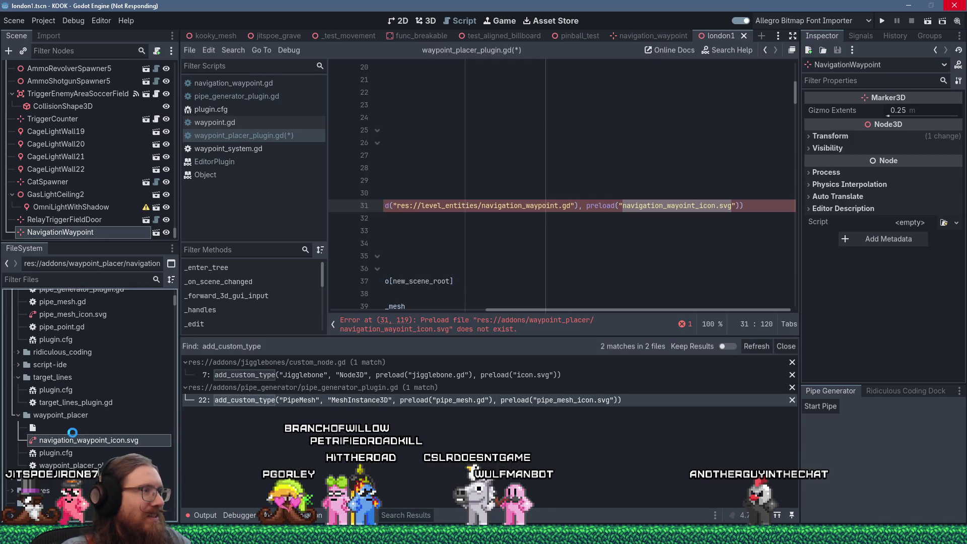
{"action": "key", "text": "alt+Tab"}
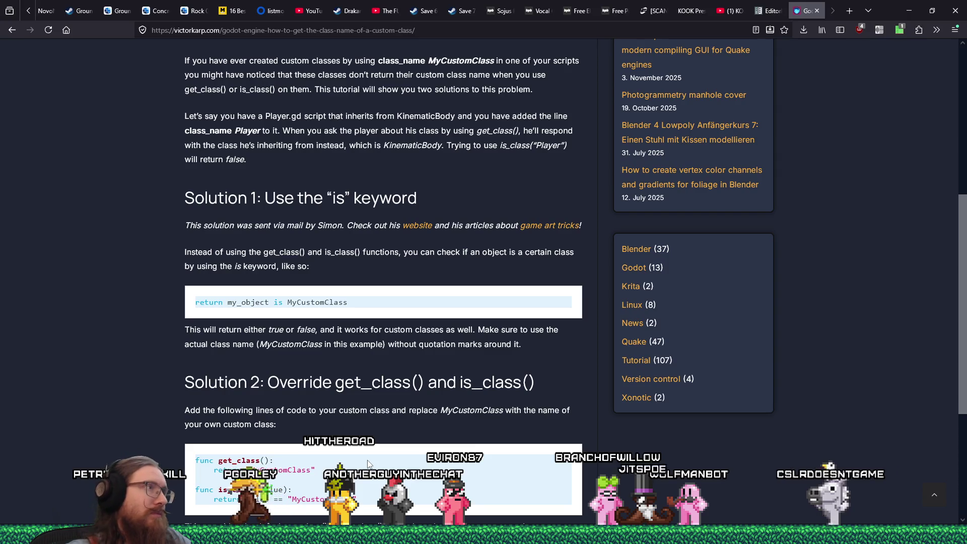
- Go back to the DuckDuckGo results for 'godot print classname' and scroll through them
{"action": "scroll", "coordinate": [264, 429], "scroll_direction": "down", "scroll_amount": 5}
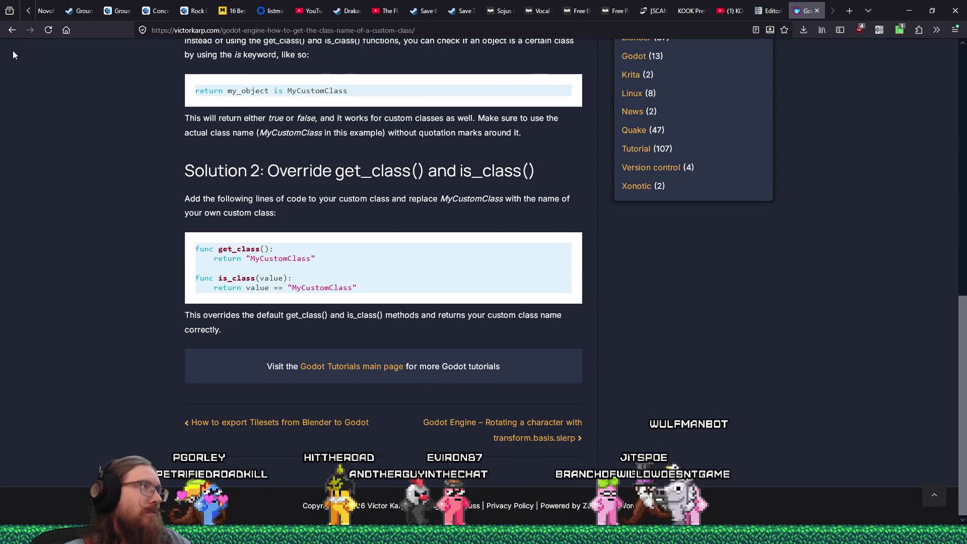
{"action": "left_click", "coordinate": [12, 30]}
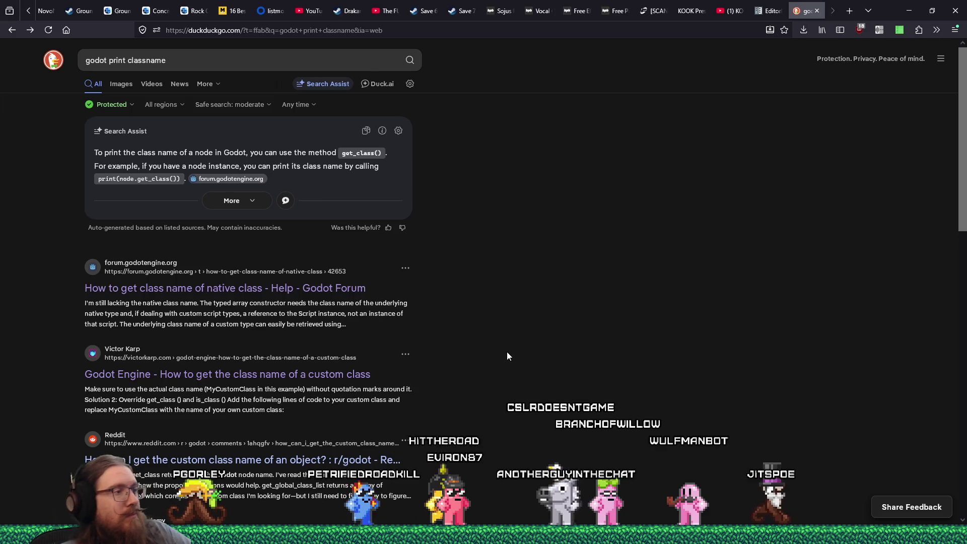
{"action": "scroll", "coordinate": [505, 356], "scroll_direction": "down", "scroll_amount": 2}
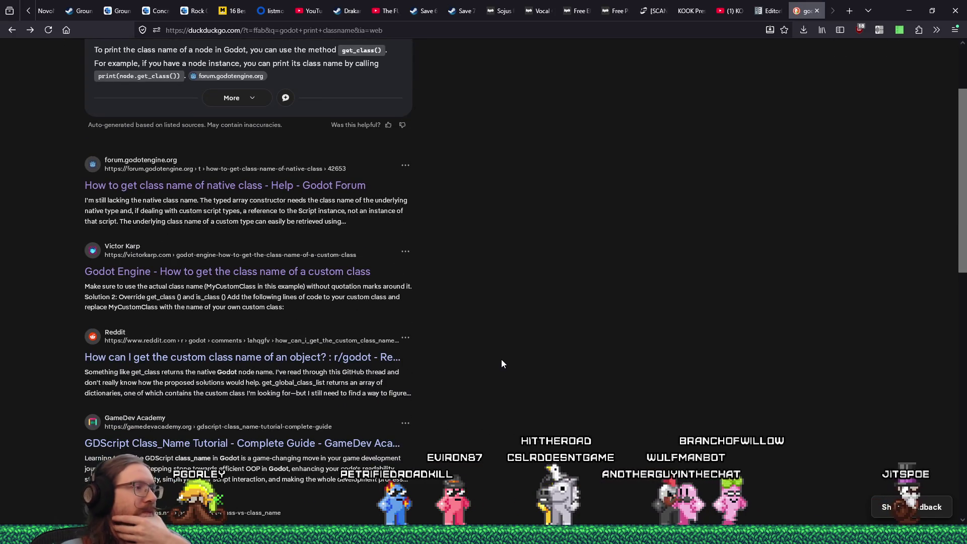
{"action": "scroll", "coordinate": [501, 359], "scroll_direction": "down", "scroll_amount": 3}
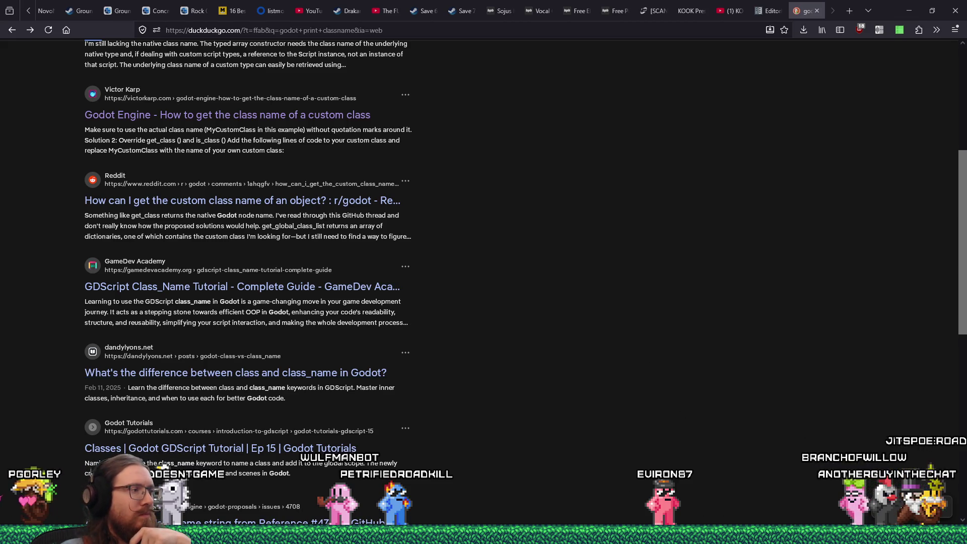
{"action": "key", "text": "super"}
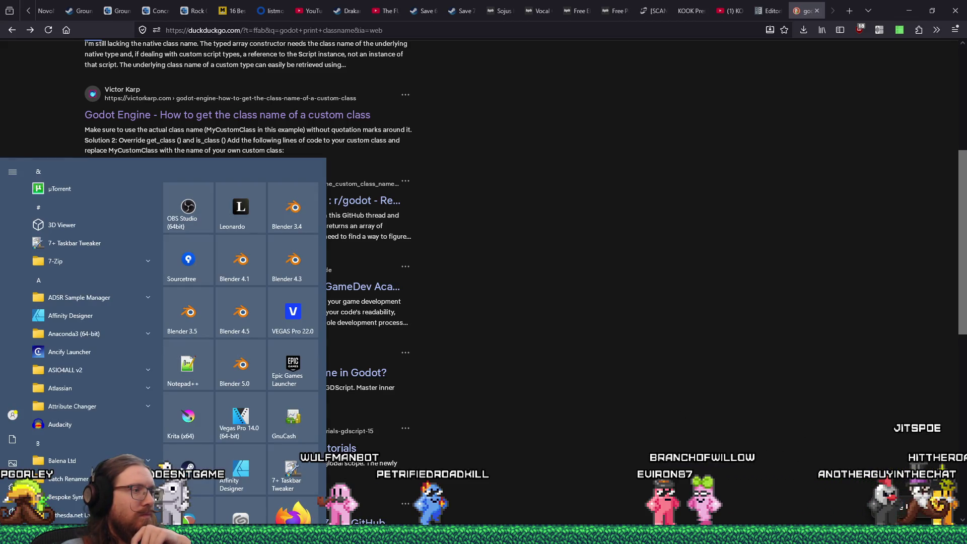
- Bring up the E:\projects\kook folder window and launch the godot_kook_editor shortcut
{"action": "key", "text": "super"}
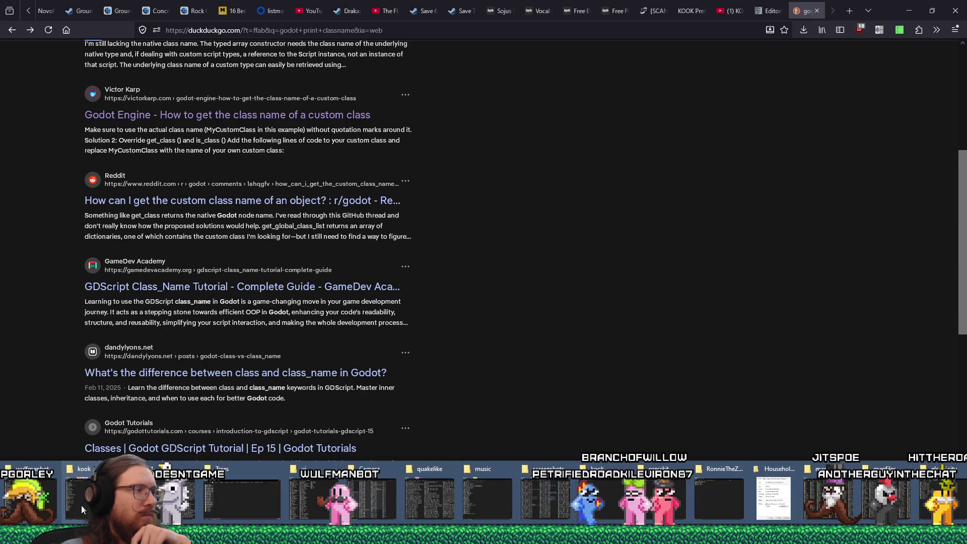
{"action": "left_click", "coordinate": [81, 506]}
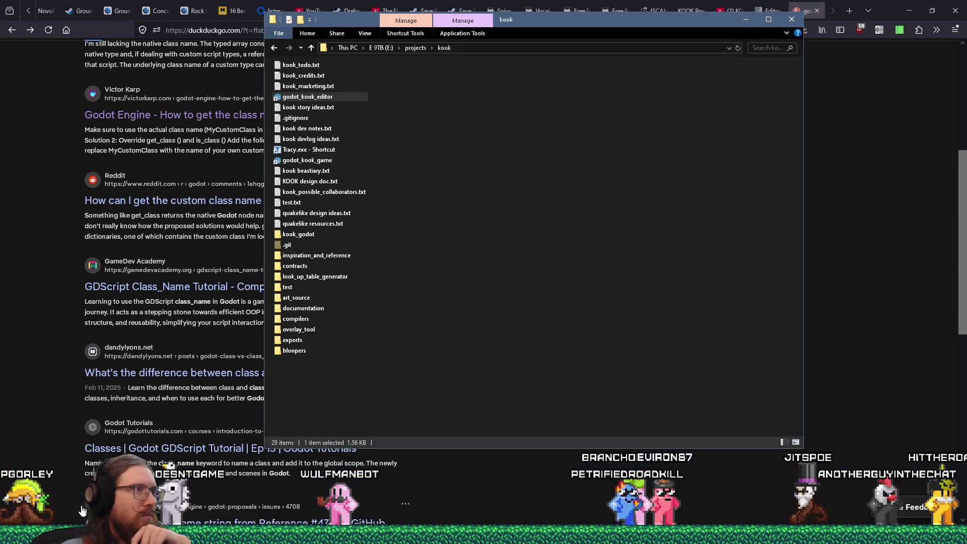
{"action": "double_click", "coordinate": [335, 98]}
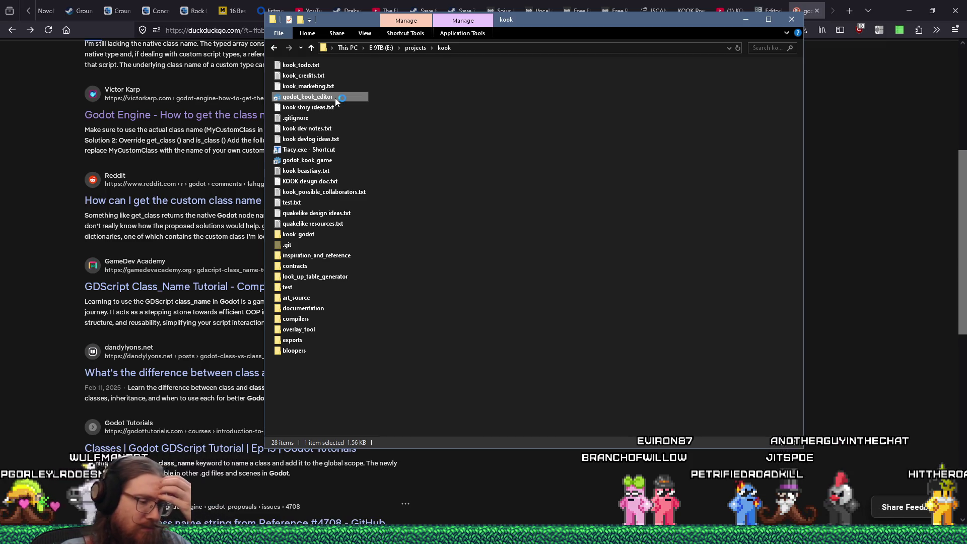
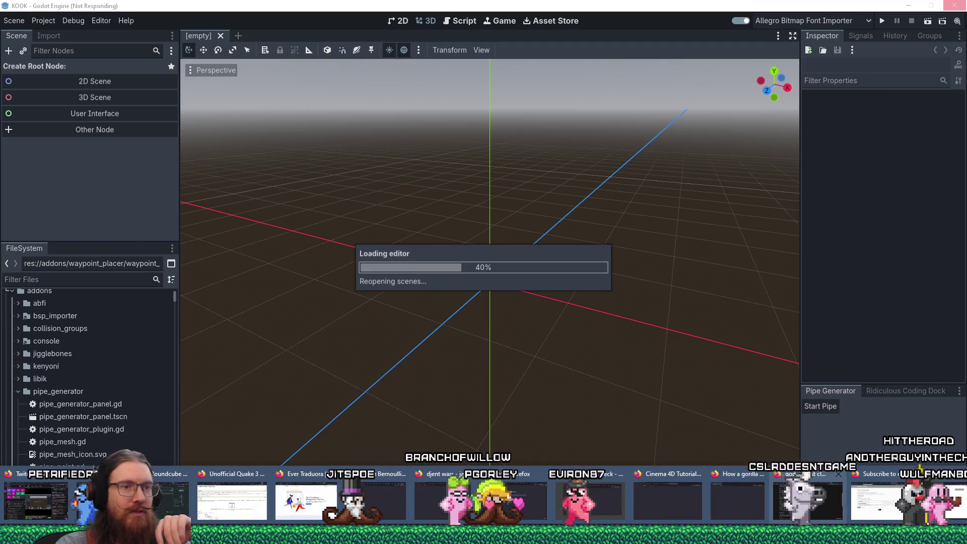
- Switch to Firefox, go to reddit.com/r/godot and start a new post
{"action": "left_click", "coordinate": [771, 517]}
{"action": "key", "text": "ctrl+l"}
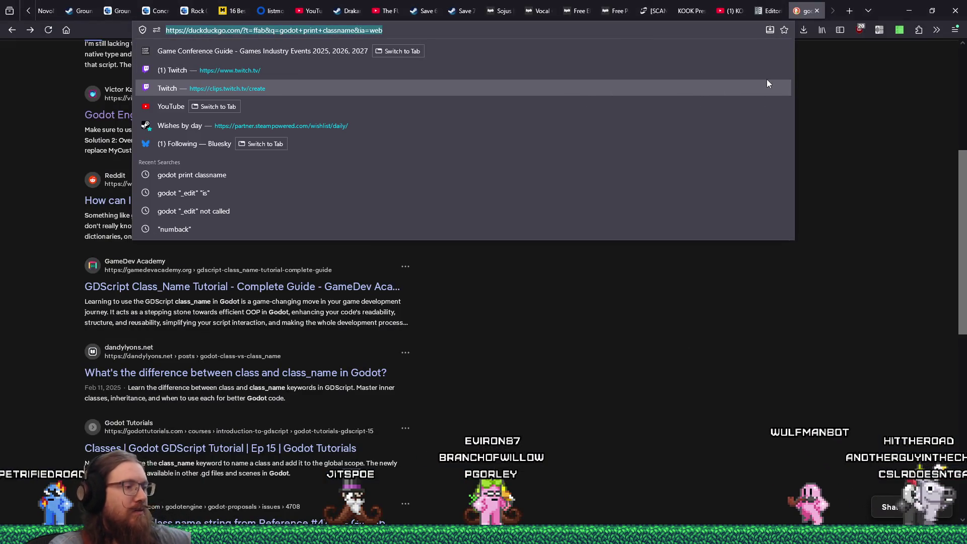
{"action": "type", "text": "reddit.com/r/godot/"}
{"action": "key", "text": "Return"}
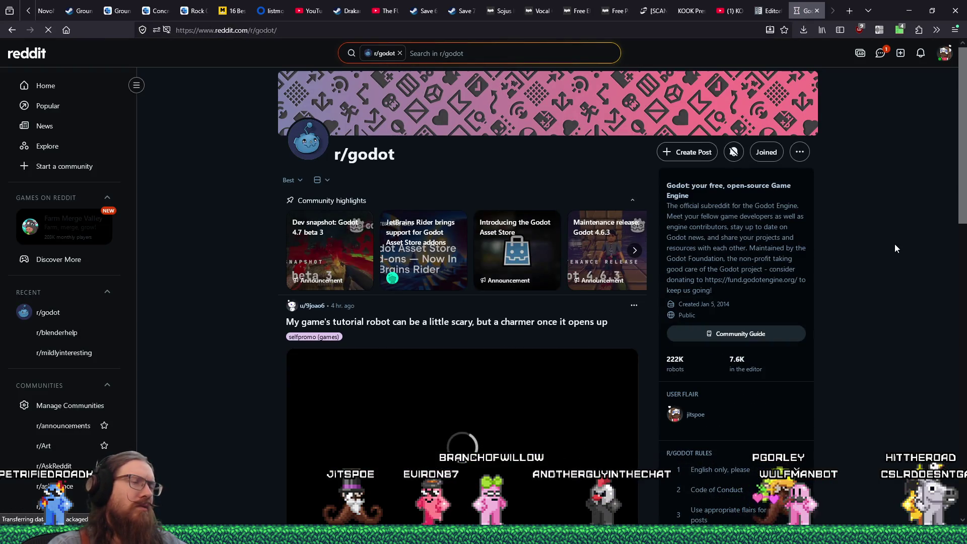
{"action": "scroll", "coordinate": [895, 244], "scroll_direction": "down", "scroll_amount": 3}
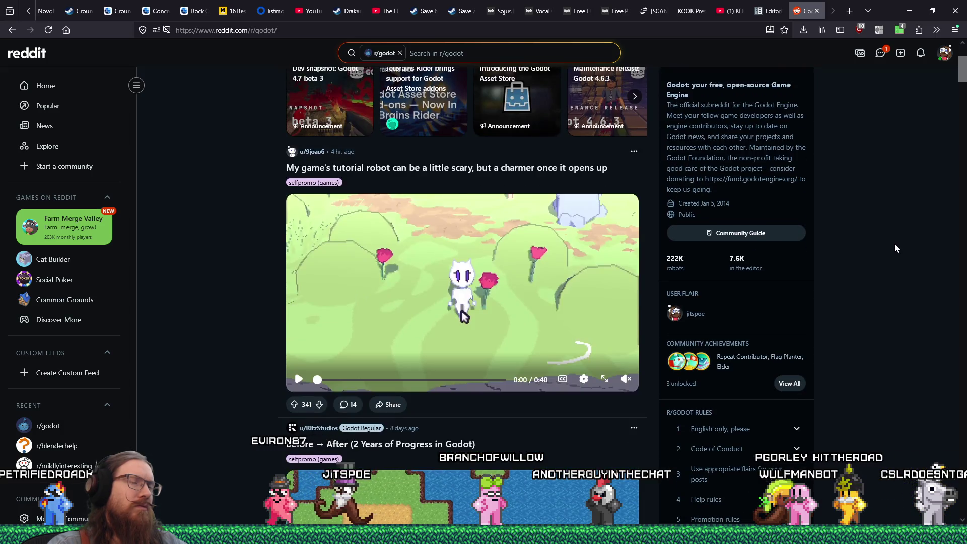
{"action": "scroll", "coordinate": [895, 244], "scroll_direction": "up", "scroll_amount": 2}
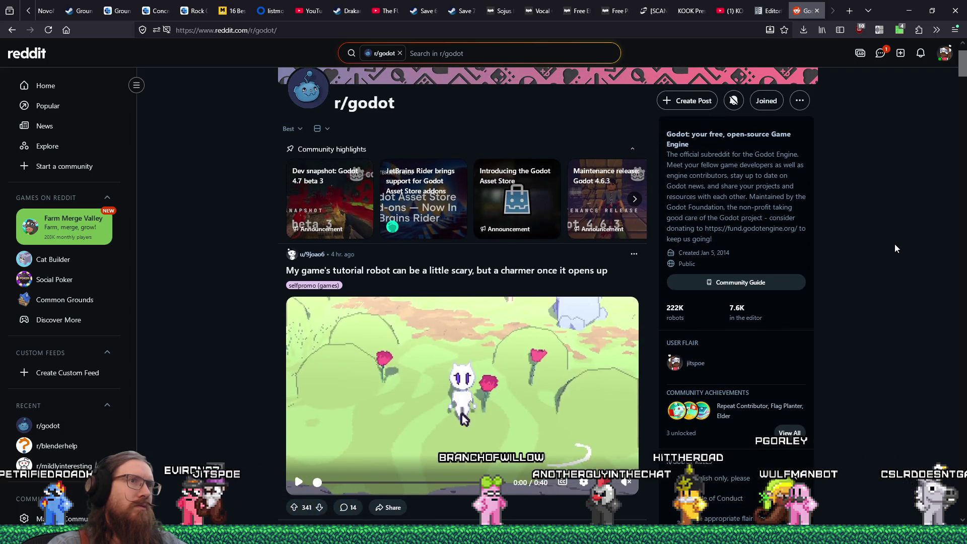
{"action": "left_click", "coordinate": [687, 100]}
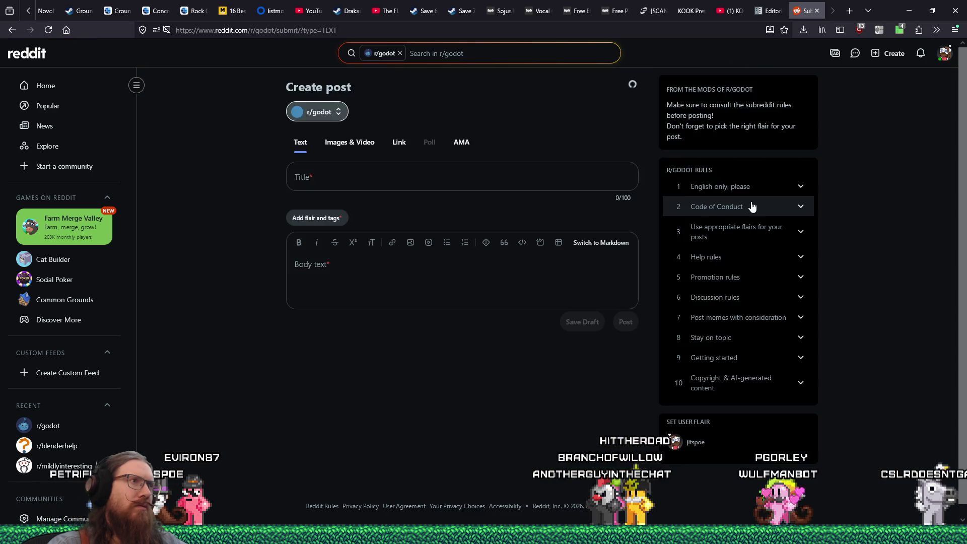
- Give the r/godot post the 'help me' flair
{"action": "left_click", "coordinate": [328, 220]}
{"action": "left_click", "coordinate": [360, 214]}
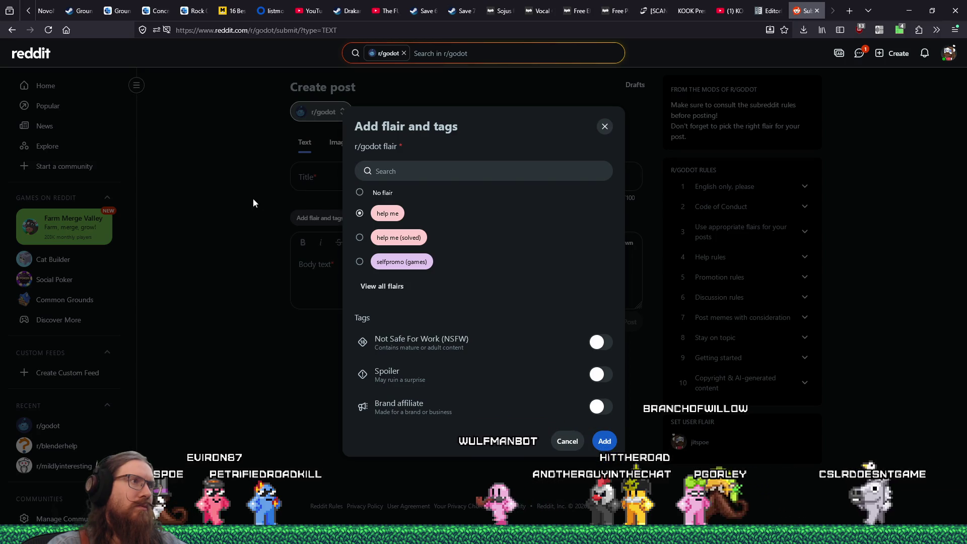
{"action": "left_click", "coordinate": [604, 442]}
- Title the post 'How do I check for custom class_name types within an EditorPlugin?'
{"action": "left_click", "coordinate": [413, 175]}
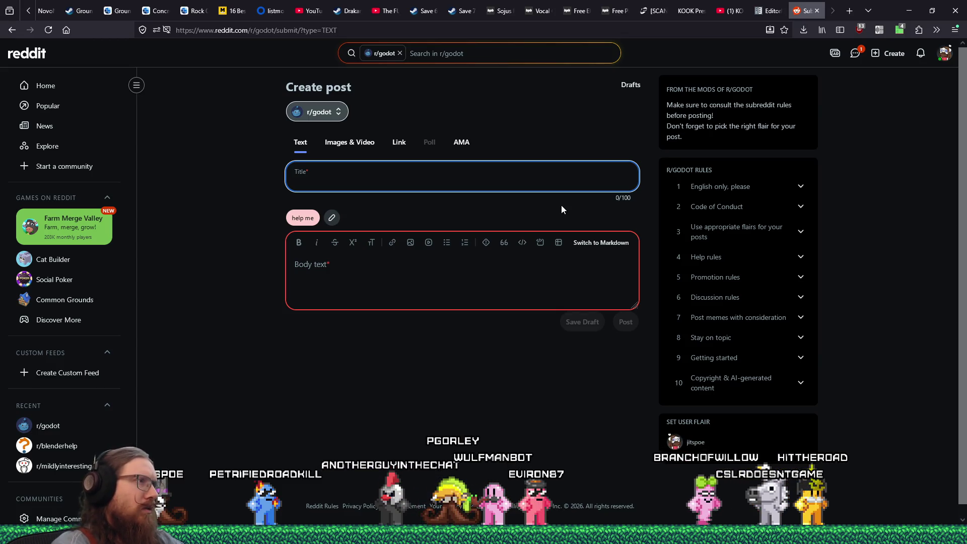
{"action": "type", "text": "How doo I check"}
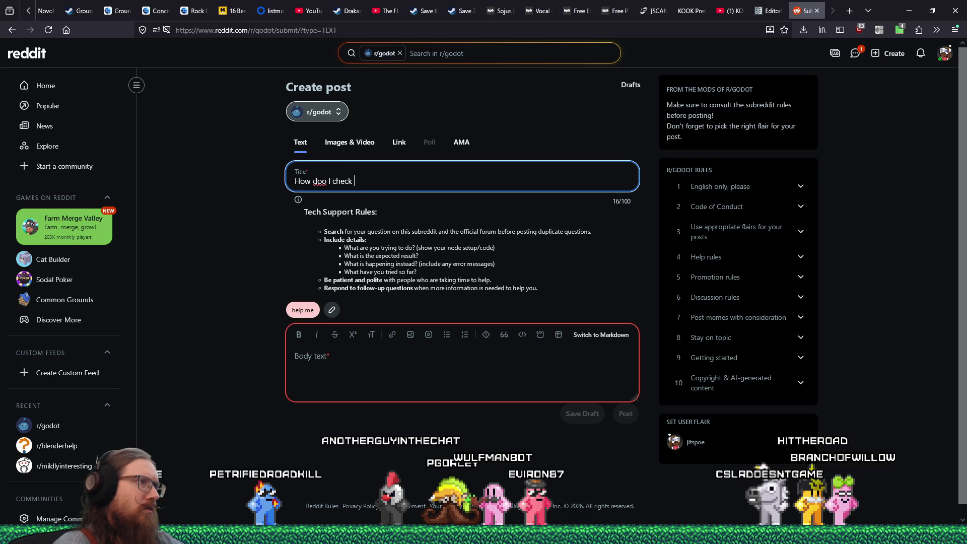
{"action": "key", "text": "BackSpace"}
{"action": "key", "text": "BackSpace"}
{"action": "type", "text": "the"}
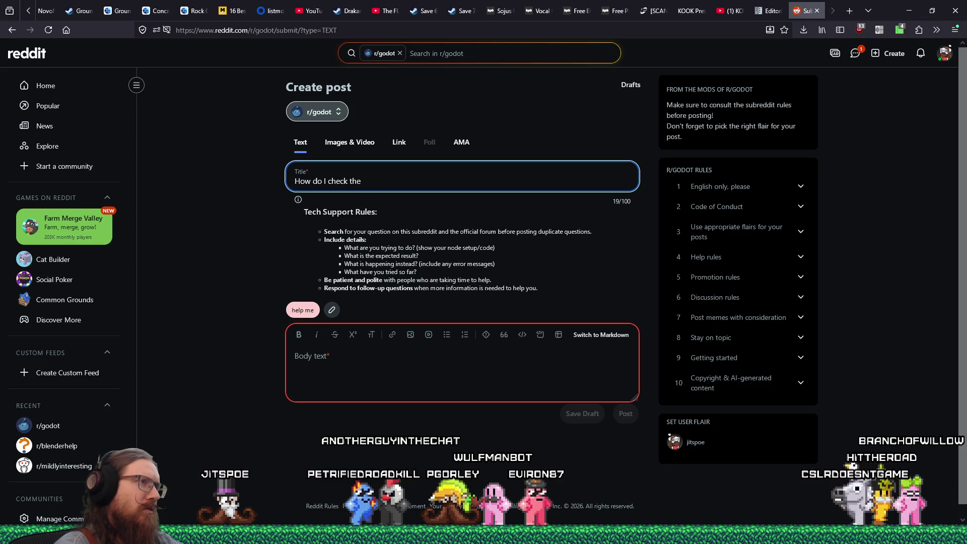
{"action": "key", "text": "BackSpace"}
{"action": "key", "text": "BackSpace"}
{"action": "key", "text": "BackSpace"}
{"action": "key", "text": "BackSpace"}
{"action": "type", "text": "for custom class_name types within"}
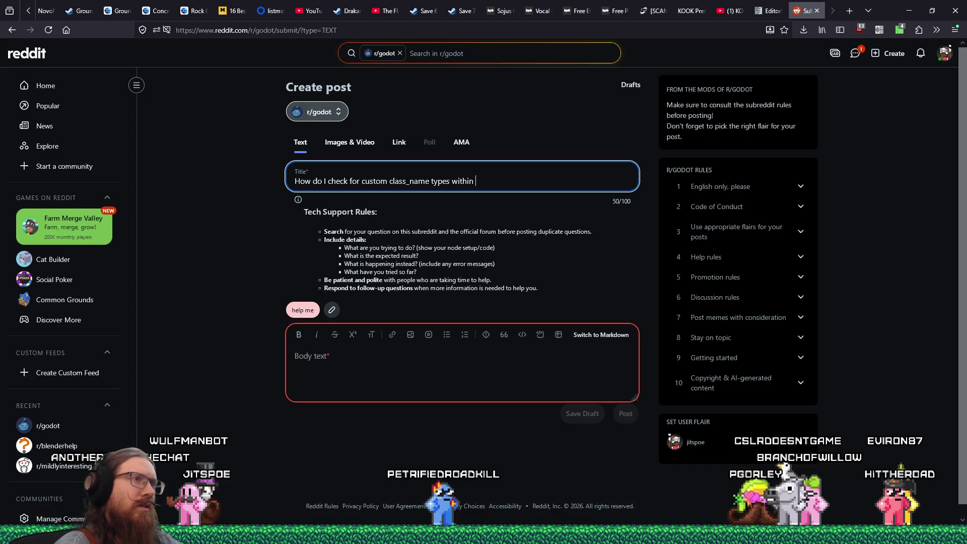
{"action": "type", "text": "an Editor"}
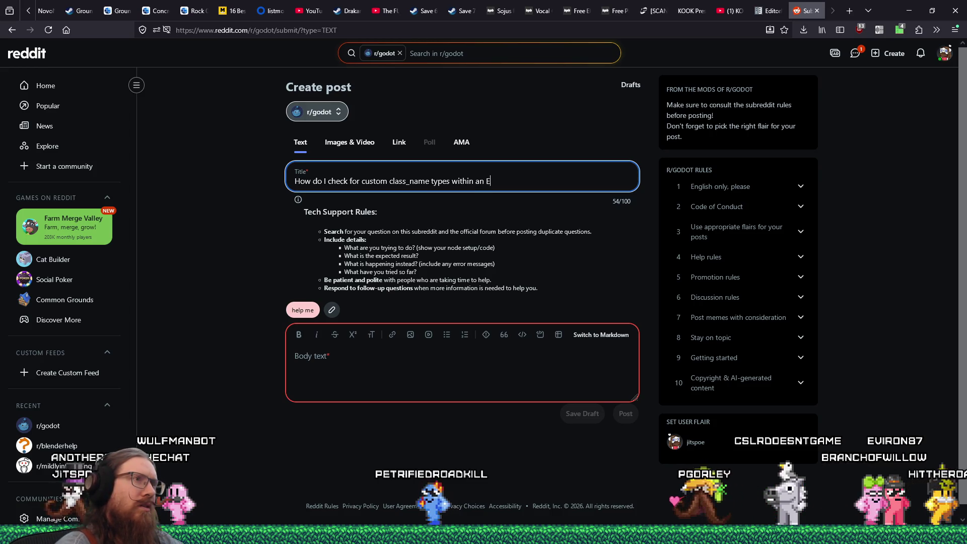
{"action": "key", "text": "alt+Tab"}
{"action": "key", "text": "alt+Tab"}
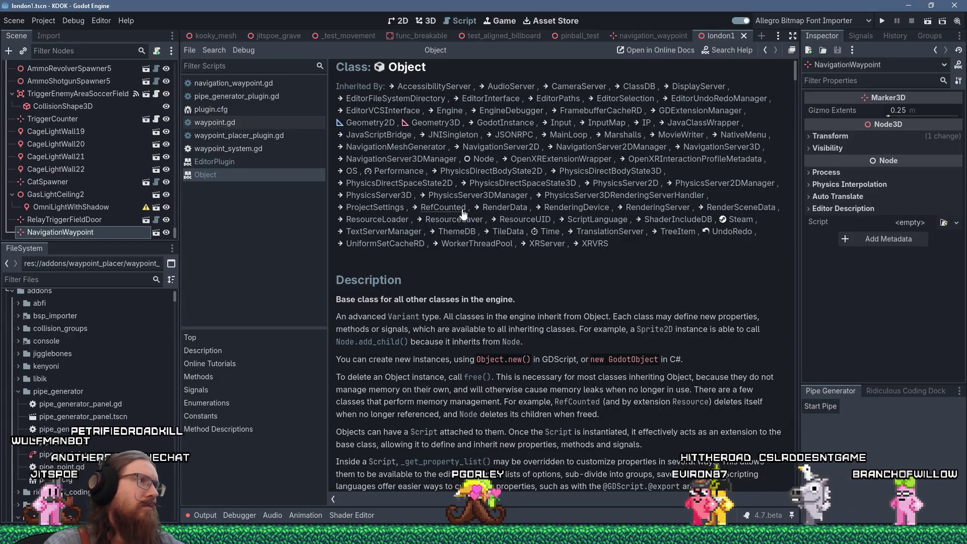
{"action": "key", "text": "alt+Tab"}
{"action": "type", "text": "Plugi"}
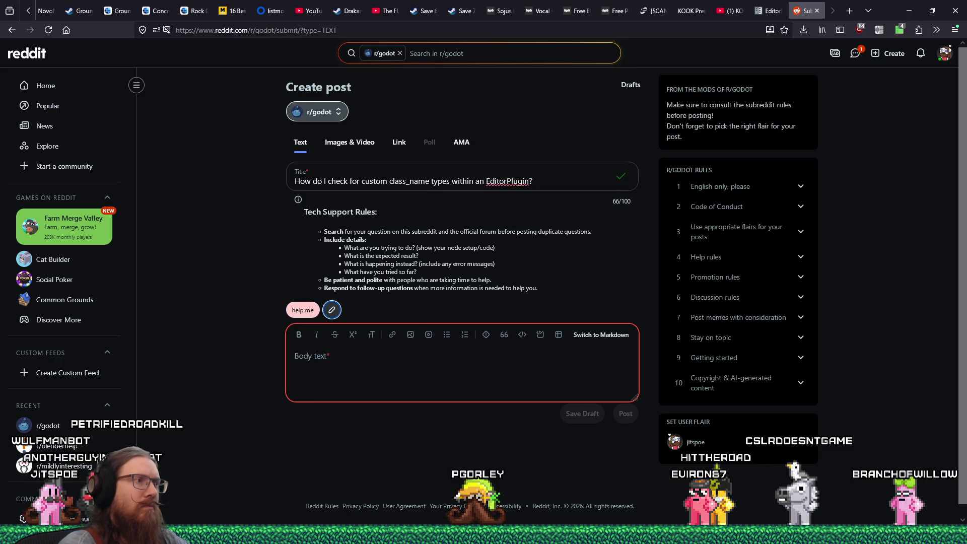
{"action": "left_click", "coordinate": [403, 372]}
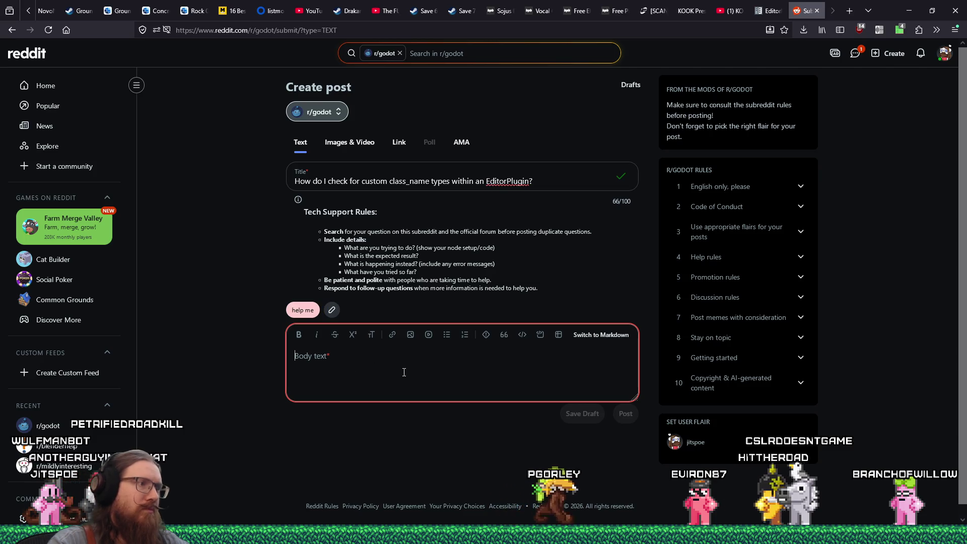
- Switch the body to Markdown and introduce the waypoint tool and its simple navigation_waypoint script
{"action": "type", "text": "I'm trying to"}
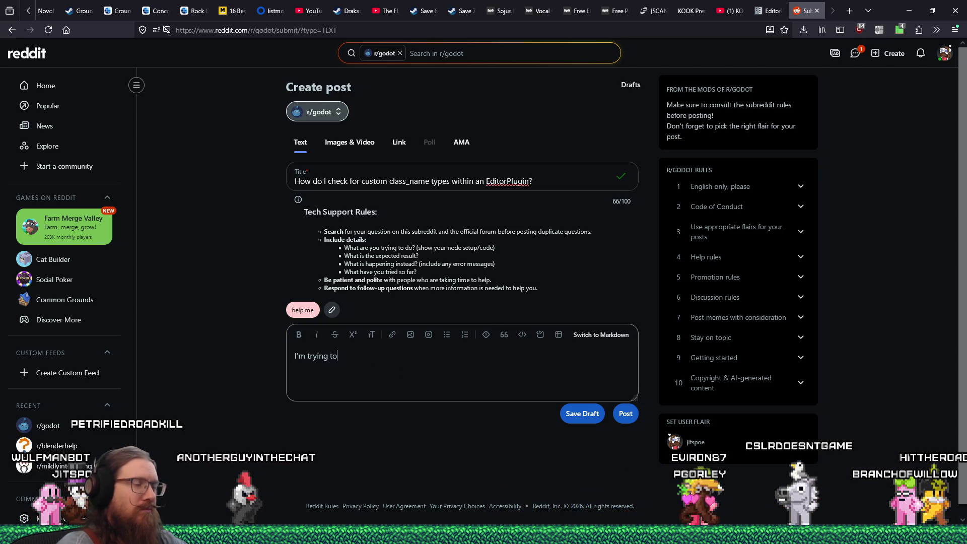
{"action": "type", "text": " create a tool to pl"}
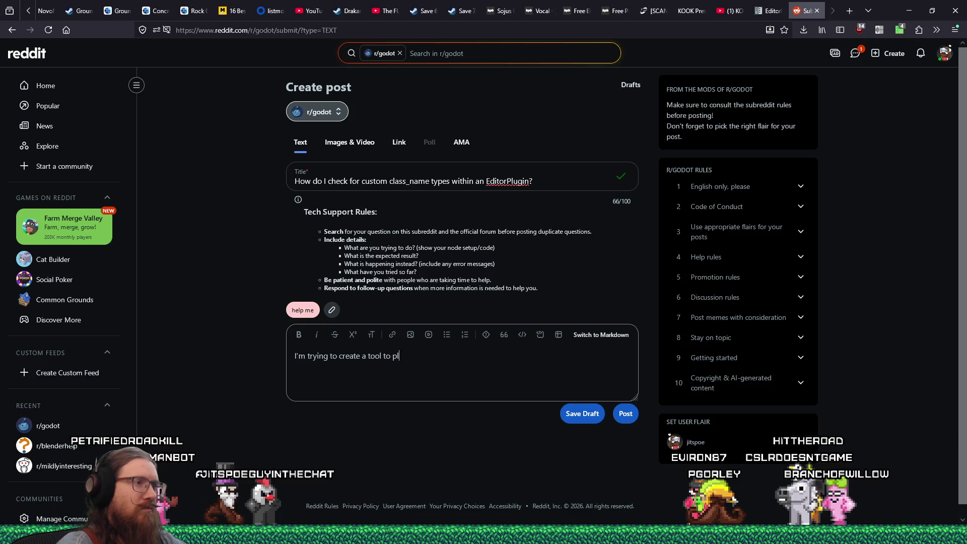
{"action": "type", "text": "ace waypoints"}
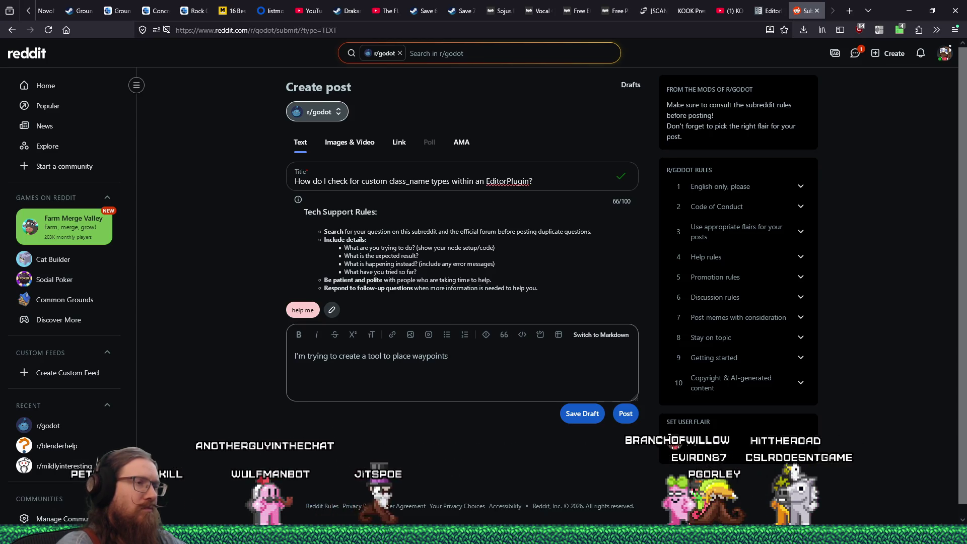
{"action": "type", "text": ".  I ha"}
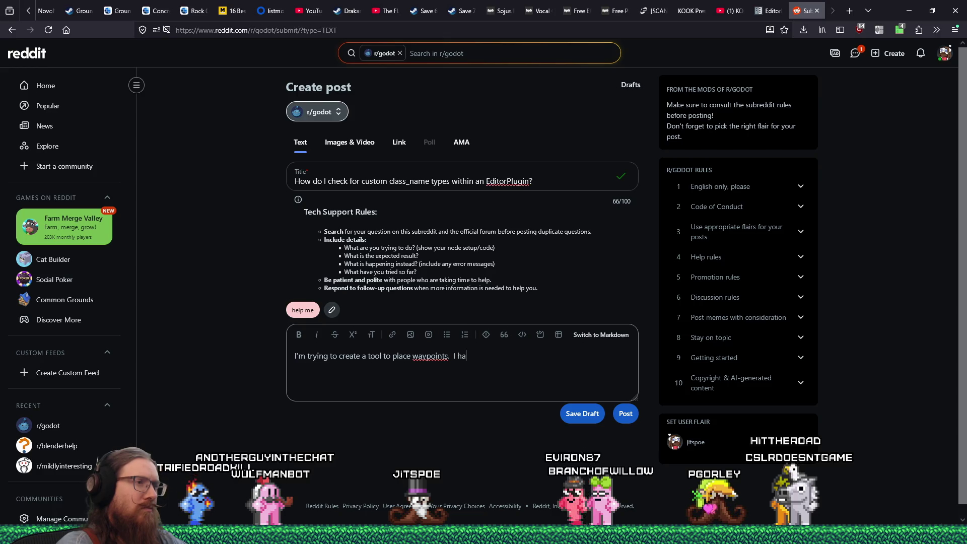
{"action": "type", "text": "ve a sim"}
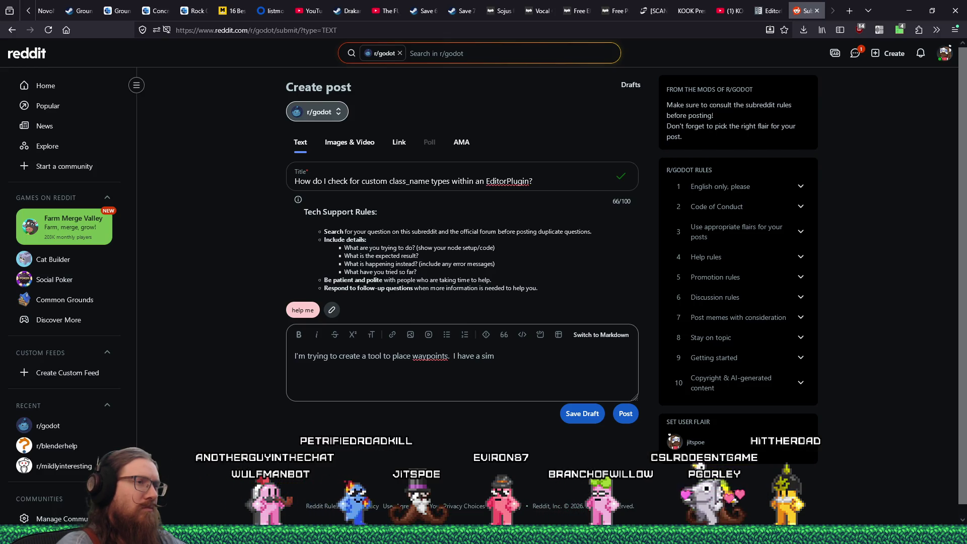
{"action": "type", "text": "ple"}
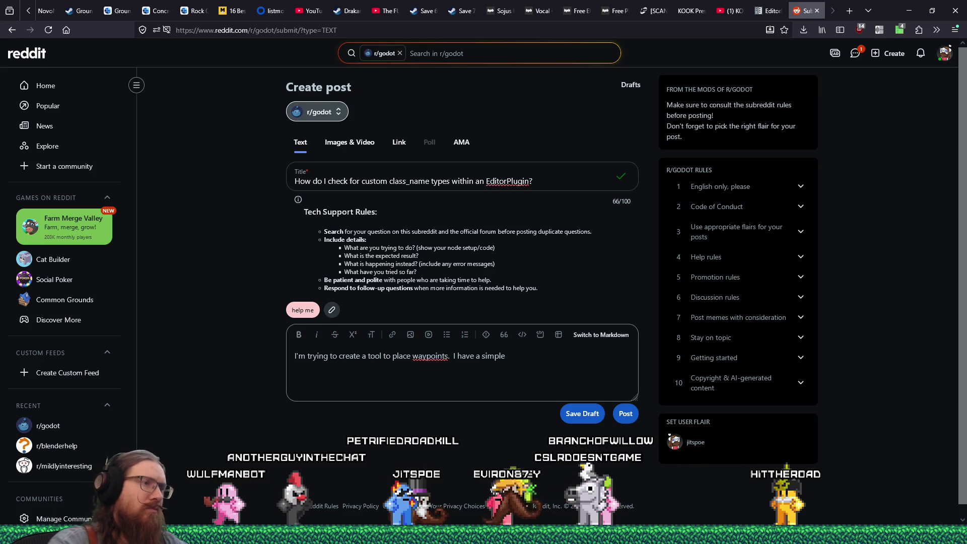
{"action": "left_click", "coordinate": [622, 341]}
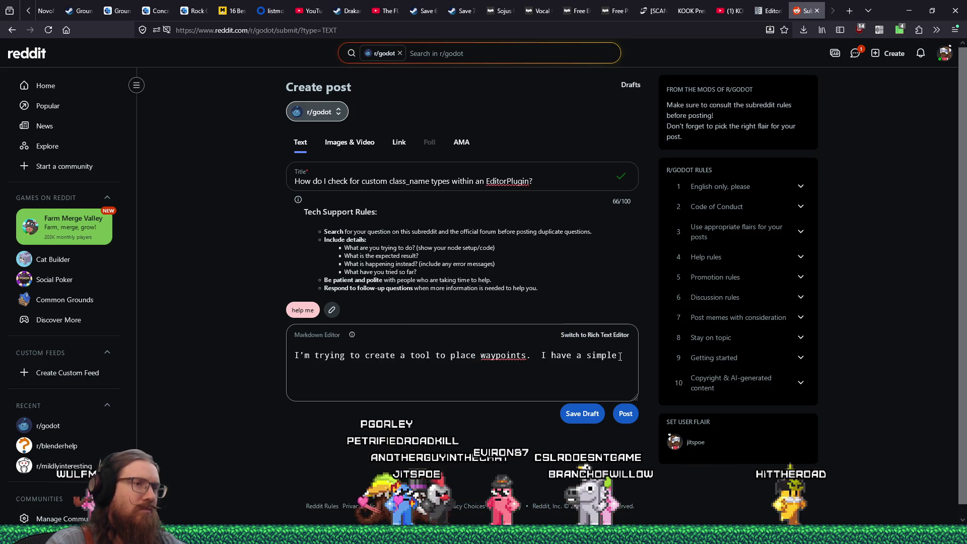
{"action": "type", "text": "waypoint"}
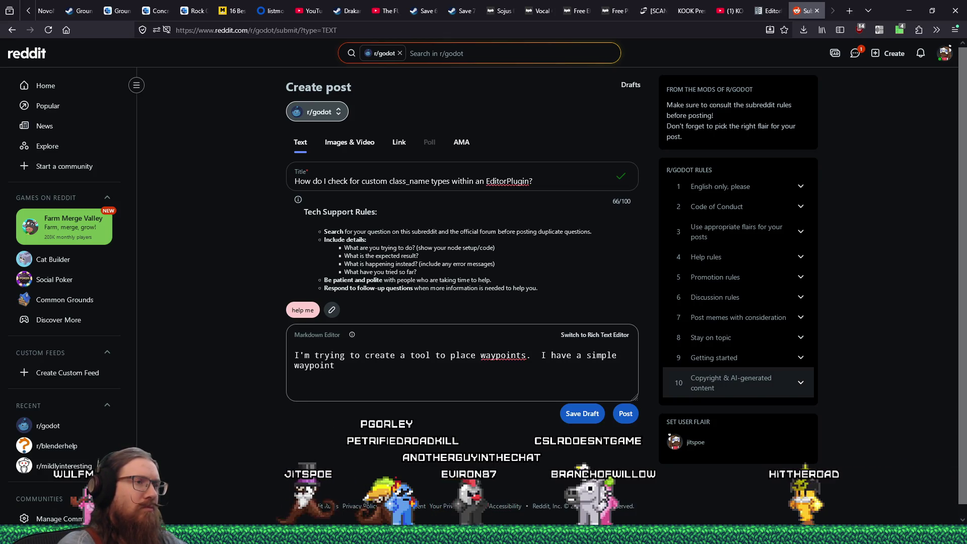
{"action": "key", "text": "ctrl+shift+Left"}
{"action": "type", "text": "n"}
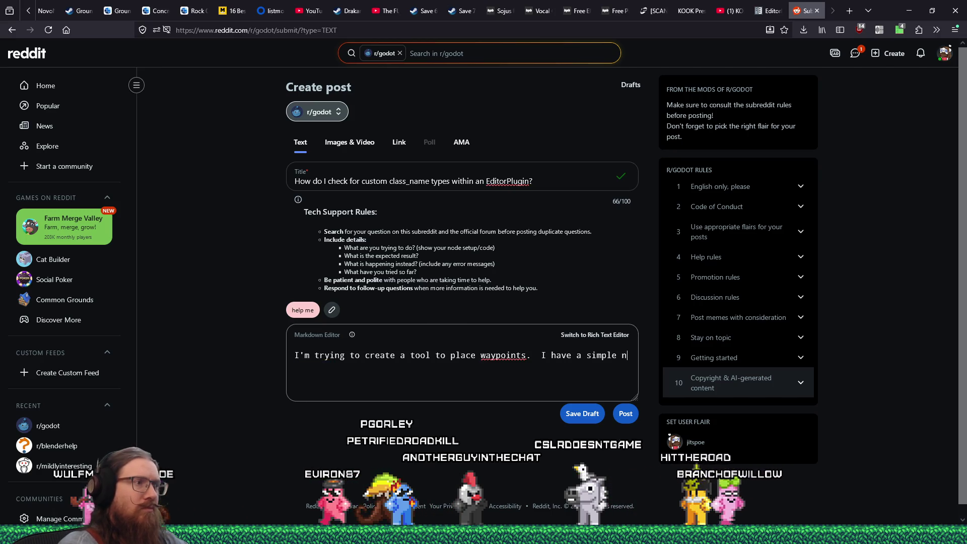
{"action": "type", "text": "avavigationWaypoint.gd:"}
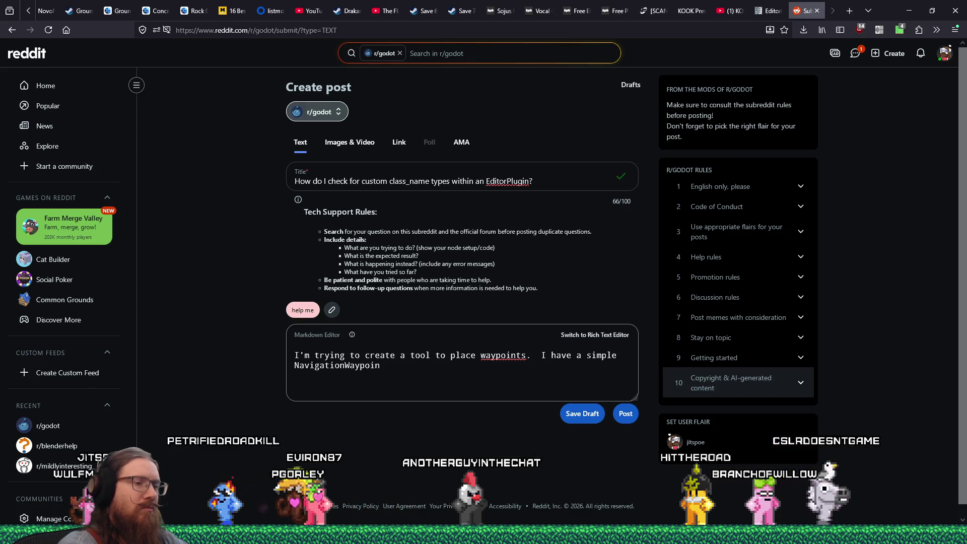
{"action": "key", "text": "ctrl+shift+Left"}
{"action": "type", "text": "navigation_waypoint.gd:"}
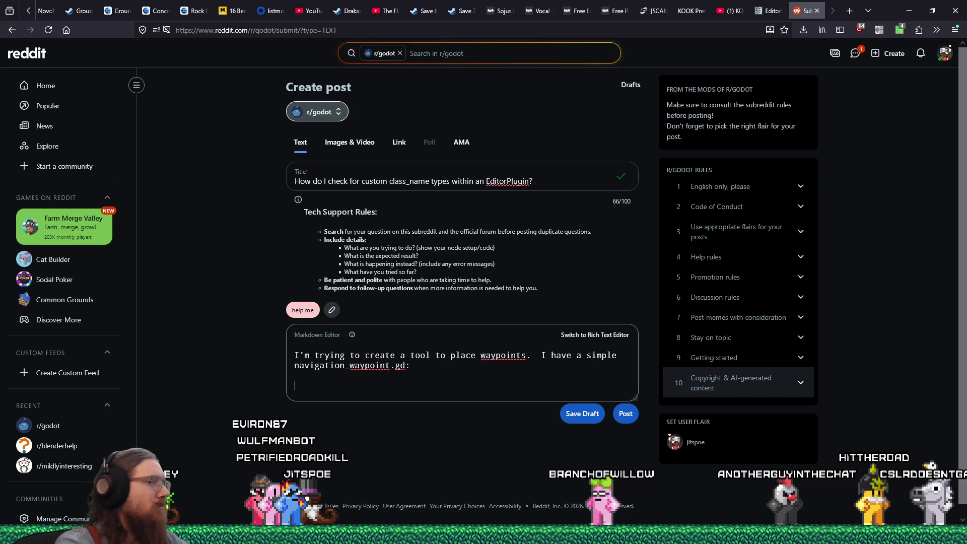
{"action": "key", "text": "alt+Tab"}
{"action": "key", "text": "Escape"}
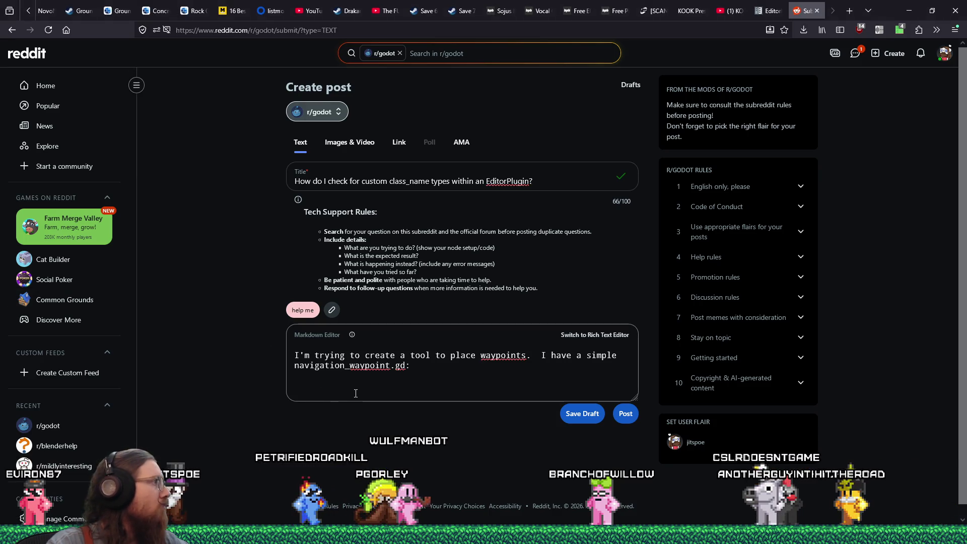
- Add a code block of the NavigationWaypoint script, then paste the editor plugin's code below it
{"action": "left_click", "coordinate": [294, 386]}
{"action": "type", "text": "``` @tool extends Node class_name NavigationWaypoint ```"}
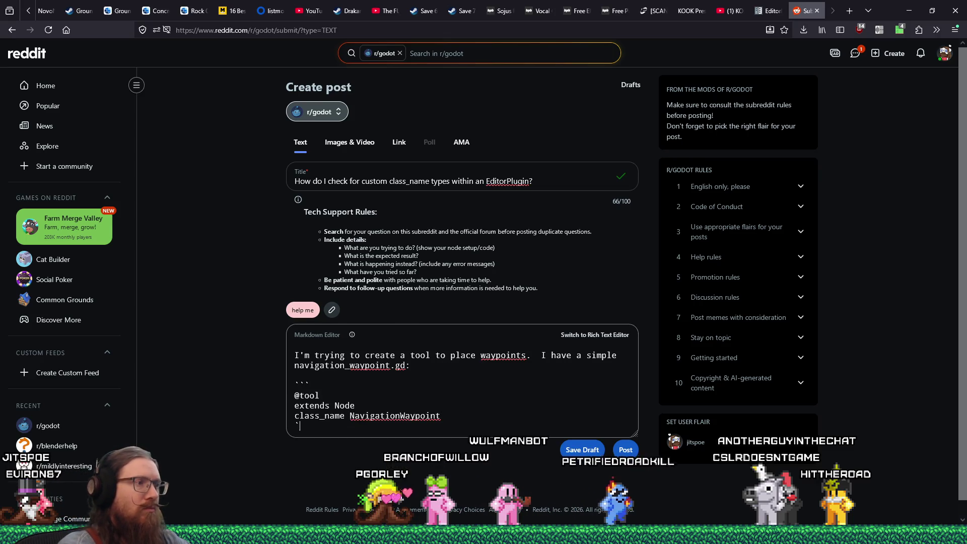
{"action": "type", "text": "  And "}
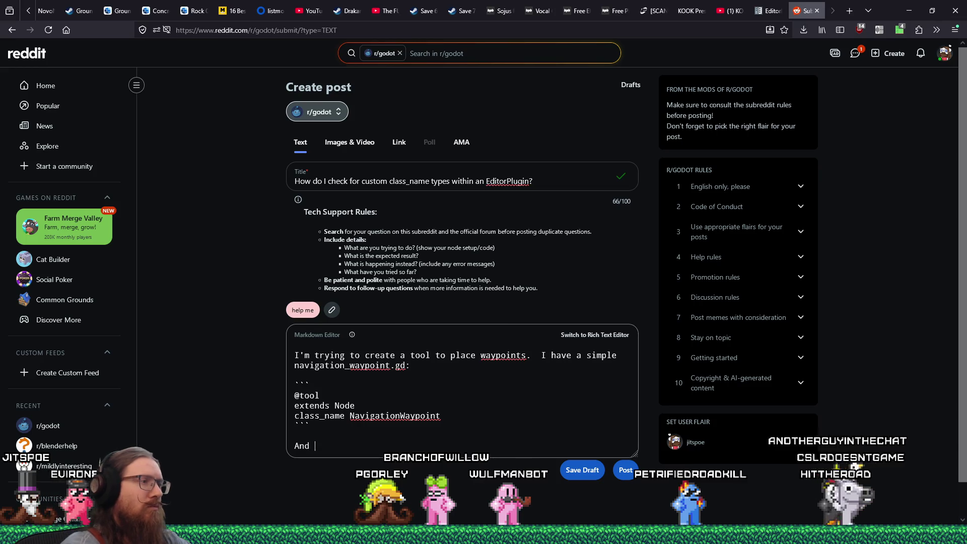
{"action": "type", "text": "within my tool s"}
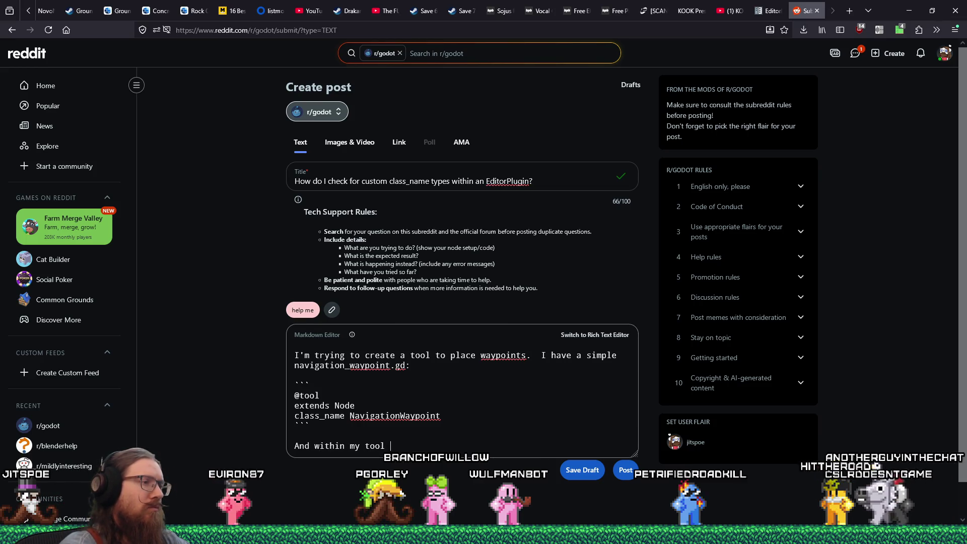
{"action": "key", "text": "BackSpace"}
{"action": "key", "text": "BackSpace"}
{"action": "key", "text": "BackSpace"}
{"action": "type", "text": "edi"}
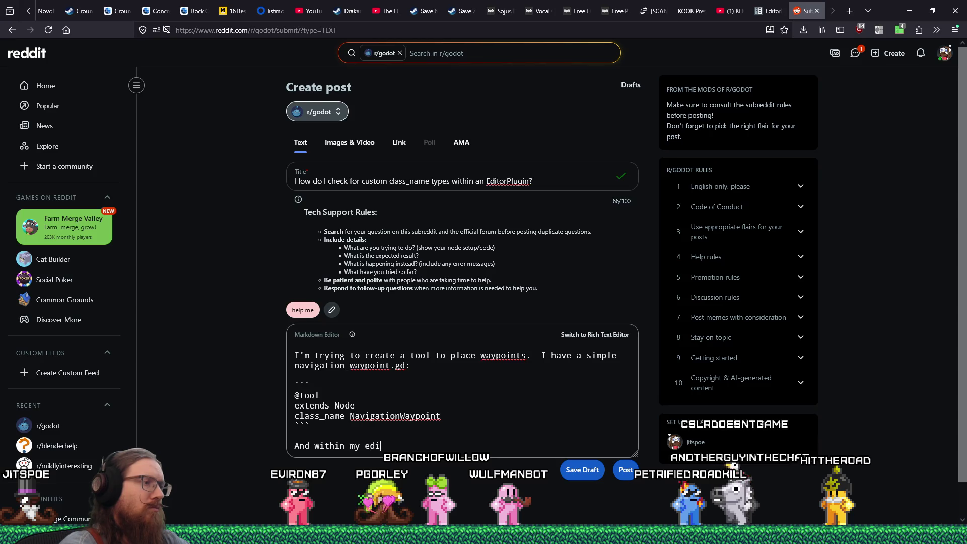
{"action": "type", "text": "tor plugin:"}
{"action": "key", "text": "Return"}
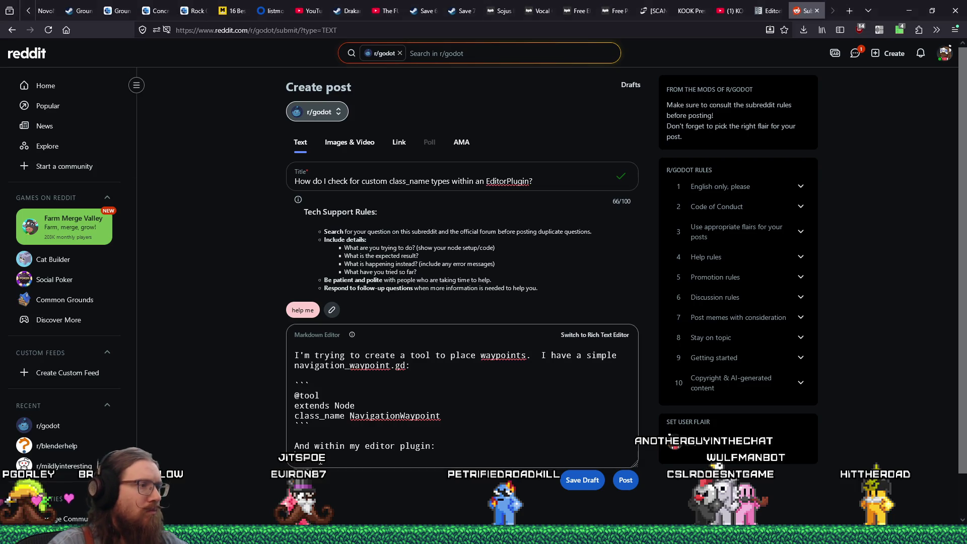
{"action": "key", "text": "Return"}
{"action": "key", "text": "ctrl+v"}
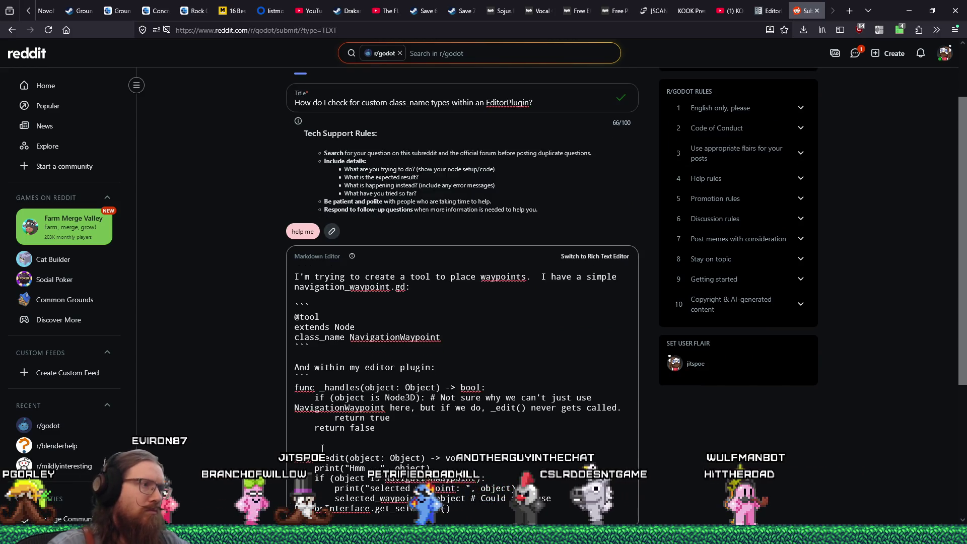
- Below the code, add 'The `if (object is NavigationWaypoint)` check never passes.'
{"action": "scroll", "coordinate": [455, 385], "scroll_direction": "down", "scroll_amount": 3}
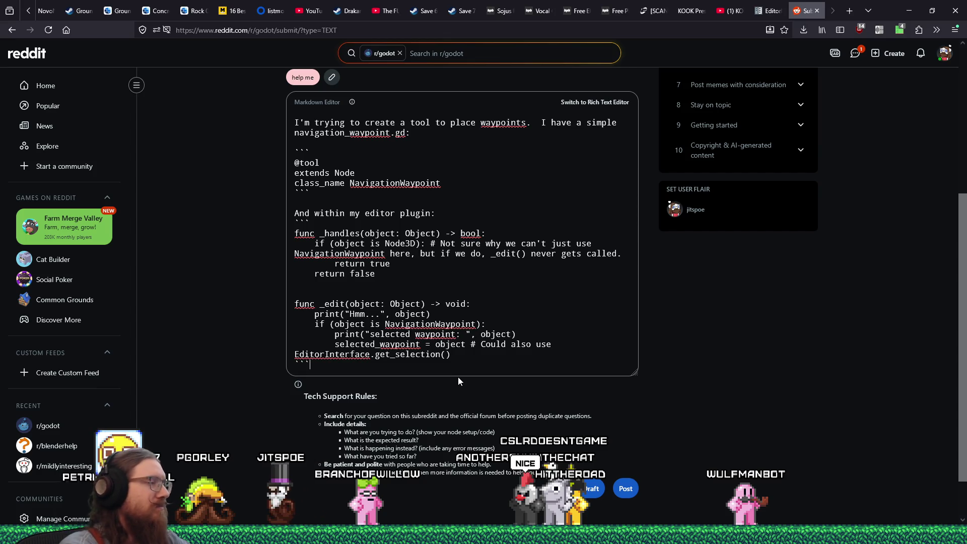
{"action": "key", "text": "Return"}
{"action": "key", "text": "Return"}
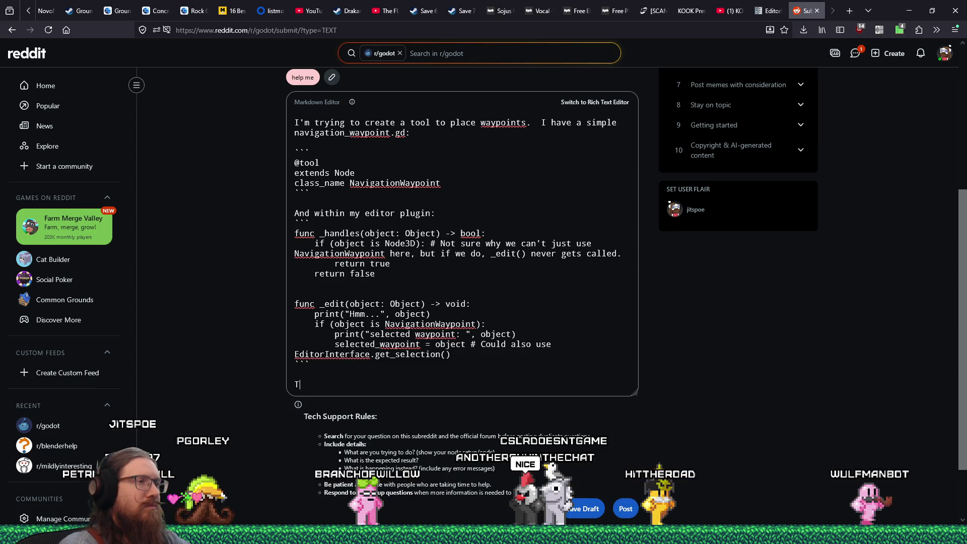
{"action": "type", "text": "he `if "}
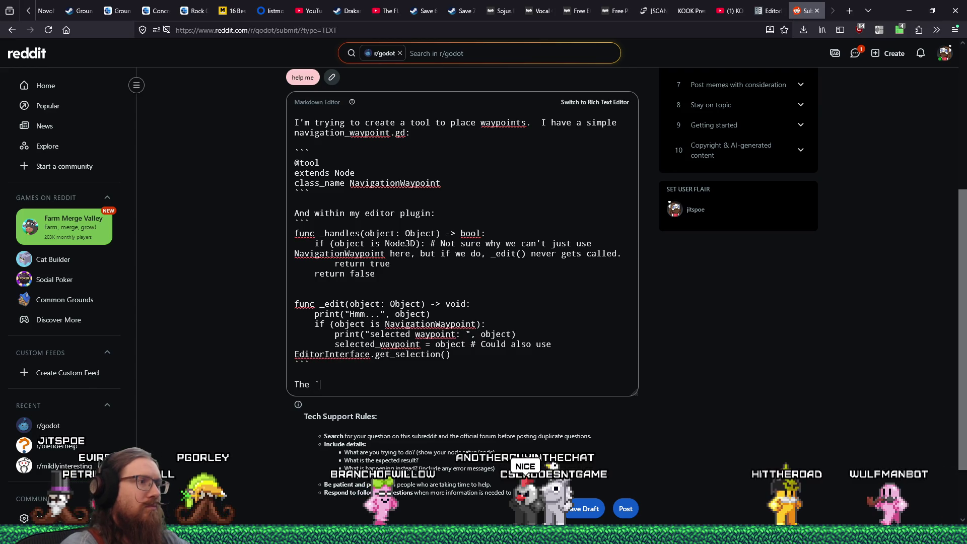
{"action": "type", "text": "(objec"}
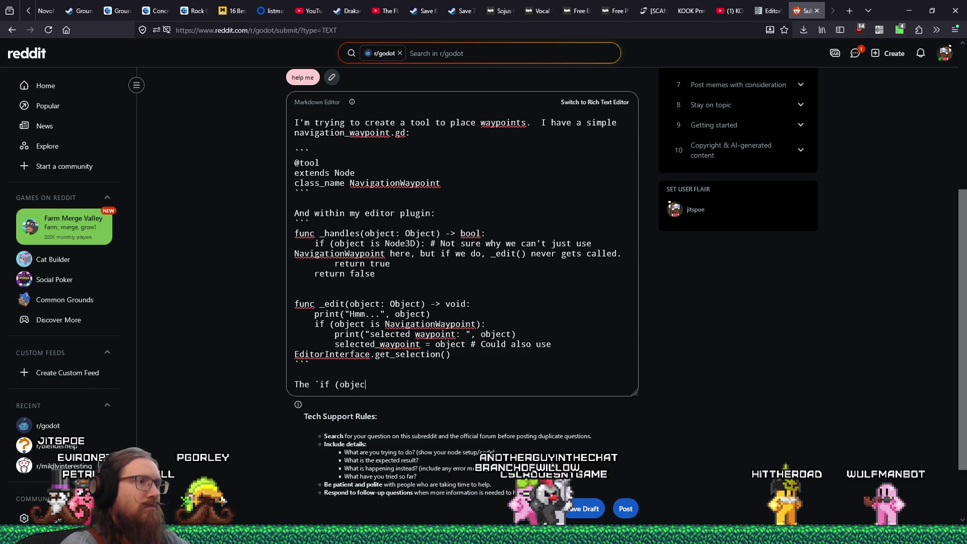
{"action": "type", "text": "t is Navigation"}
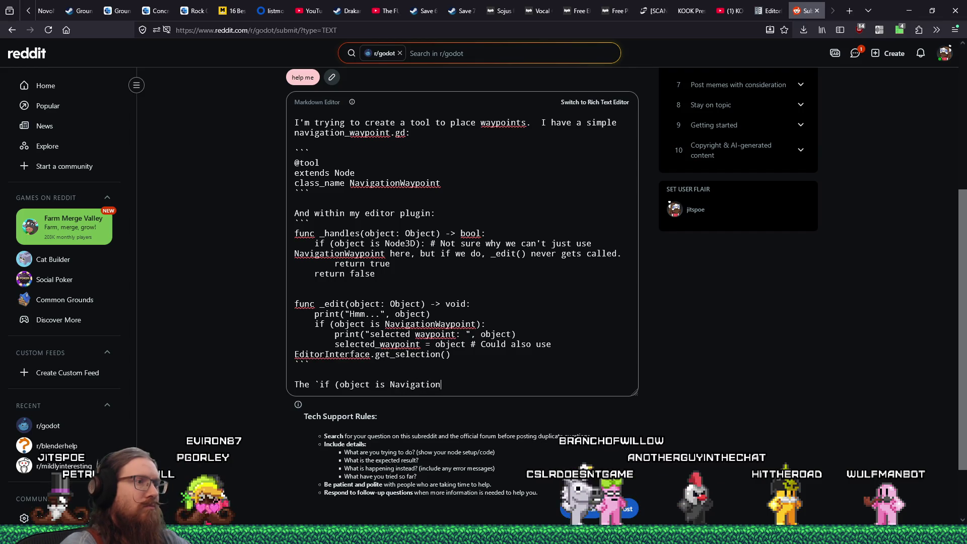
{"action": "type", "text": "Waypoint)`"}
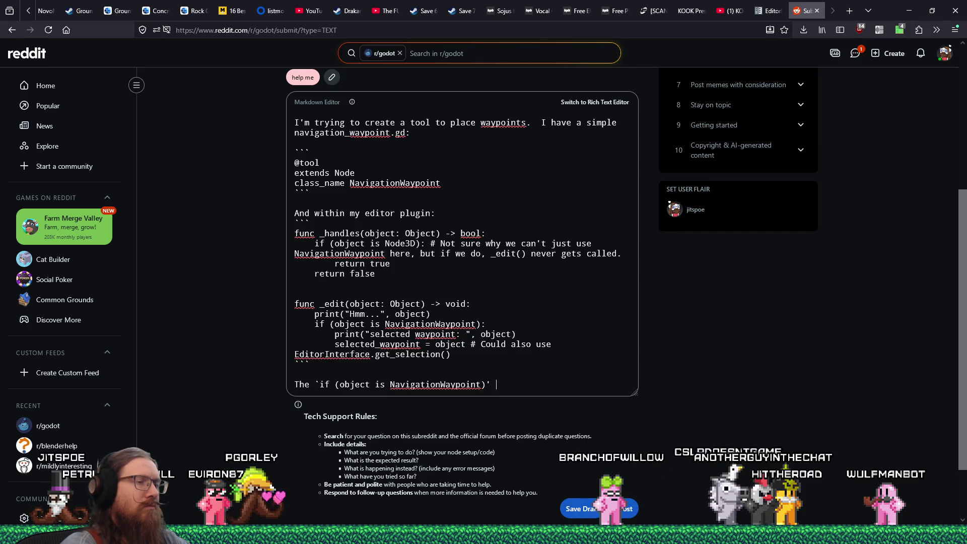
{"action": "type", "text": " never passes"}
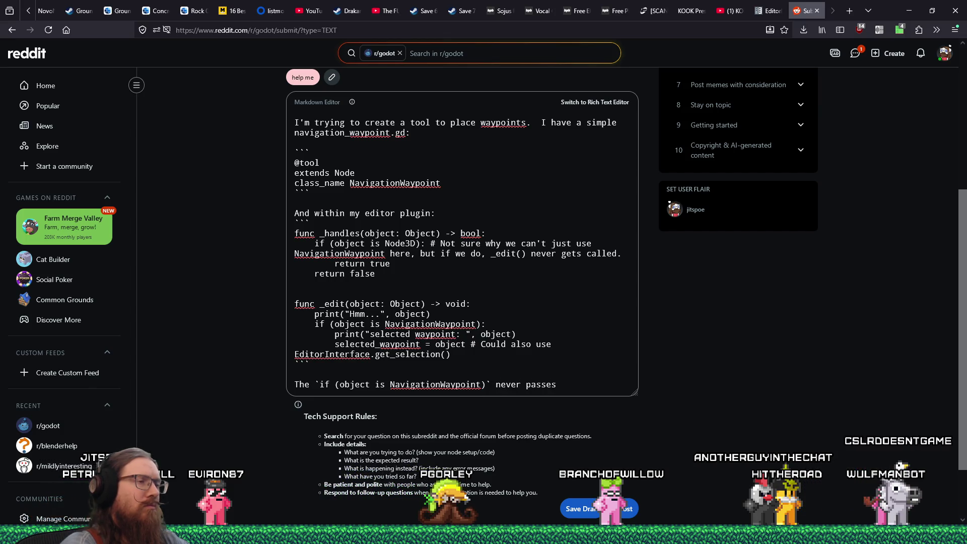
{"action": "key", "text": "BackSpace"}
{"action": "key", "text": "BackSpace"}
{"action": "key", "text": "BackSpace"}
{"action": "type", "text": "check never pa"}
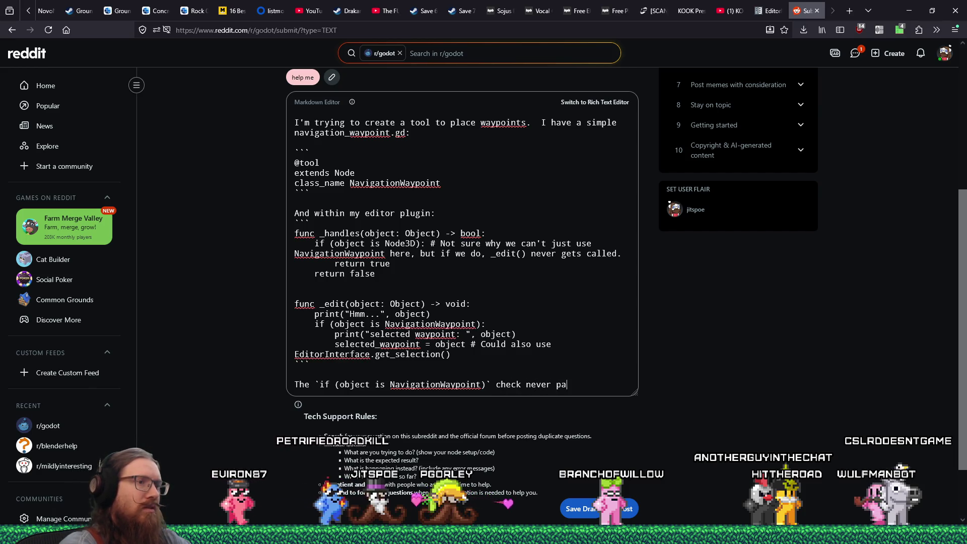
{"action": "type", "text": "sses."}
{"action": "key", "text": "alt+Tab"}
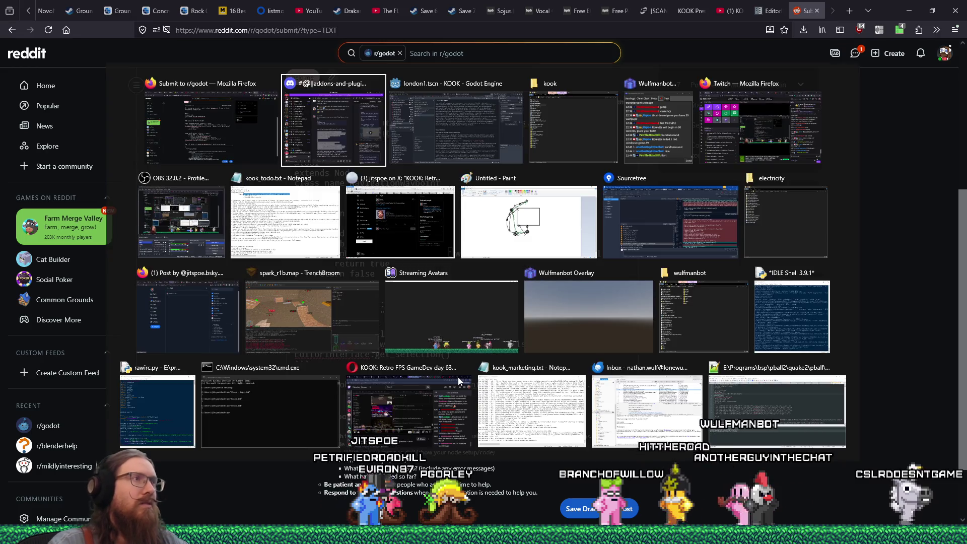
{"action": "key", "text": "alt+Tab"}
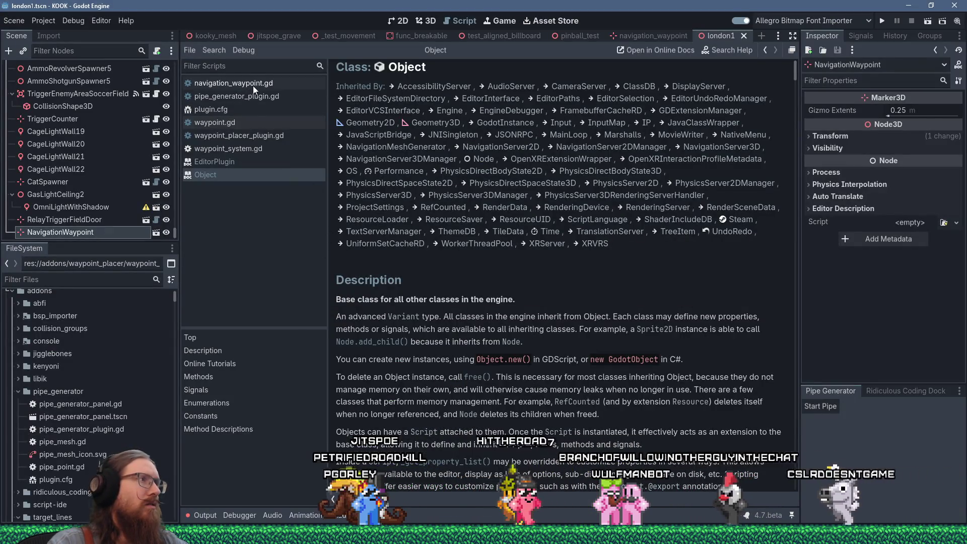
- Paste then undo the handler functions in waypoint_placer_plugin.gd, and open pipe_generator_plugin.gd
{"action": "left_click", "coordinate": [233, 137]}
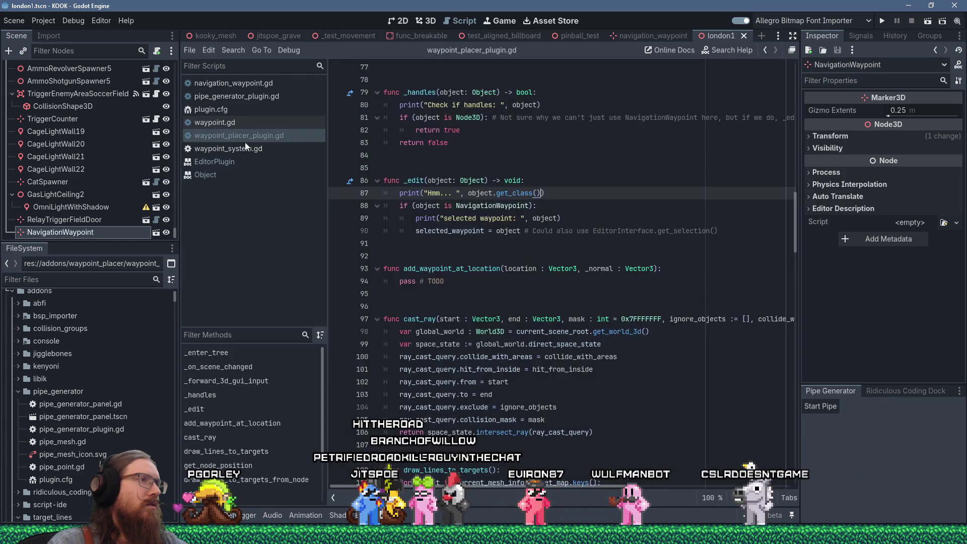
{"action": "scroll", "coordinate": [512, 284], "scroll_direction": "up", "scroll_amount": 10}
{"action": "scroll", "coordinate": [512, 283], "scroll_direction": "up", "scroll_amount": 9}
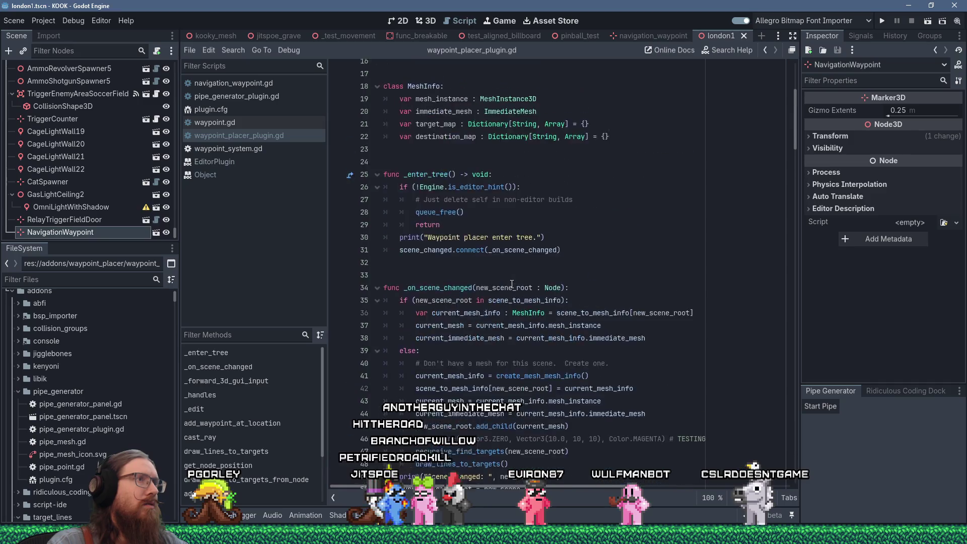
{"action": "left_click", "coordinate": [571, 426]}
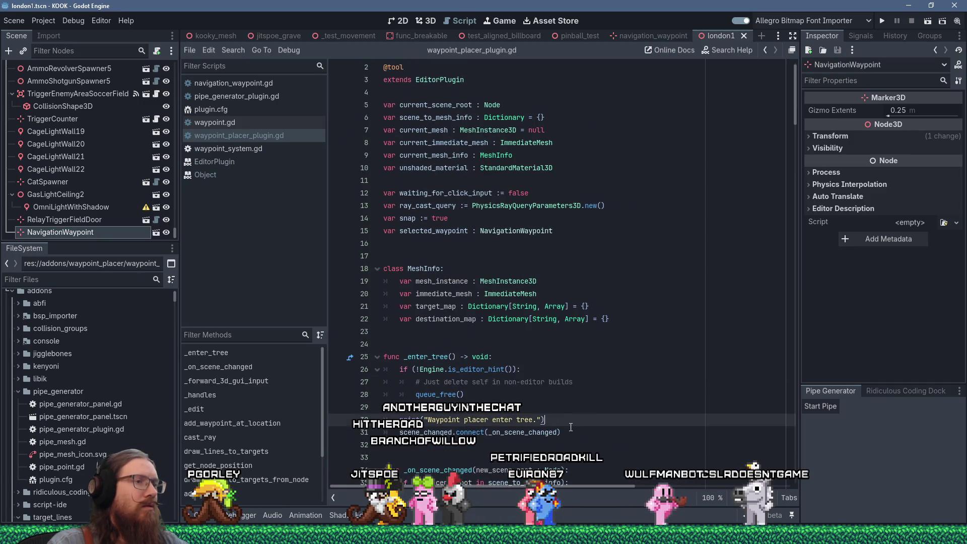
{"action": "key", "text": "Return"}
{"action": "key", "text": "ctrl+v"}
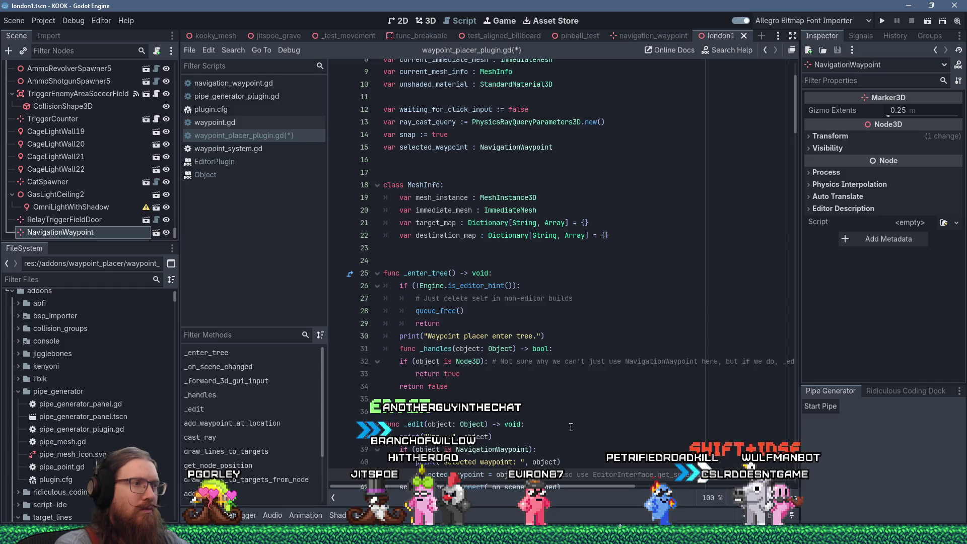
{"action": "key", "text": "ctrl+z"}
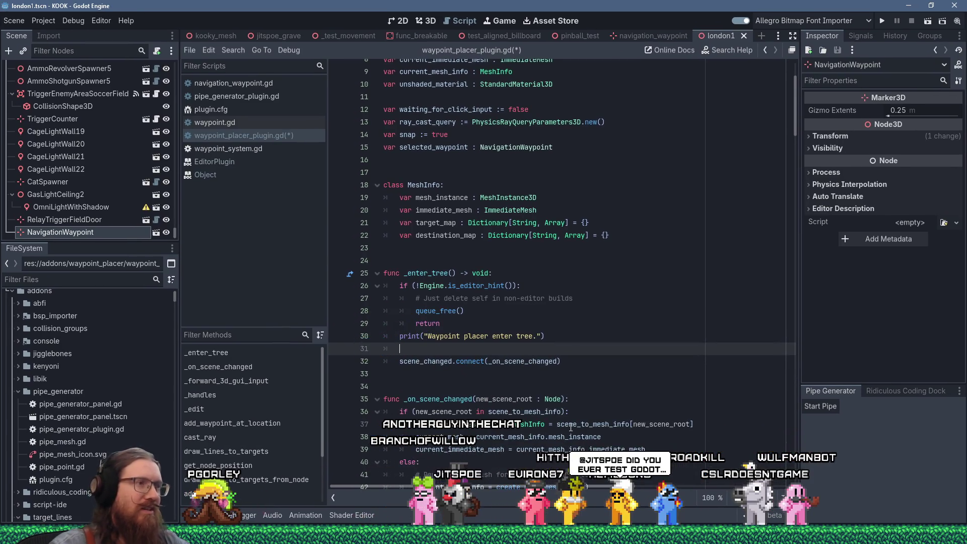
{"action": "left_click", "coordinate": [237, 97]}
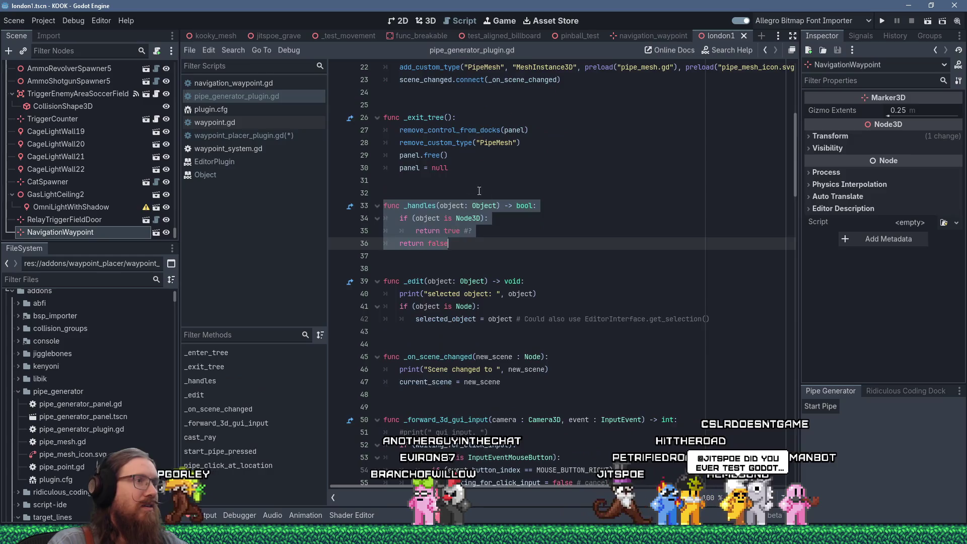
- Copy pipe_generator's add_custom_type line into waypoint_placer_plugin.gd, adapted to NavigationWaypoint on Marker3D
{"action": "scroll", "coordinate": [468, 188], "scroll_direction": "up", "scroll_amount": 4}
{"action": "left_click", "coordinate": [481, 218]}
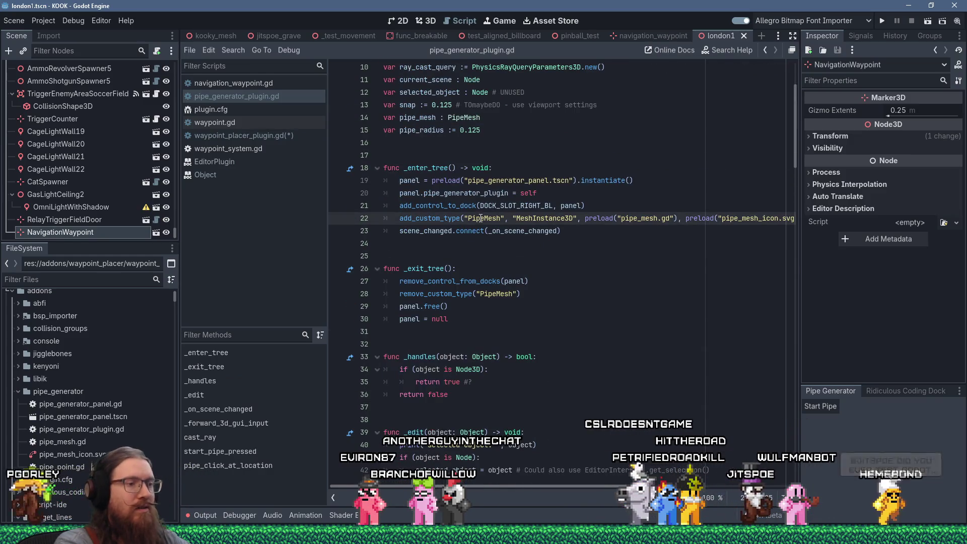
{"action": "triple_click", "coordinate": [481, 218]}
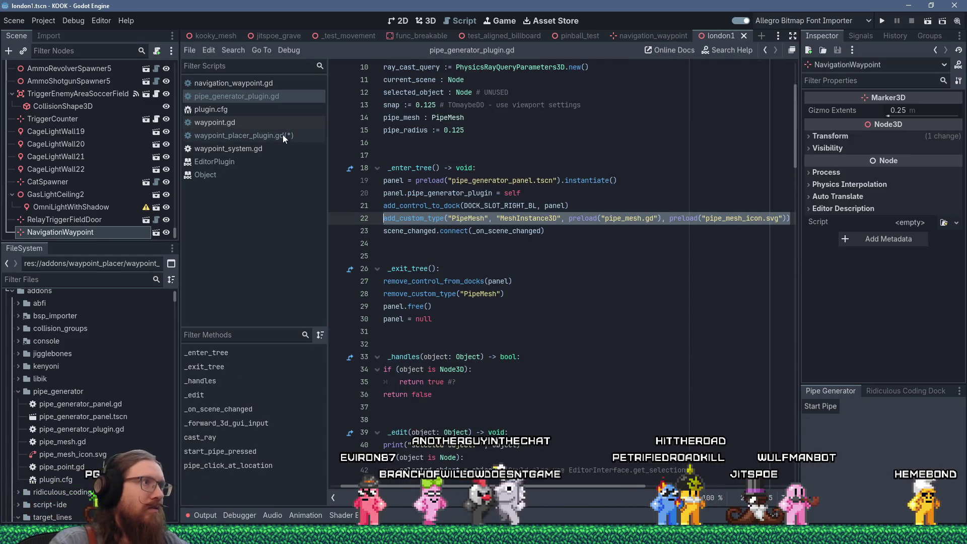
{"action": "left_click", "coordinate": [283, 136]}
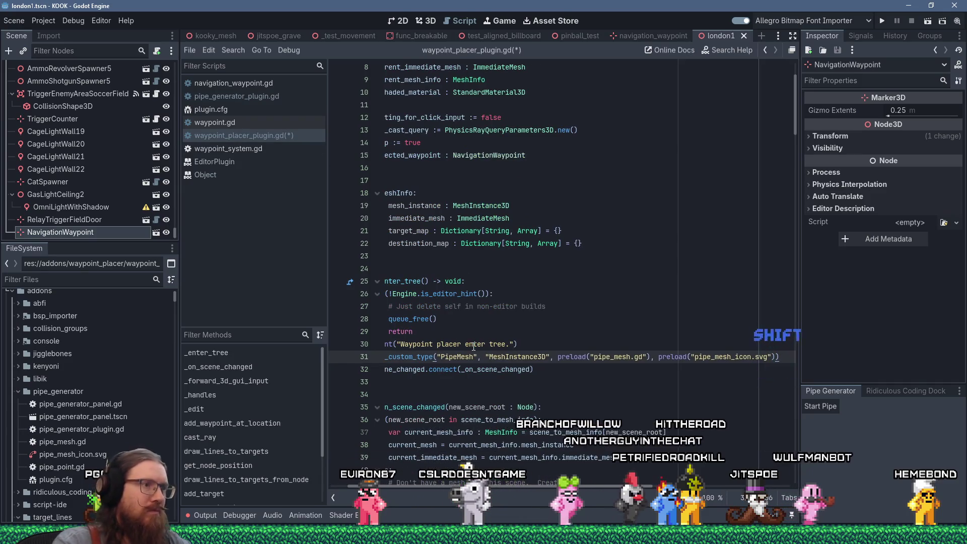
{"action": "scroll", "coordinate": [529, 486], "scroll_direction": "down", "scroll_amount": 2}
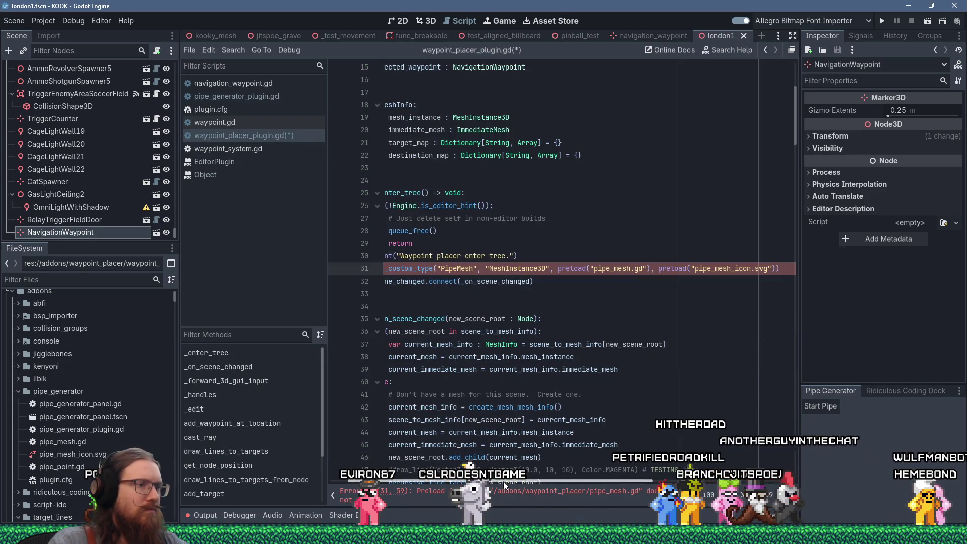
{"action": "scroll", "coordinate": [451, 446], "scroll_direction": "left", "scroll_amount": 2}
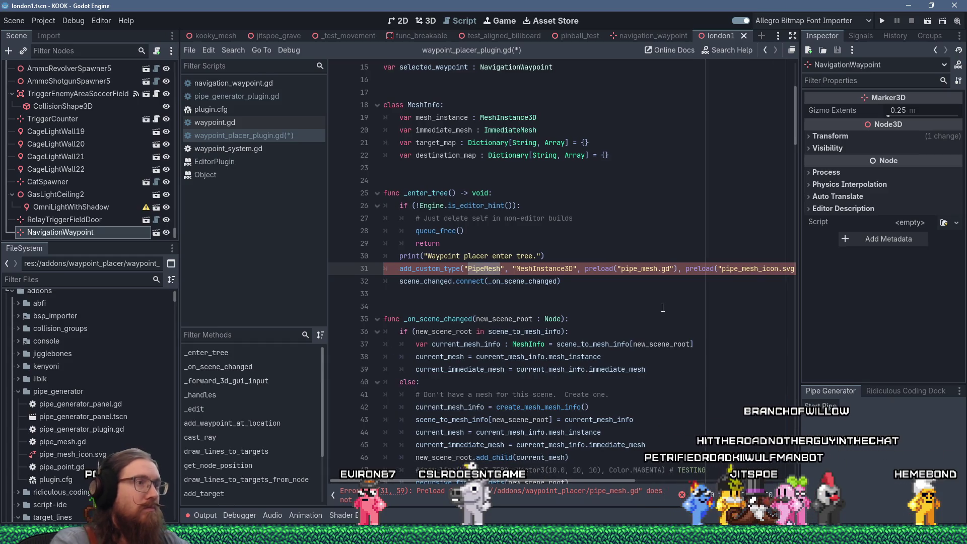
{"action": "type", "text": "gationWaypoint"}
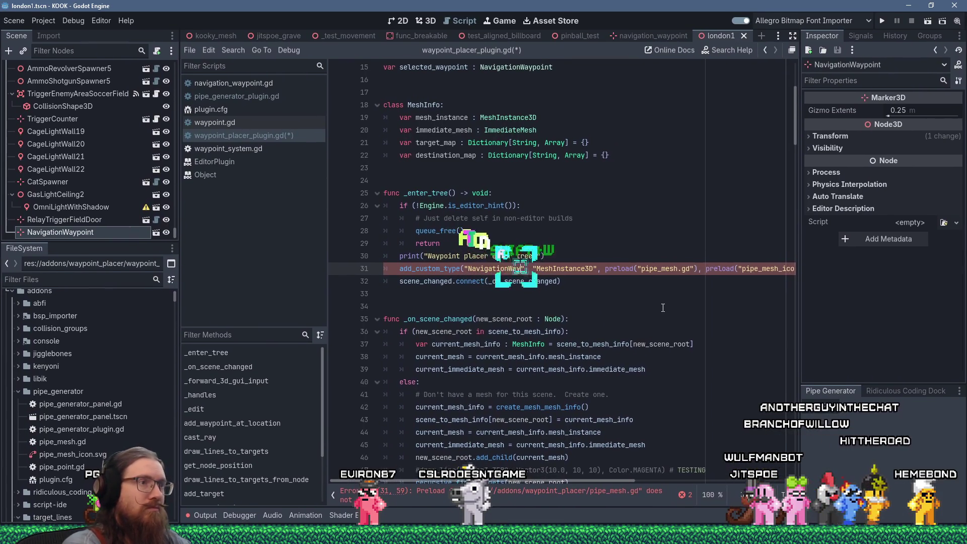
{"action": "left_click", "coordinate": [592, 269]}
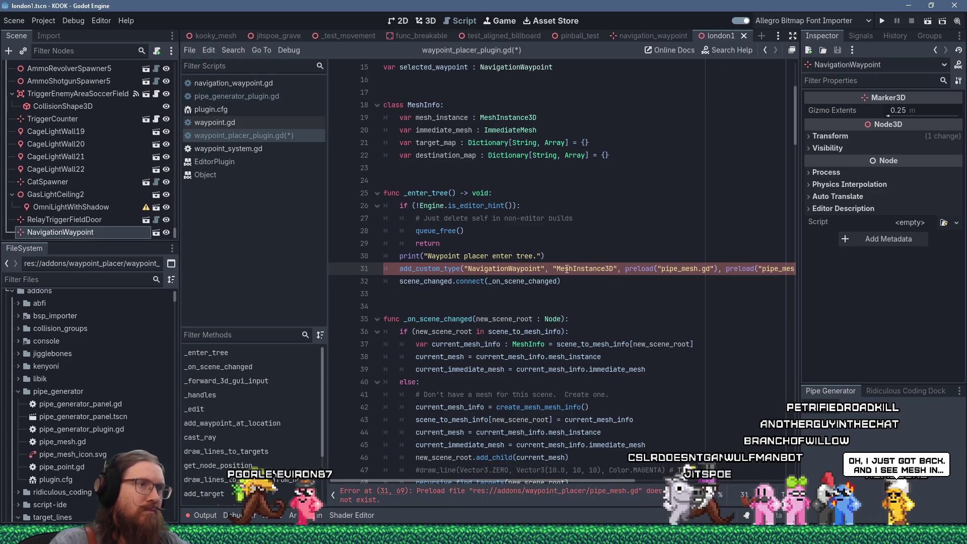
{"action": "type", "text": "N"}
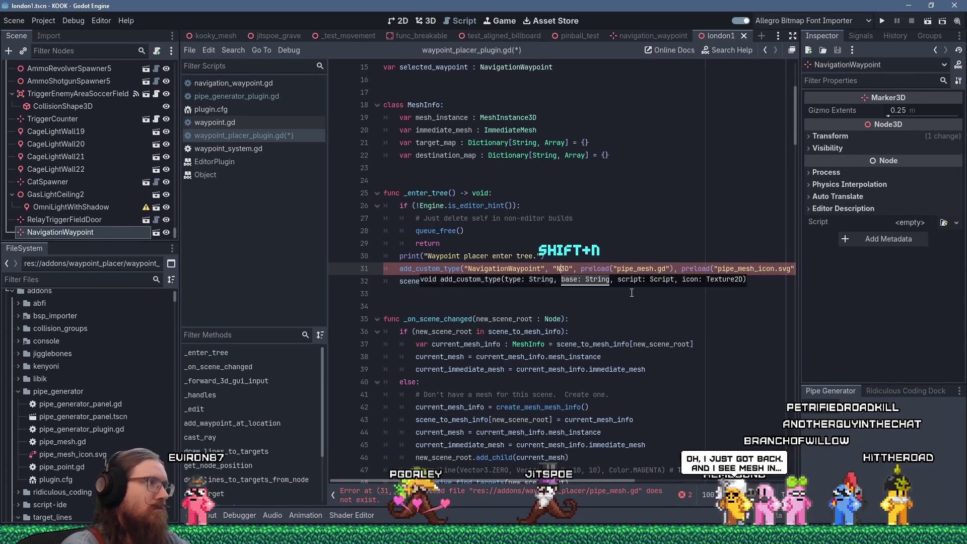
{"action": "type", "text": "a"}
{"action": "key", "text": "BackSpace"}
{"action": "key", "text": "BackSpace"}
{"action": "type", "text": "Marker"}
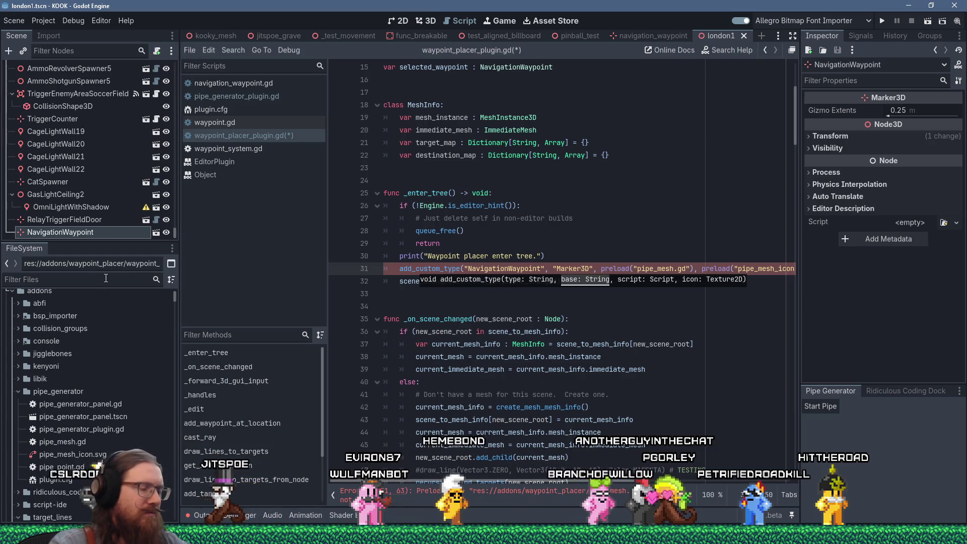
- Point the script preload at navigation_waypoint.gd, removing the leftover pipe_mesh.gd path, and save
{"action": "type", "text": "way"}
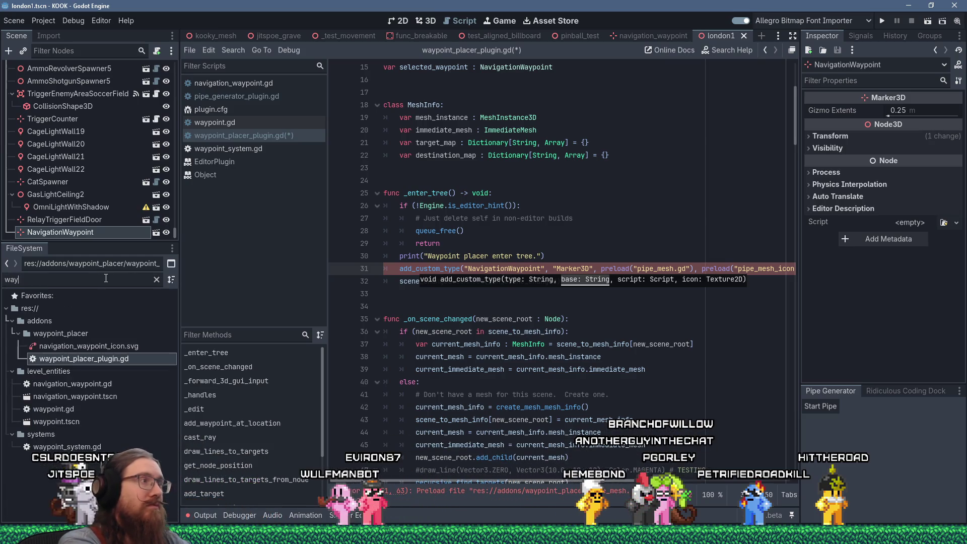
{"action": "mouse_move", "coordinate": [96, 382]}
{"action": "left_mouse_down"}
{"action": "mouse_move", "coordinate": [594, 295]}
{"action": "mouse_move", "coordinate": [634, 270]}
{"action": "left_mouse_up"}
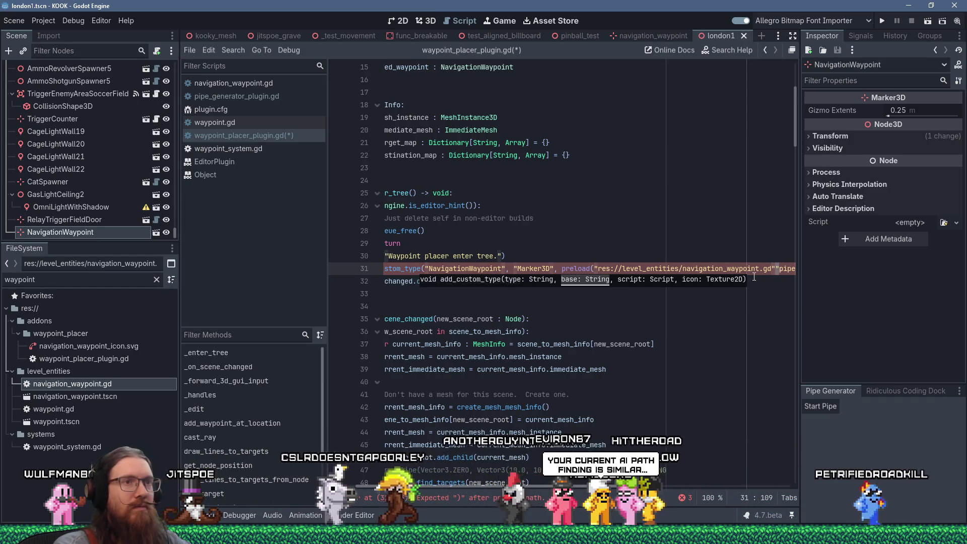
{"action": "key", "text": "shift+Right"}
{"action": "key", "text": "shift+Right"}
{"action": "key", "text": "shift+Right"}
{"action": "key", "text": "Delete"}
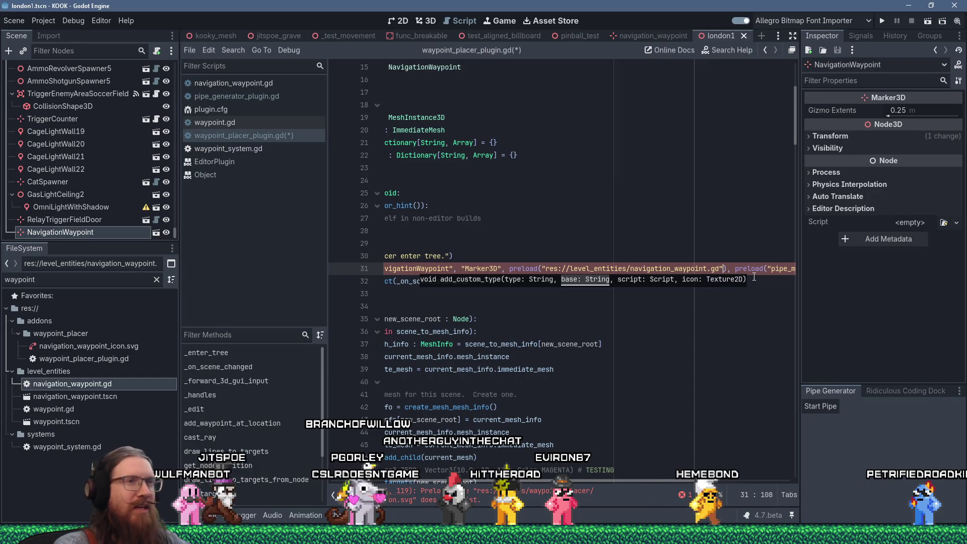
{"action": "key", "text": "Down"}
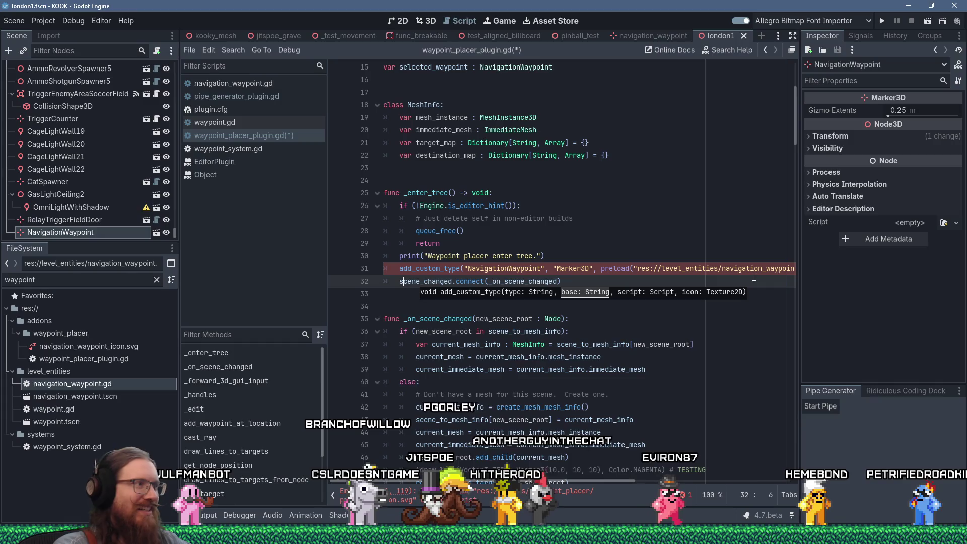
{"action": "key", "text": "Up"}
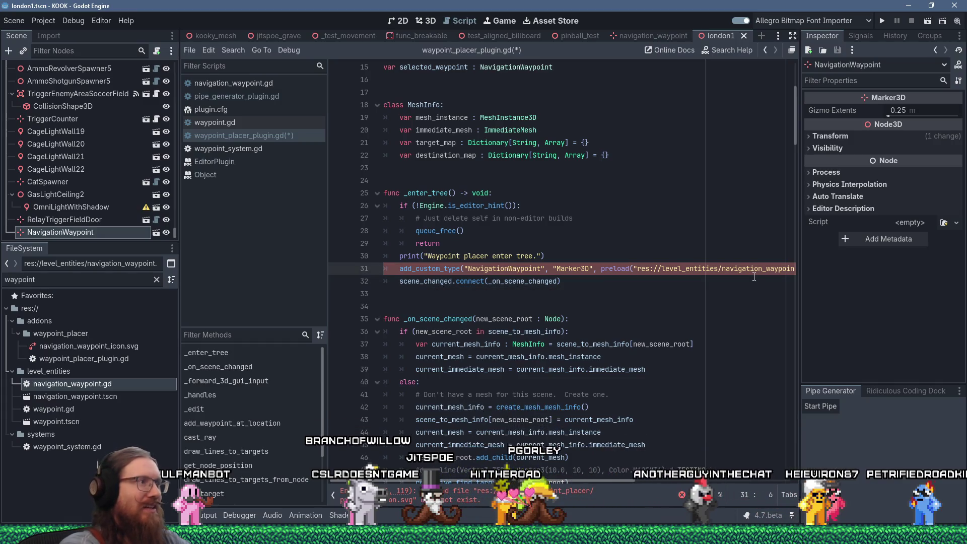
{"action": "key", "text": "ctrl+s"}
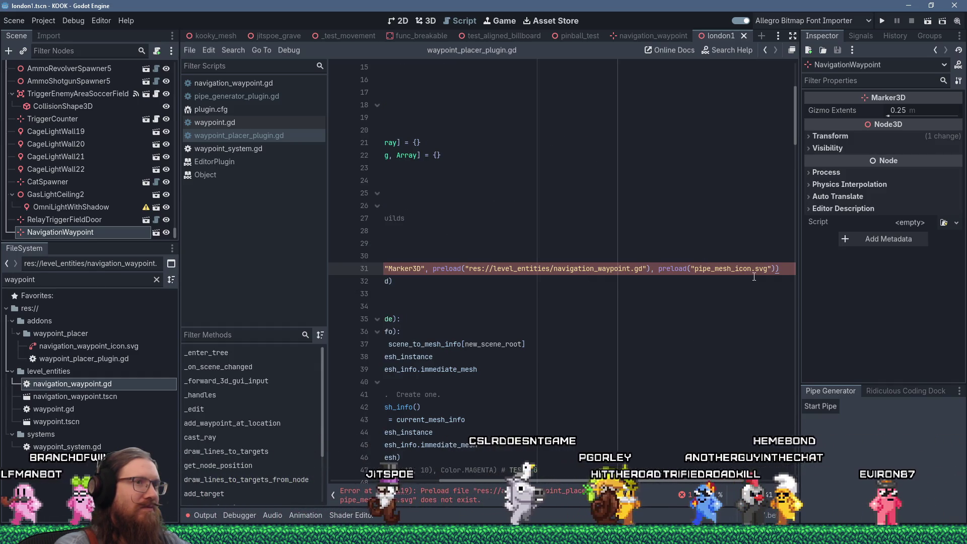
- Change the icon path to navigation_waypoint_icon.svg and save the plugin script
{"action": "key", "text": "Left"}
{"action": "key", "text": "Left"}
{"action": "key", "text": "Left"}
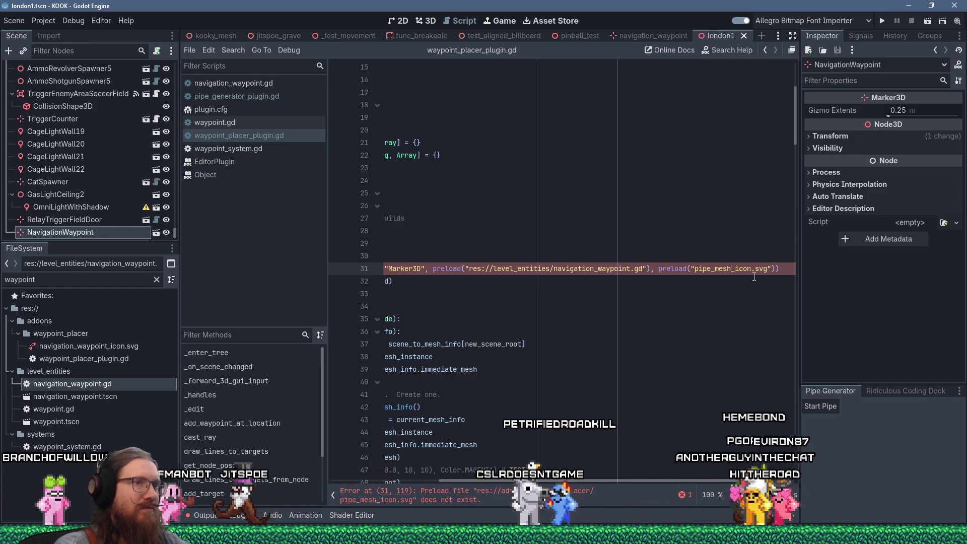
{"action": "key", "text": "ctrl+BackSpace"}
{"action": "type", "text": "nav_mes"}
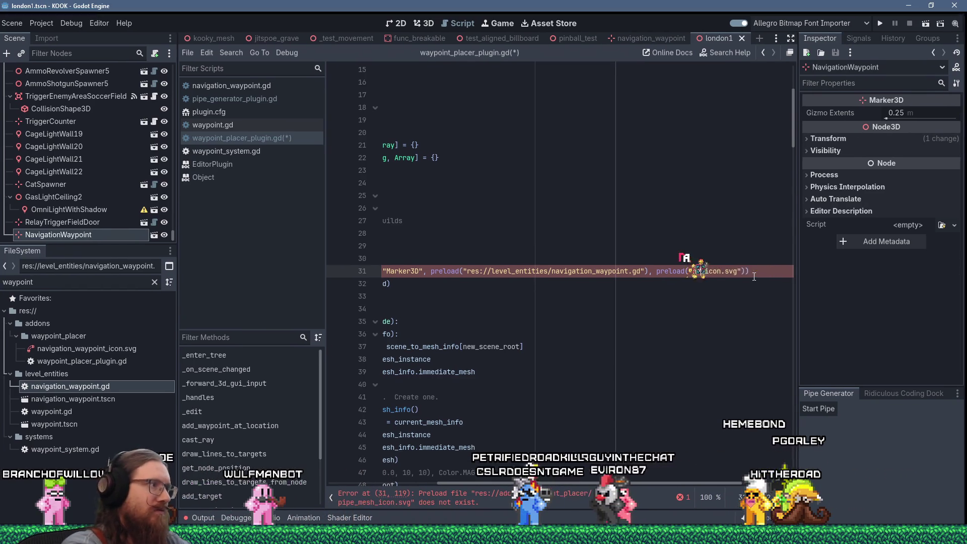
{"action": "key", "text": "BackSpace"}
{"action": "key", "text": "BackSpace"}
{"action": "key", "text": "BackSpace"}
{"action": "type", "text": "igation_waypoint"}
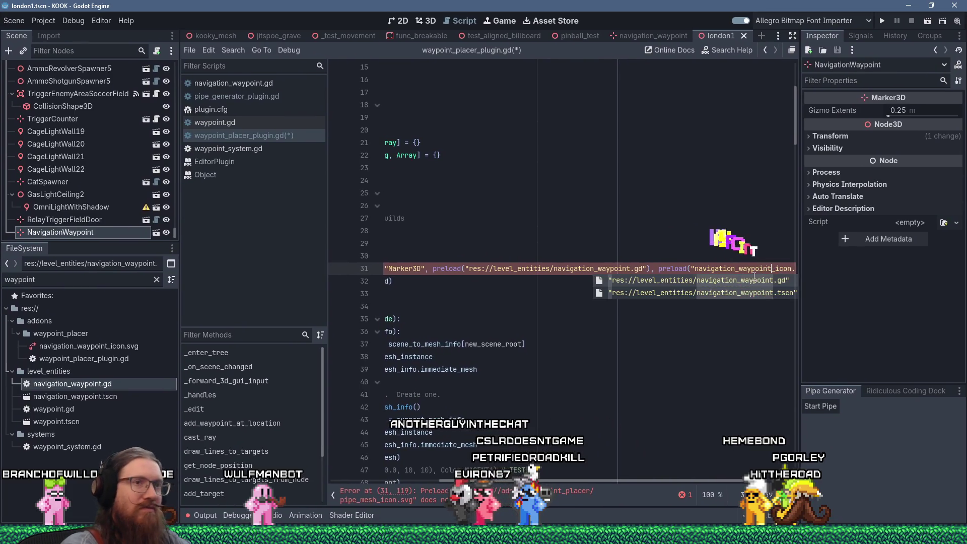
{"action": "key", "text": "ctrl+s"}
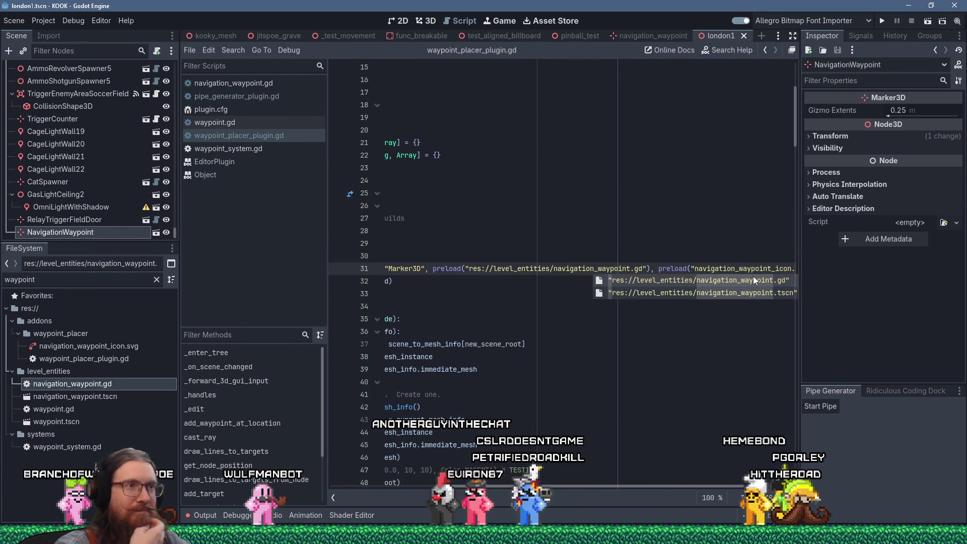
{"action": "left_click", "coordinate": [617, 307]}
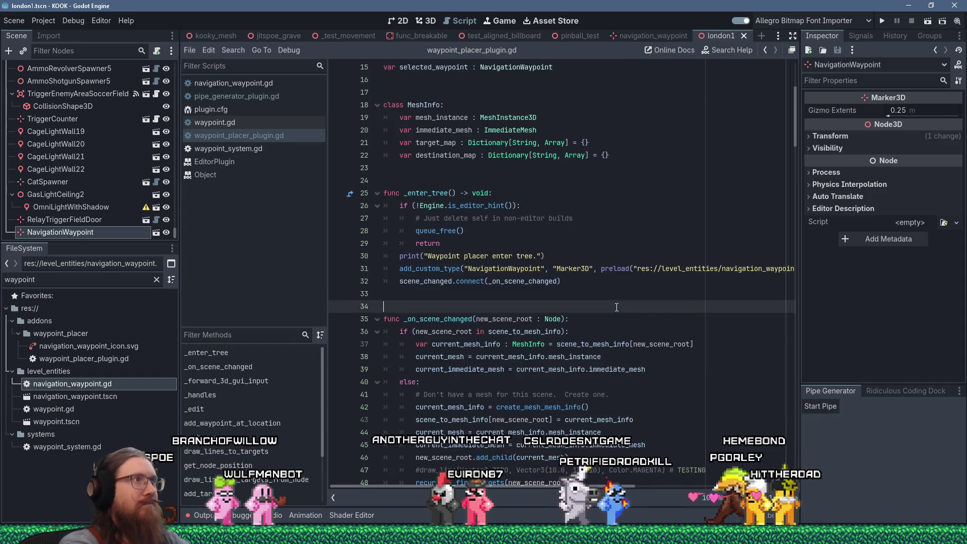
{"action": "key", "text": "ctrl+s"}
{"action": "key", "text": "alt+Tab"}
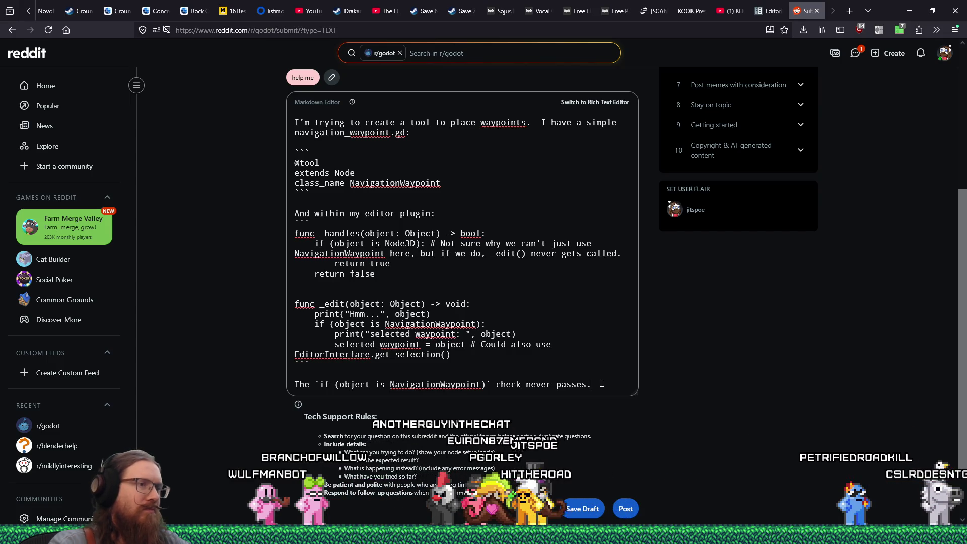
- Continue the body with 'even though printing out the object displays'
{"action": "type", "text": "n though the"}
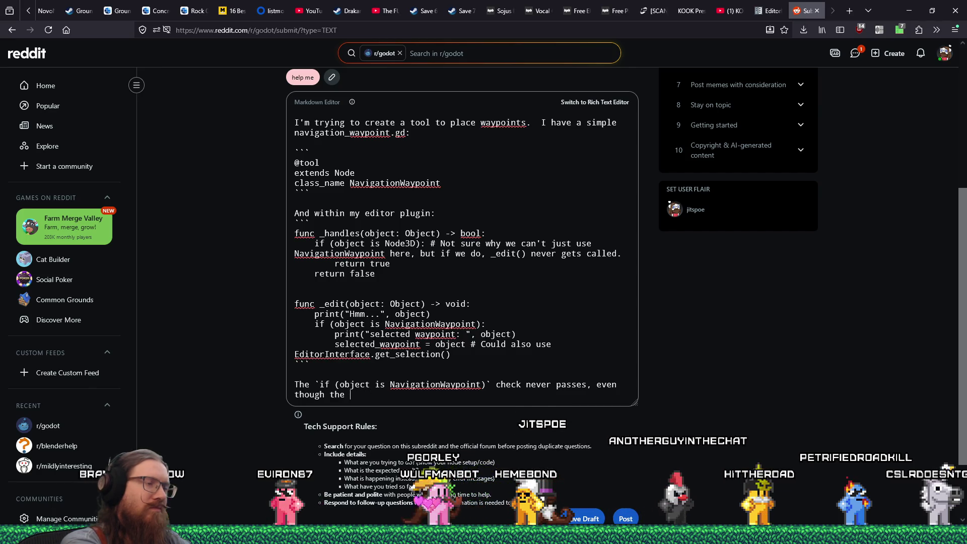
{"action": "key", "text": "BackSpace"}
{"action": "key", "text": "BackSpace"}
{"action": "key", "text": "BackSpace"}
{"action": "type", "text": "printing out the object displays"}
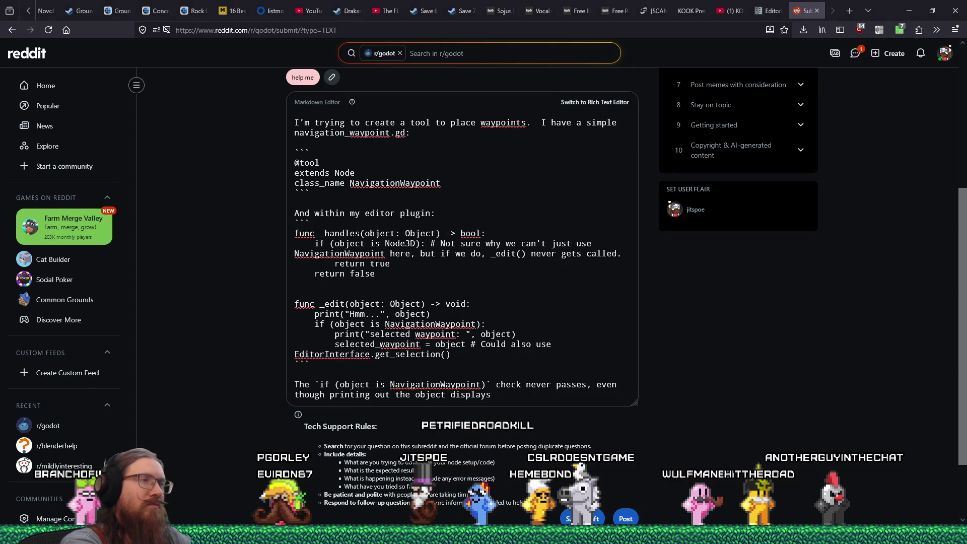
- Paste Godot's printed object output, end with 'a NavigationWaypoint I've selected for editing.' and publish
{"action": "key", "text": "alt+Tab"}
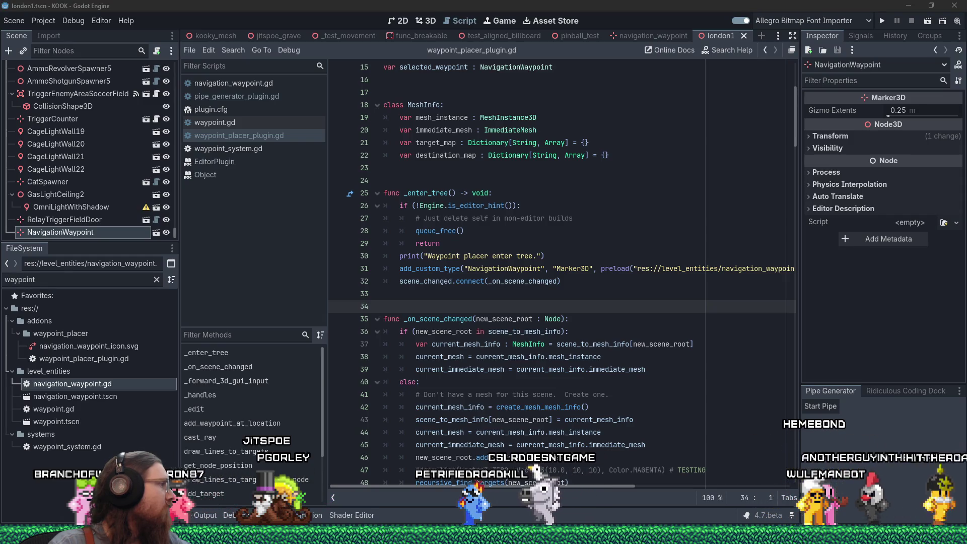
{"action": "key", "text": "alt+Tab"}
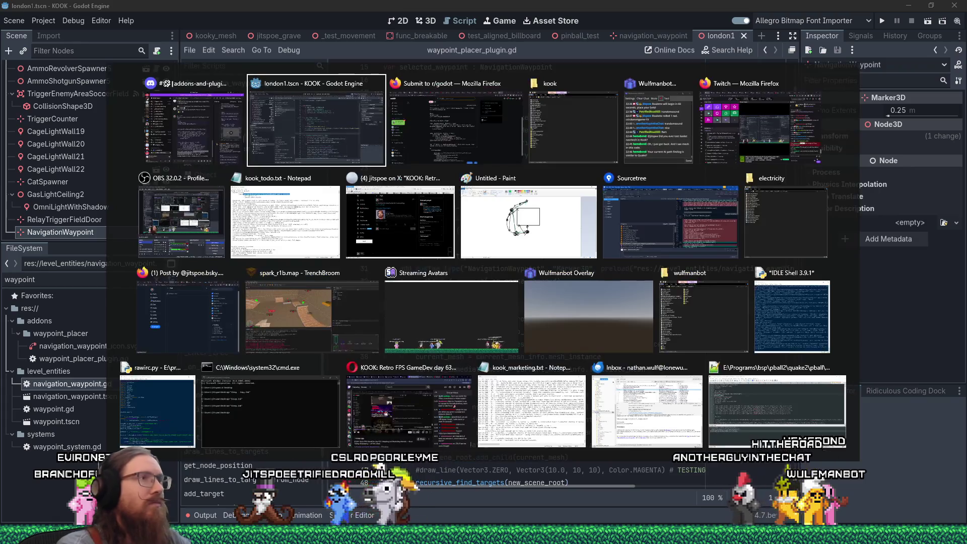
{"action": "key", "text": "alt+Tab"}
{"action": "key", "text": "alt+Tab"}
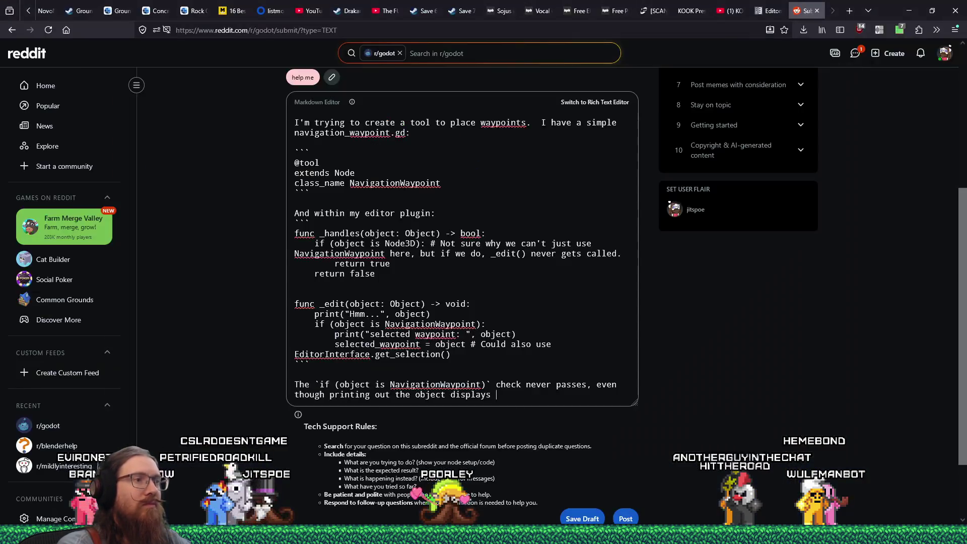
{"action": "type", "text": "`"}
{"action": "key", "text": "ctrl+v"}
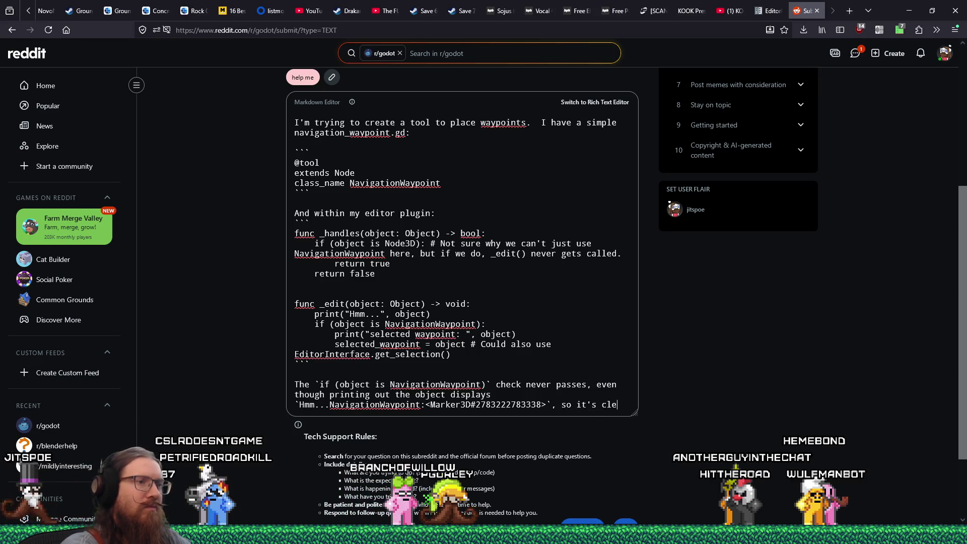
{"action": "type", "text": "early"}
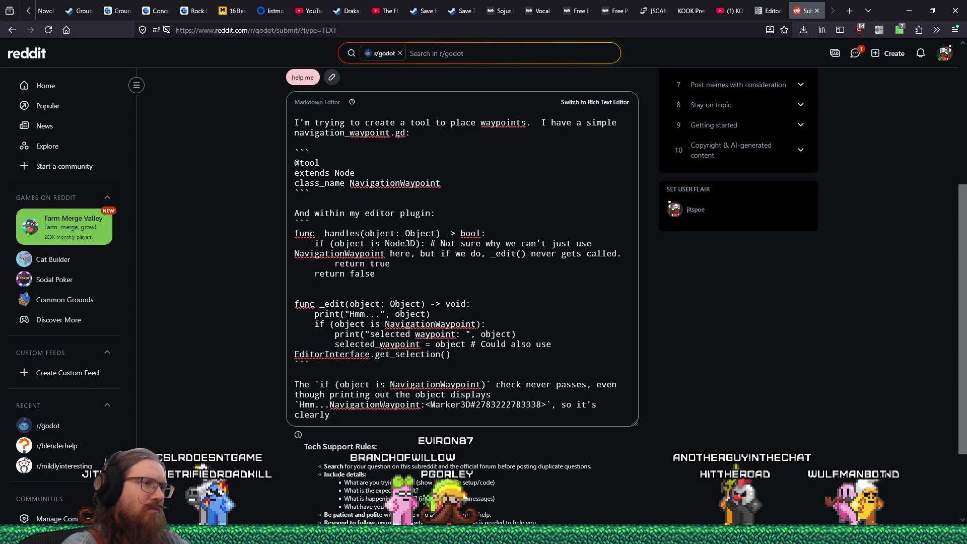
{"action": "type", "text": "a "}
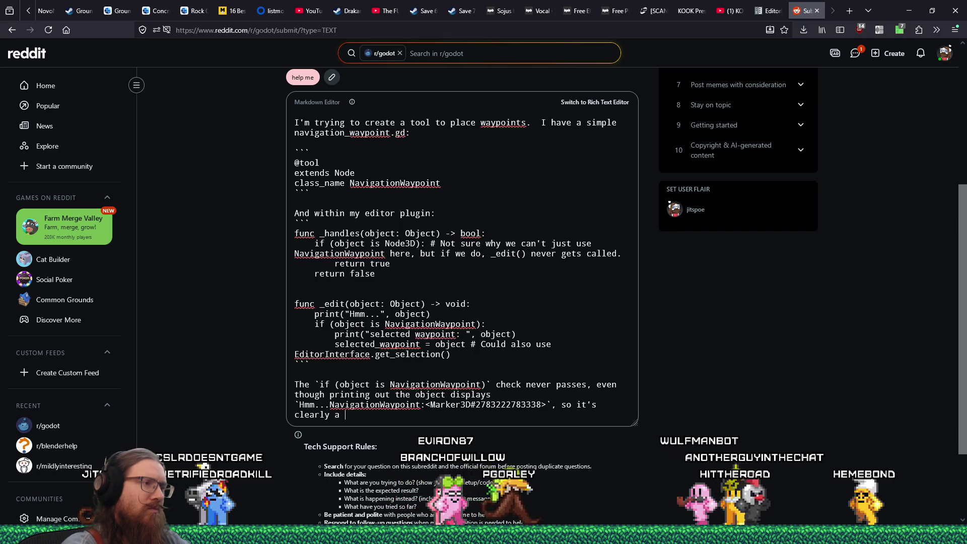
{"action": "type", "text": "NavigationWaypoint I've selected for editing."}
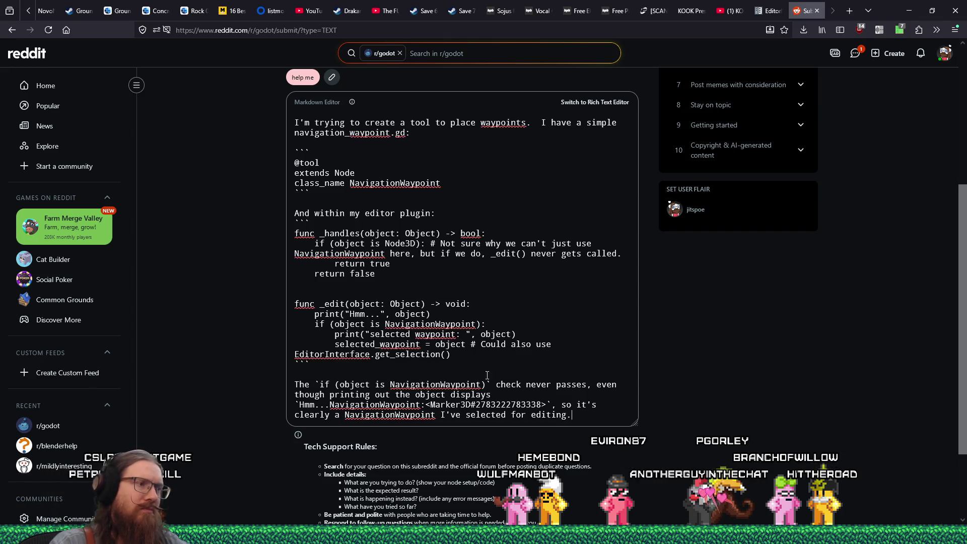
{"action": "scroll", "coordinate": [440, 380], "scroll_direction": "down", "scroll_amount": 2}
{"action": "left_click", "coordinate": [634, 439]}
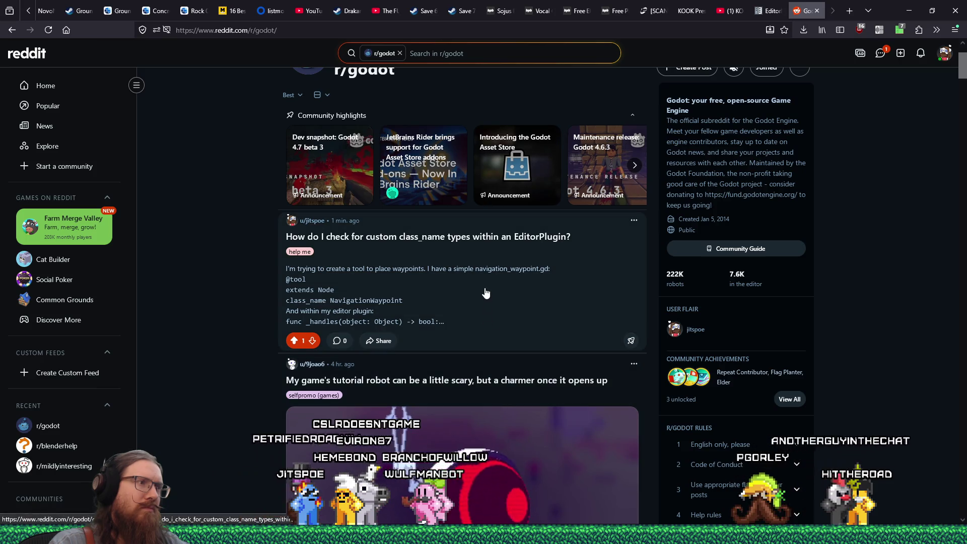
- Open the newly published question from the r/godot feed, read through it, and return to Godot
{"action": "left_click", "coordinate": [486, 293]}
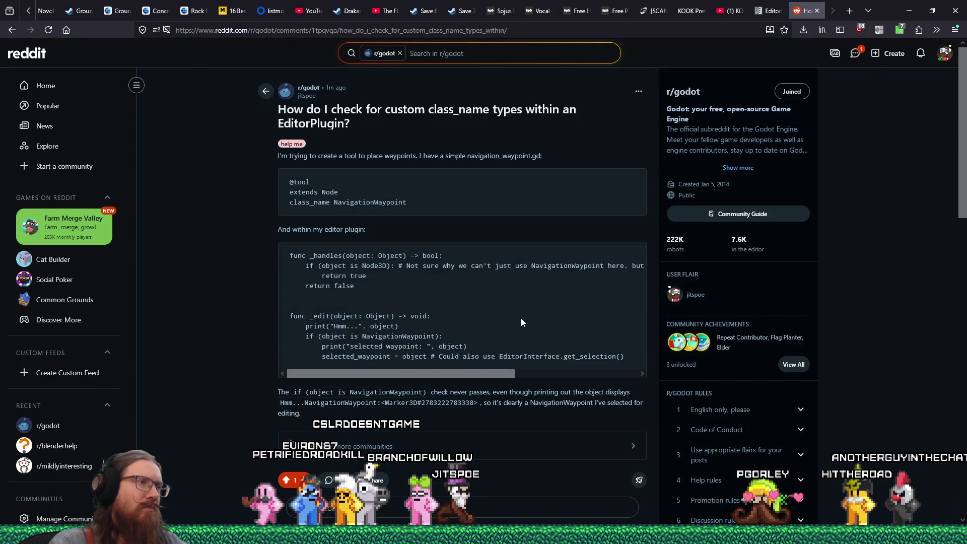
{"action": "scroll", "coordinate": [521, 322], "scroll_direction": "down", "scroll_amount": 1}
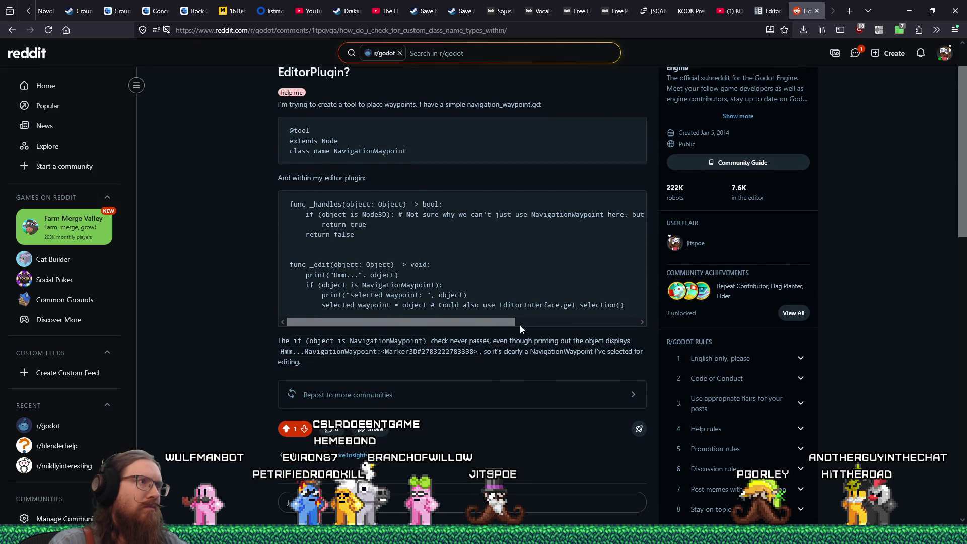
{"action": "scroll", "coordinate": [520, 325], "scroll_direction": "down", "scroll_amount": 2}
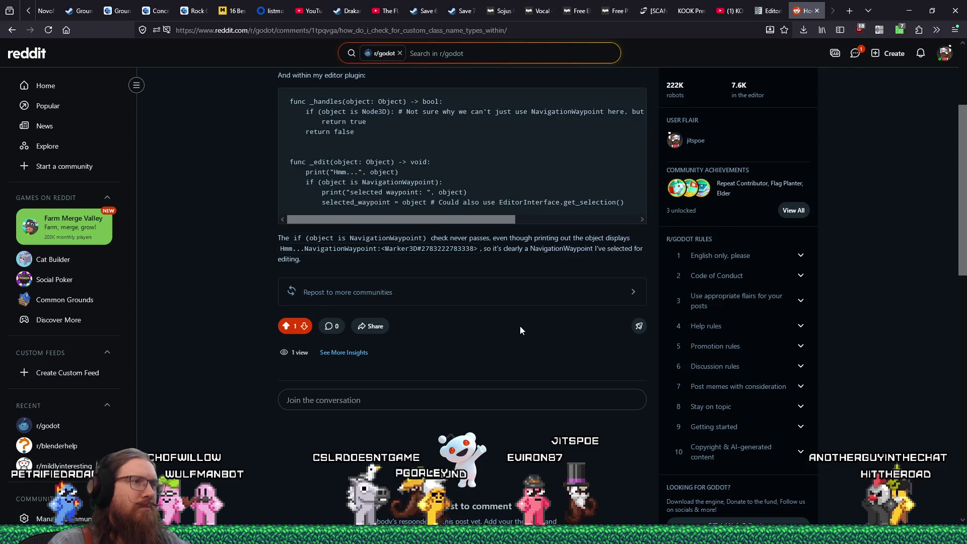
{"action": "scroll", "coordinate": [520, 330], "scroll_direction": "up", "scroll_amount": 3}
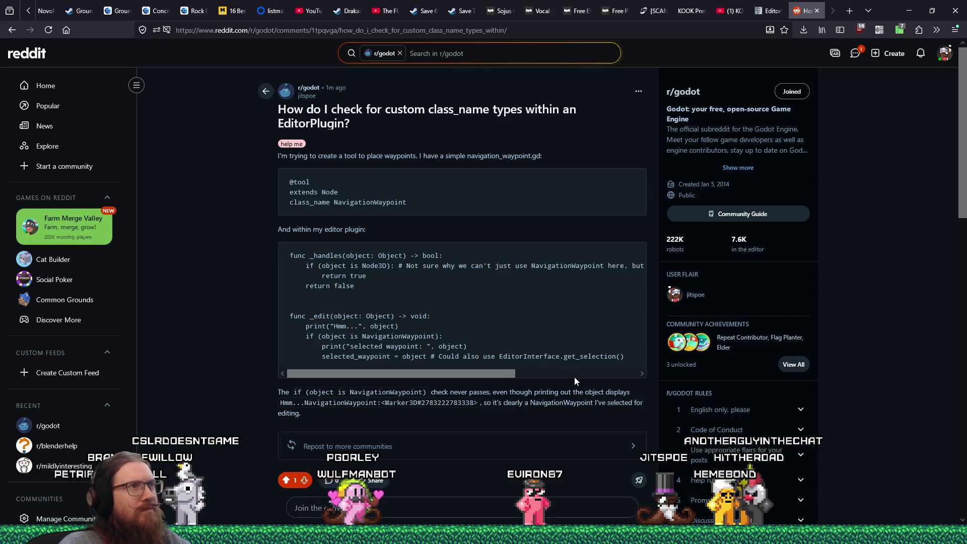
{"action": "key", "text": "alt+Tab"}
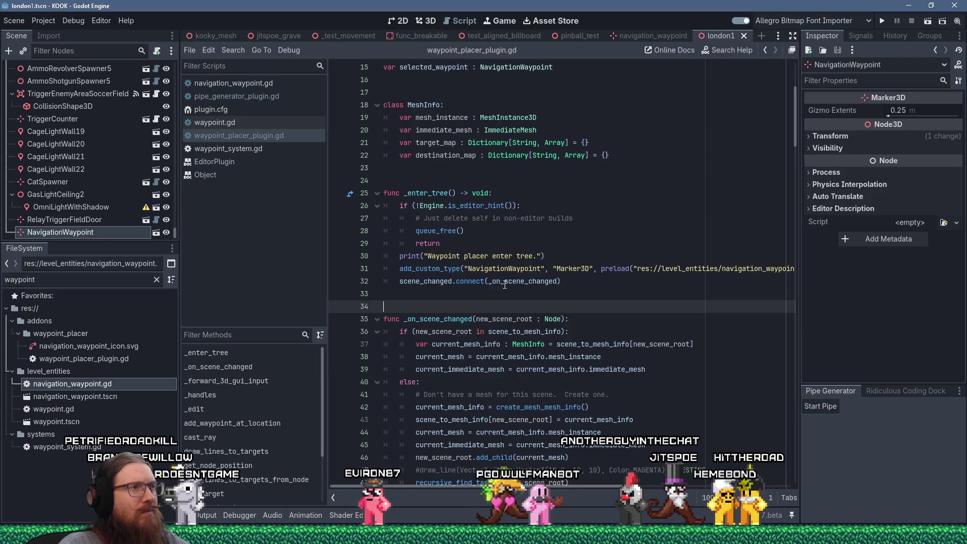
- Uncheck Waypoint Placer in Project Settings' Plugins list and close the settings
{"action": "mouse_move", "coordinate": [505, 285]}
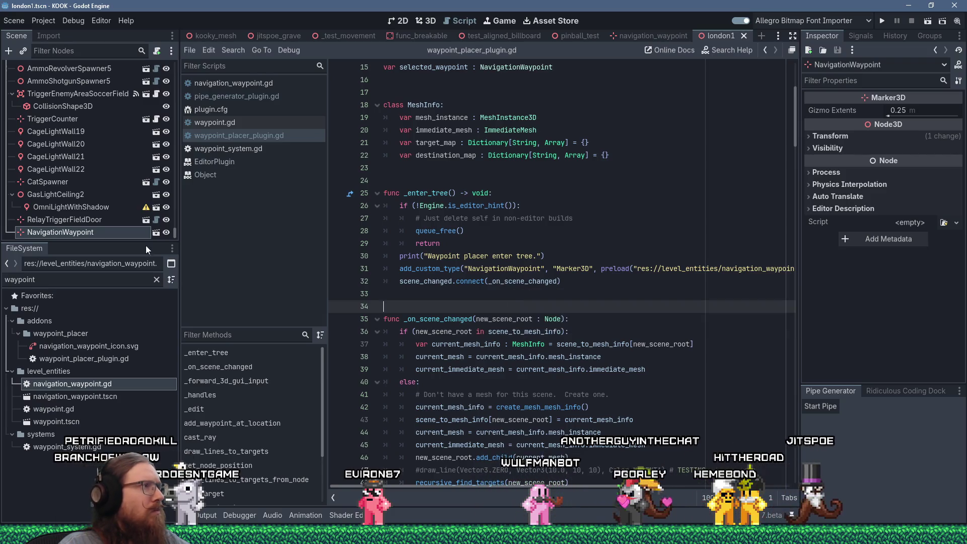
{"action": "scroll", "coordinate": [672, 321], "scroll_direction": "down", "scroll_amount": 3}
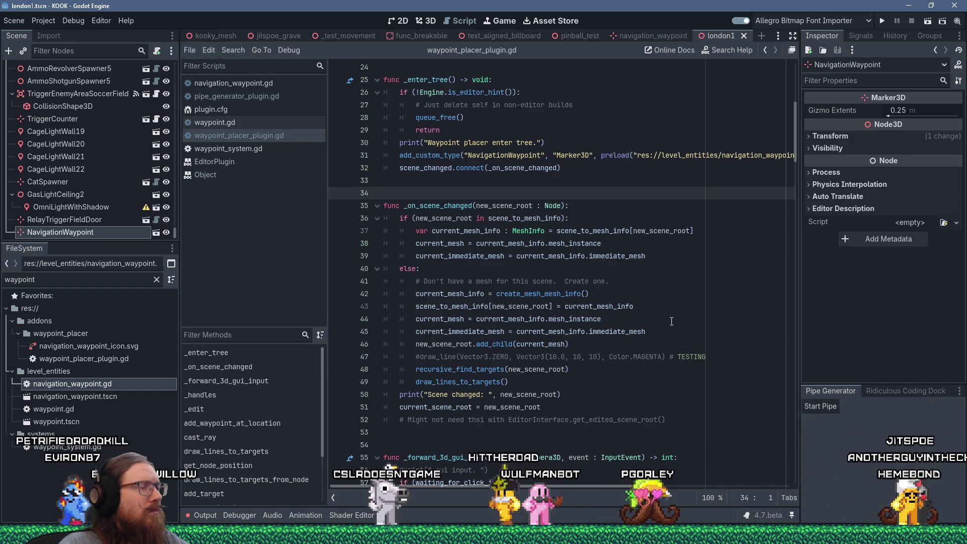
{"action": "left_click", "coordinate": [50, 23]}
{"action": "left_click", "coordinate": [49, 23]}
{"action": "left_click", "coordinate": [50, 23]}
{"action": "left_click", "coordinate": [50, 34]}
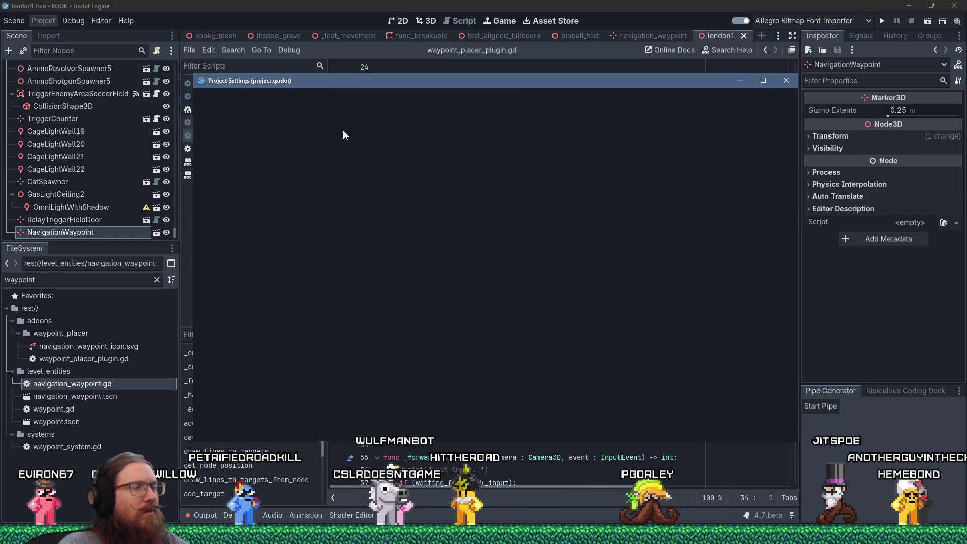
{"action": "left_click", "coordinate": [380, 95]}
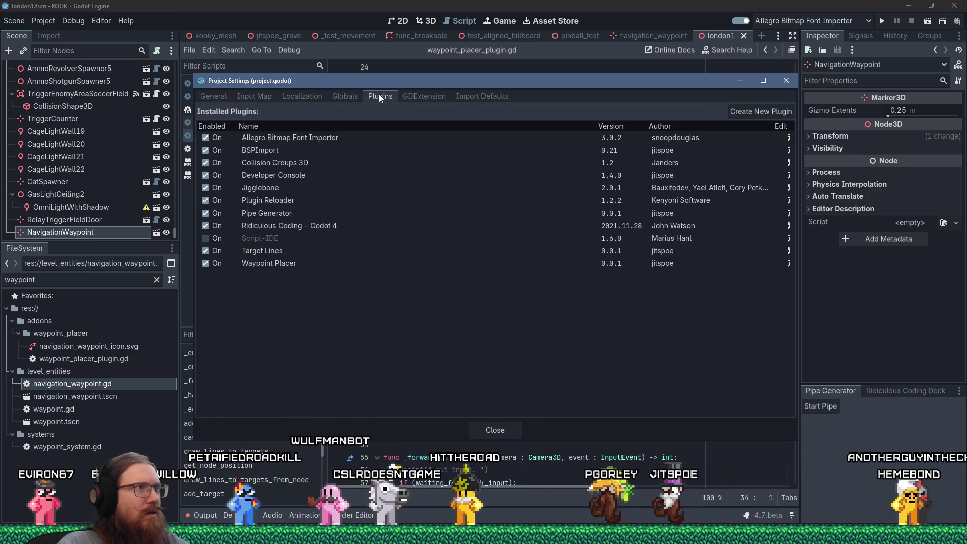
{"action": "left_click", "coordinate": [206, 264]}
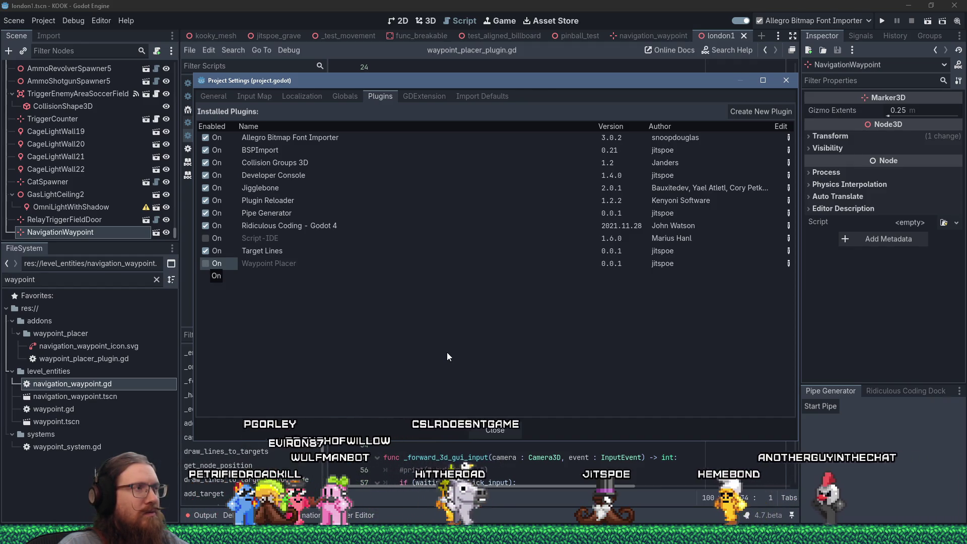
{"action": "left_click", "coordinate": [503, 431]}
- Add a NavigationWaypoint child node under the existing NavigationWaypoint node
{"action": "left_click", "coordinate": [98, 223]}
{"action": "left_click", "coordinate": [93, 233]}
{"action": "left_click", "coordinate": [9, 51]}
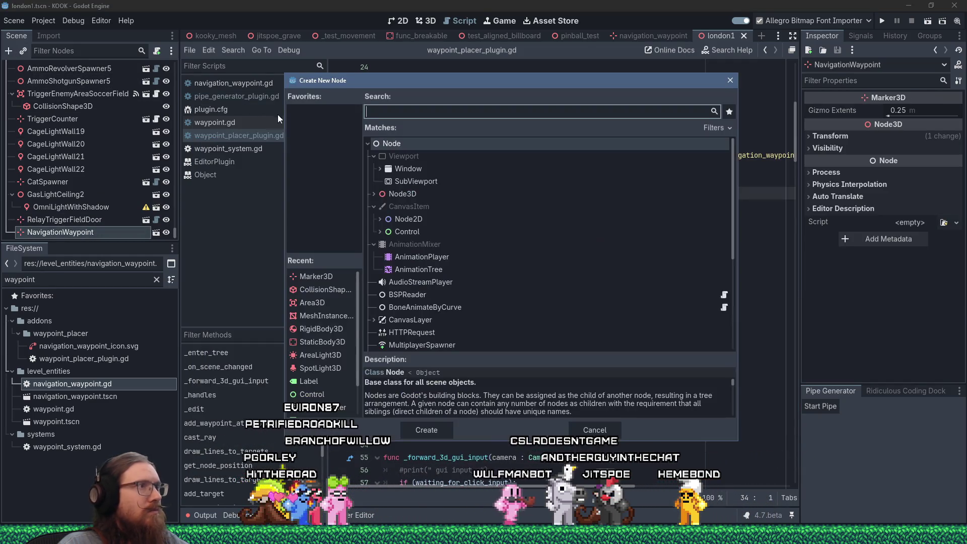
{"action": "type", "text": "navigationwa"}
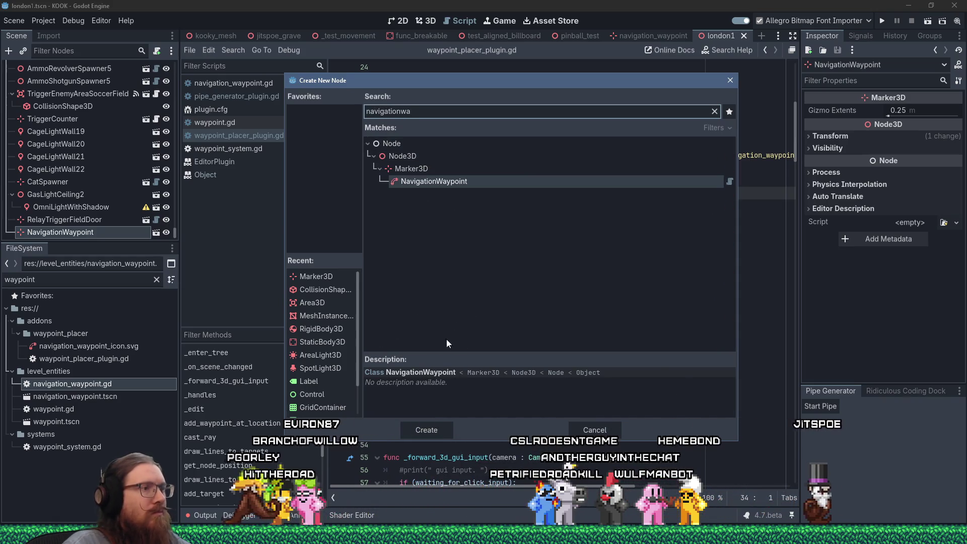
{"action": "left_click", "coordinate": [444, 432]}
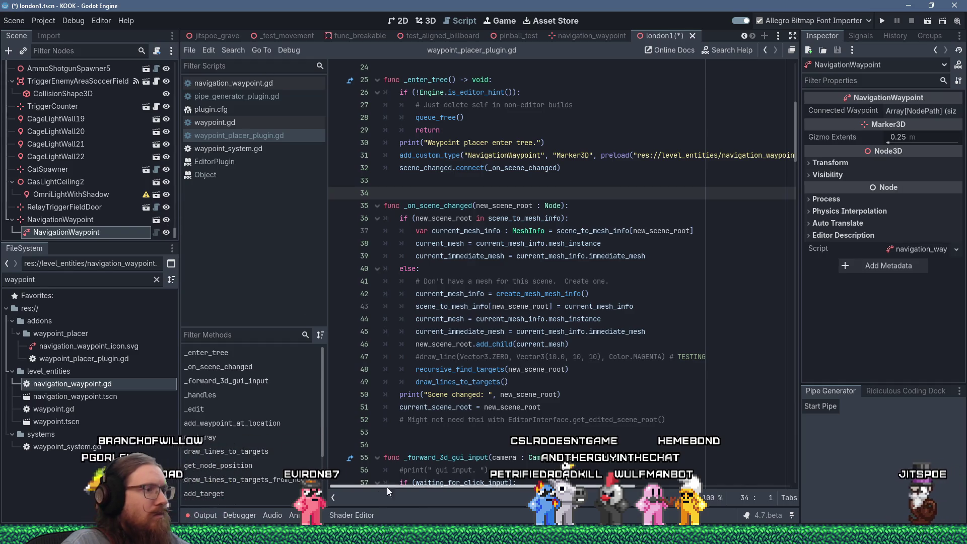
- Show the Output log and jump to the script line raising the navigation_waypoint_ready error
{"action": "left_click", "coordinate": [206, 515]}
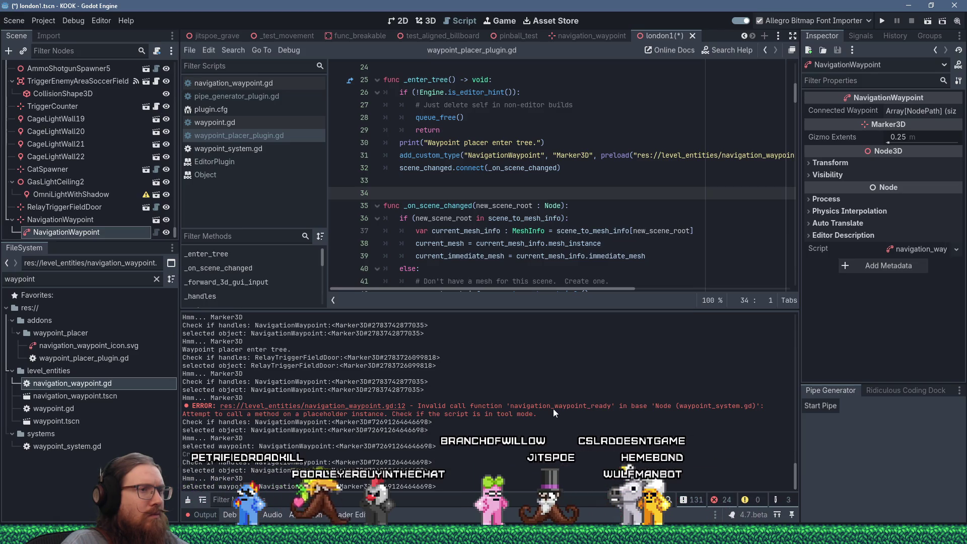
{"action": "scroll", "coordinate": [479, 235], "scroll_direction": "up", "scroll_amount": 8}
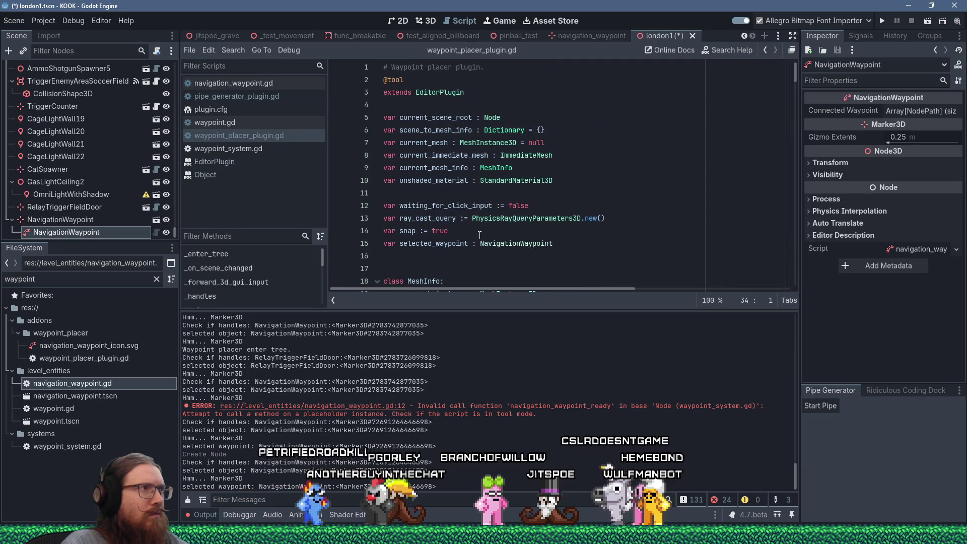
{"action": "scroll", "coordinate": [480, 236], "scroll_direction": "down", "scroll_amount": 10}
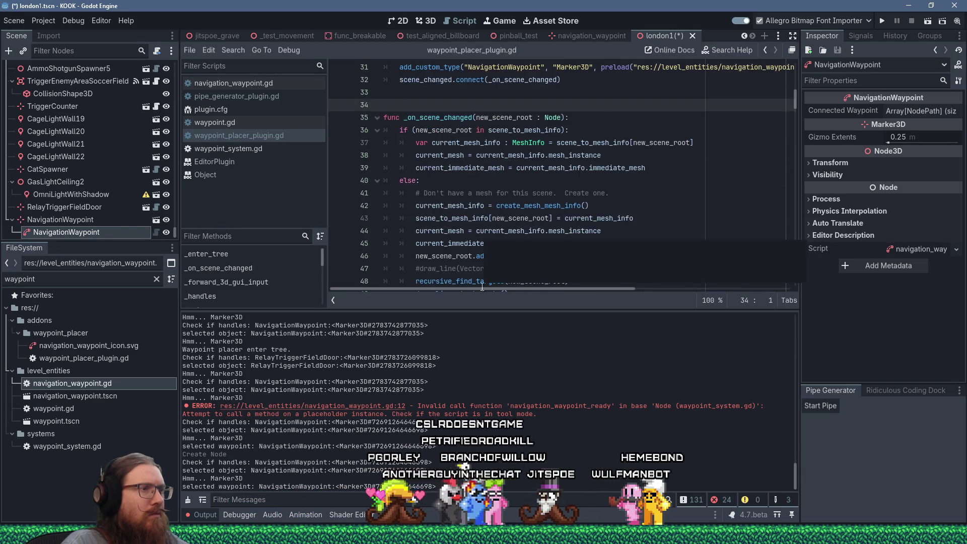
{"action": "left_click", "coordinate": [372, 406]}
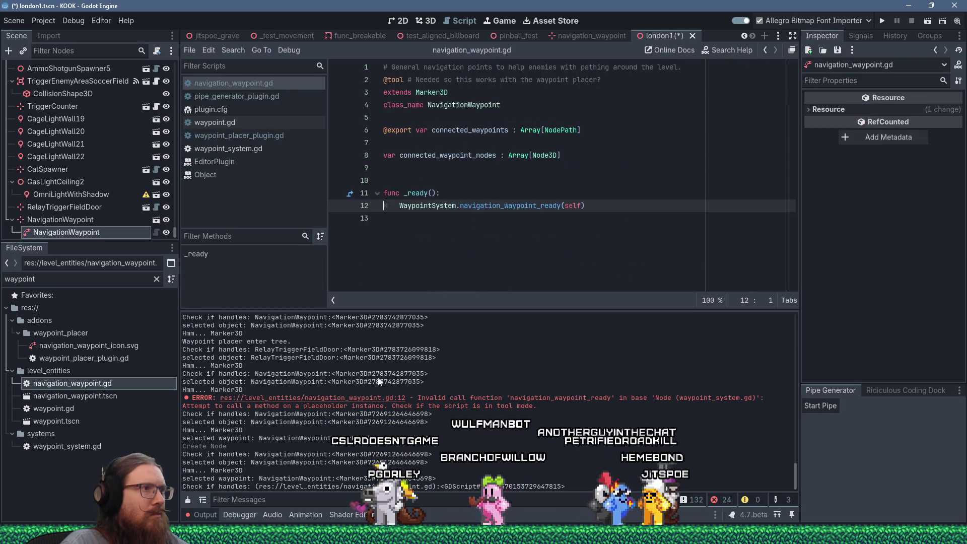
- Start an if statement atop _ready and search all project files for 'in editor'
{"action": "left_click", "coordinate": [554, 194]}
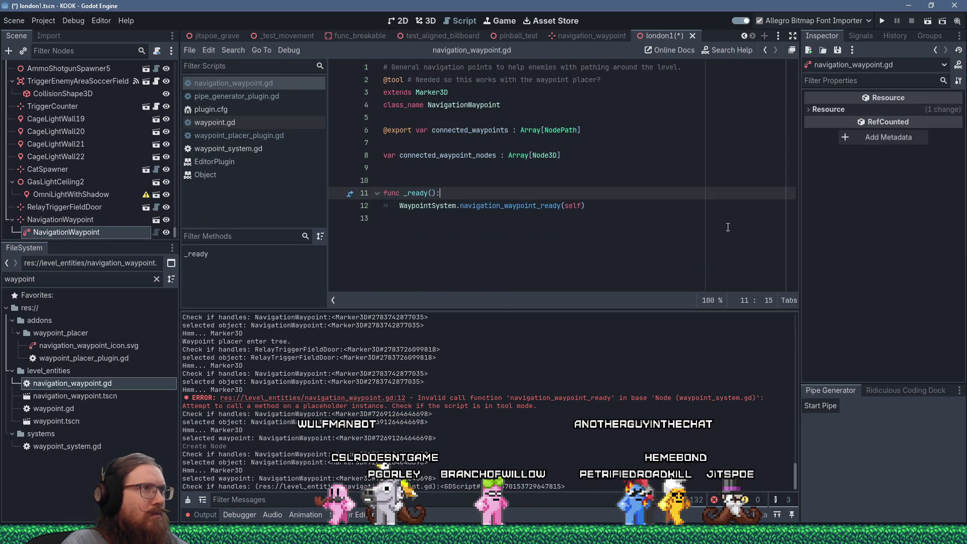
{"action": "key", "text": "Return"}
{"action": "type", "text": "if ("}
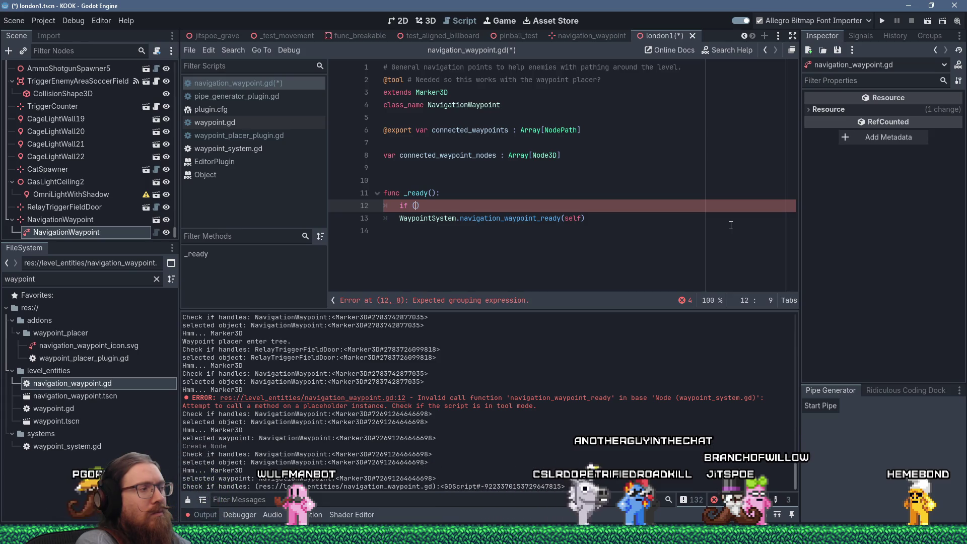
{"action": "left_click", "coordinate": [233, 50]}
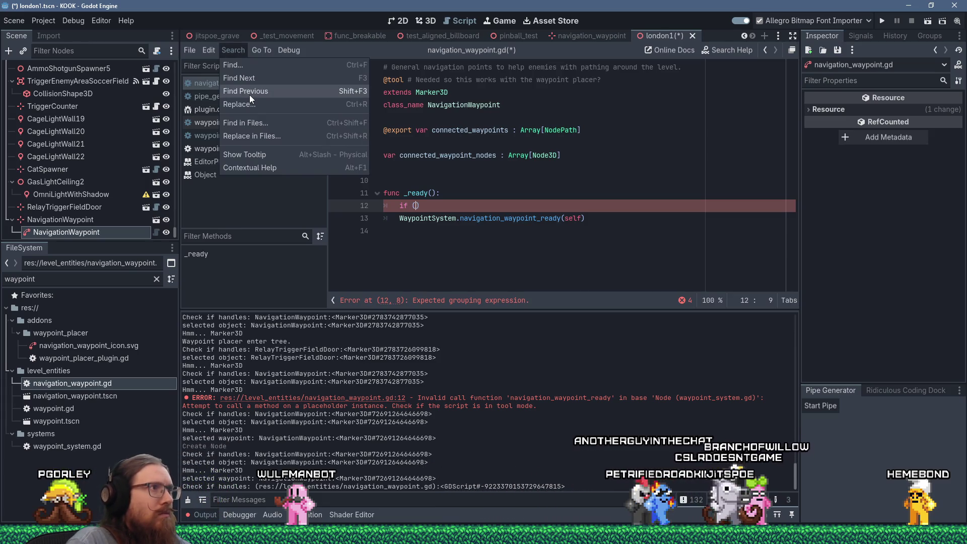
{"action": "left_click", "coordinate": [253, 118]}
{"action": "type", "text": "in editor"}
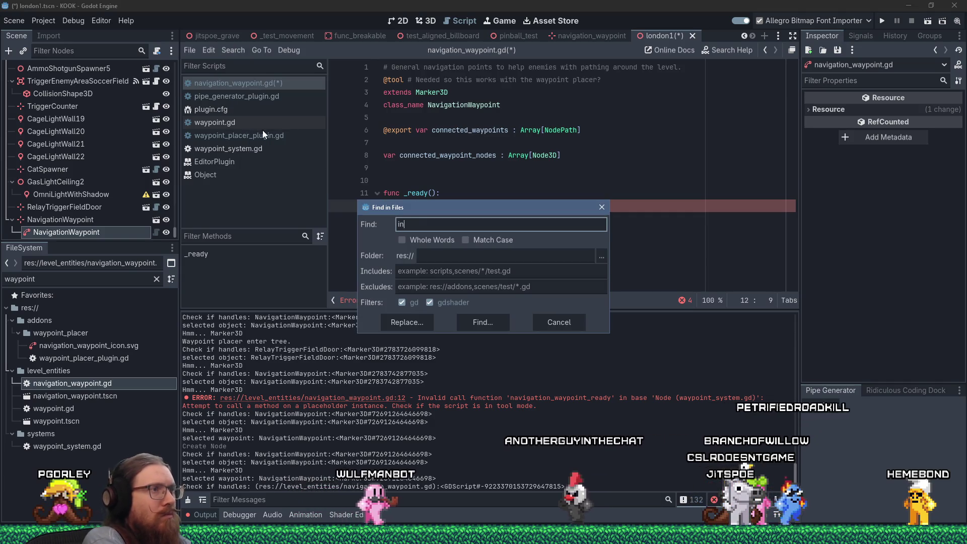
{"action": "key", "text": "Return"}
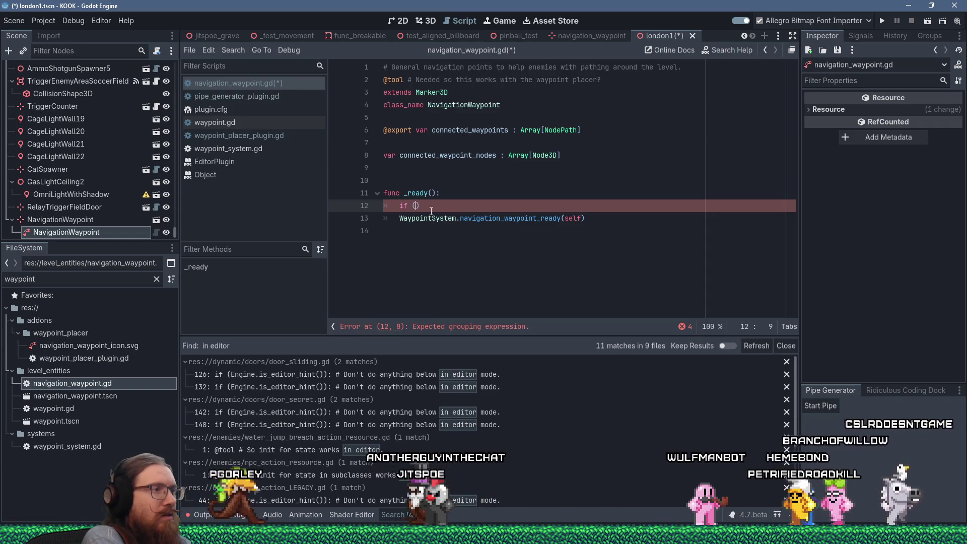
- Complete the check as 'if (Engine.is_editor_hint()): return'
{"action": "type", "text": "Engin"}
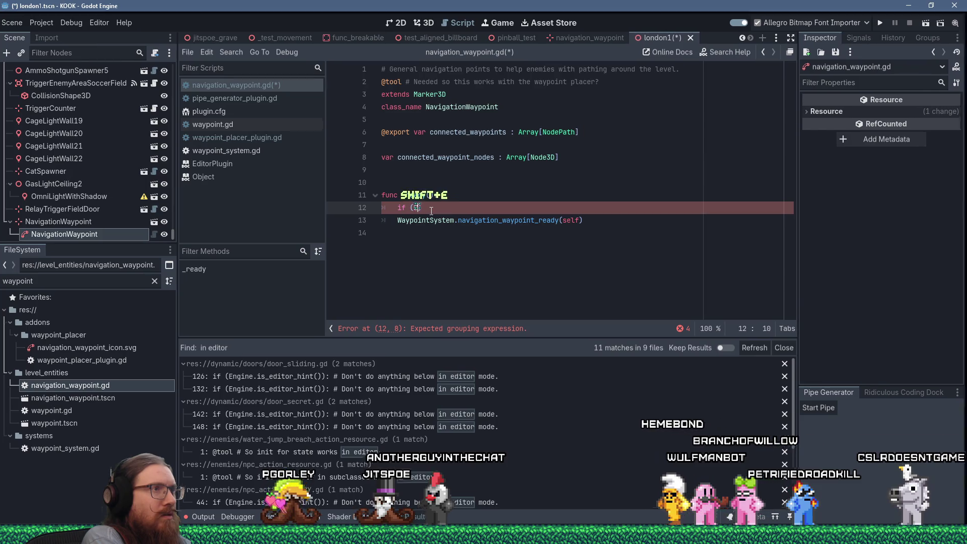
{"action": "type", "text": "e.is_editor"}
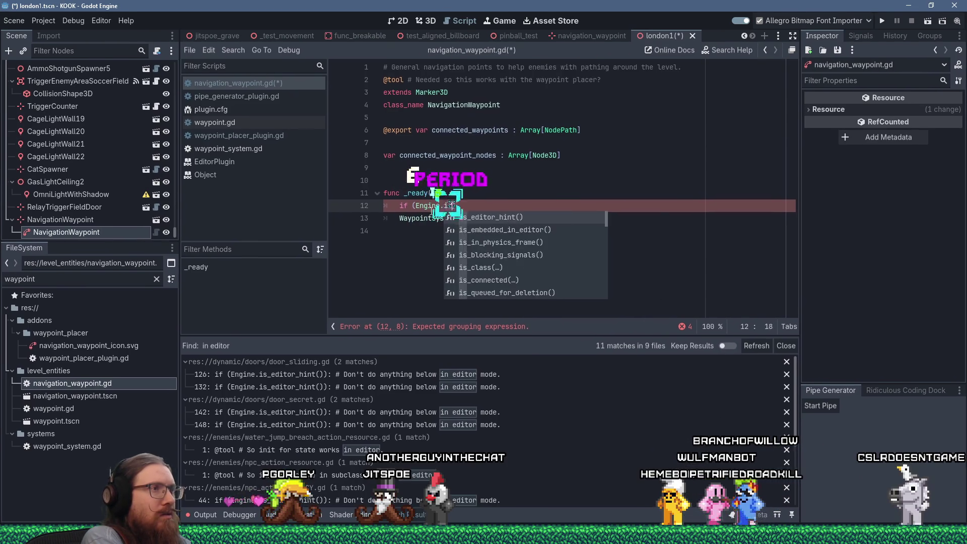
{"action": "type", "text": "_"}
{"action": "key", "text": "Return"}
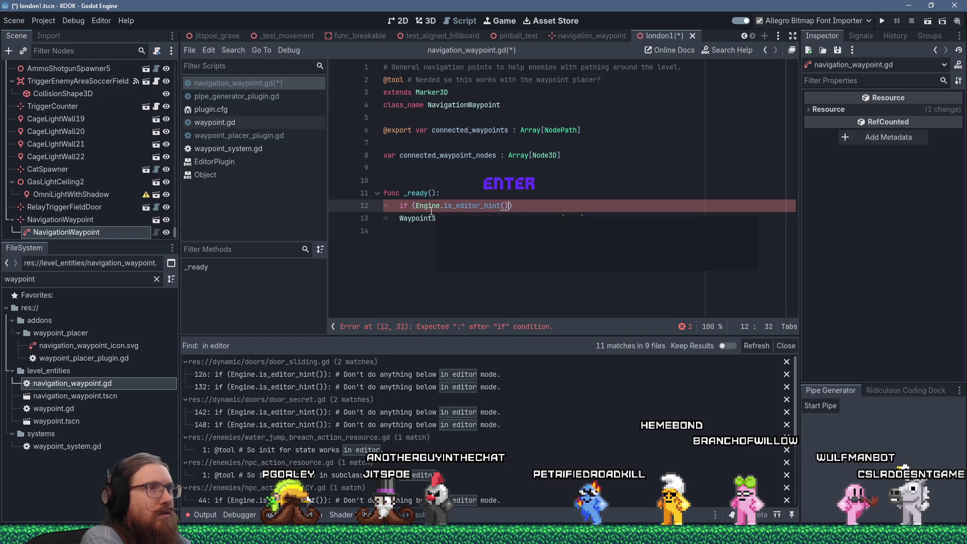
{"action": "type", "text": "):"}
{"action": "key", "text": "Return"}
{"action": "type", "text": "returnn"}
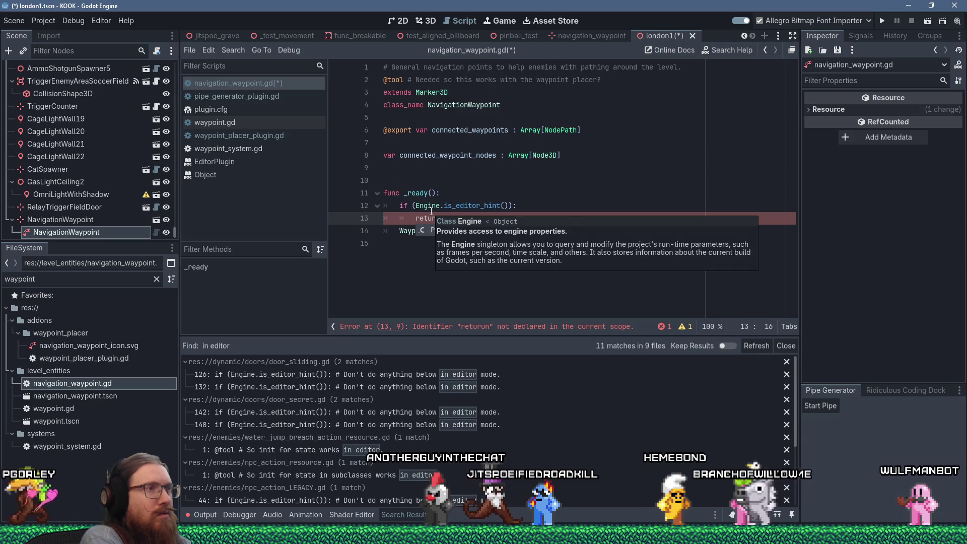
{"action": "key", "text": "BackSpace"}
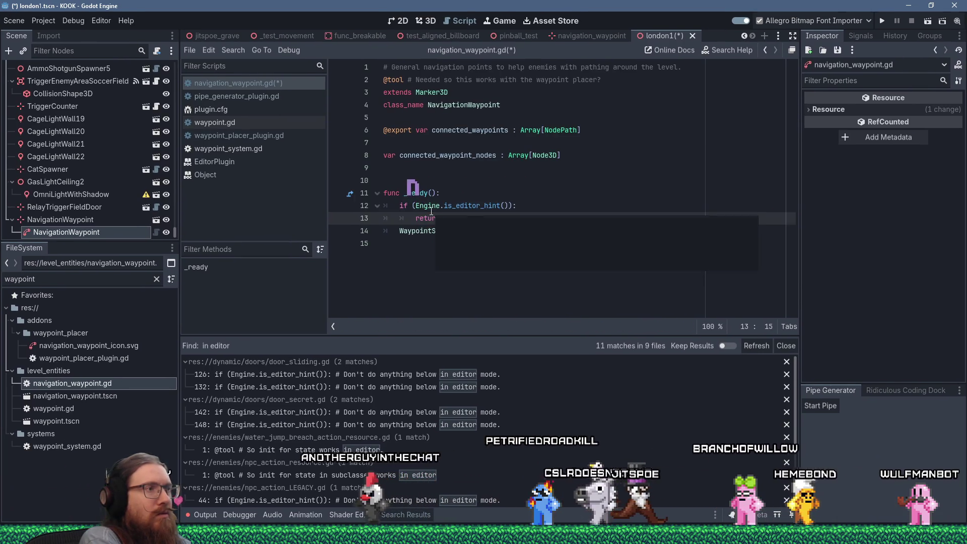
- Add a comment saying nothing below should run in the editor, and save the script
{"action": "key", "text": "Up"}
{"action": "key", "text": "End"}
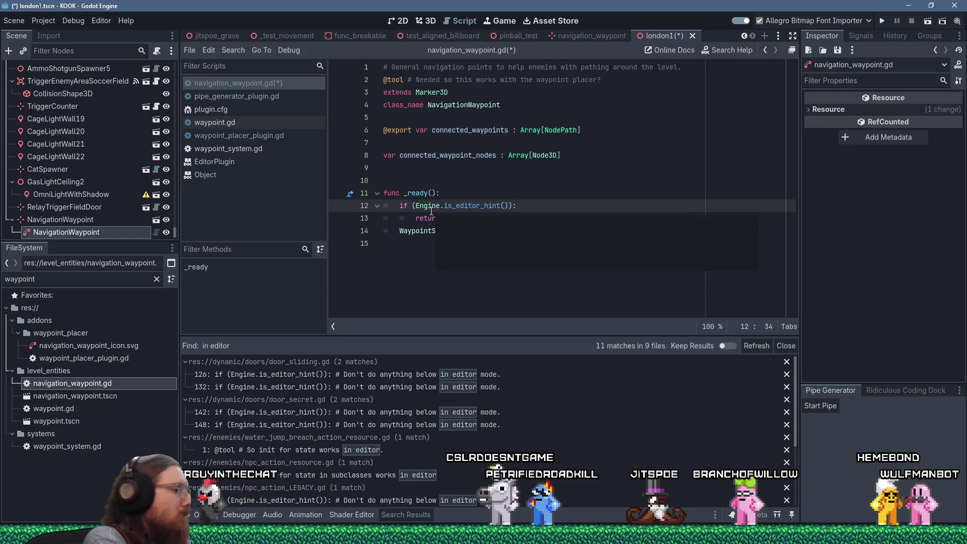
{"action": "type", "text": " # Don't do anything below "}
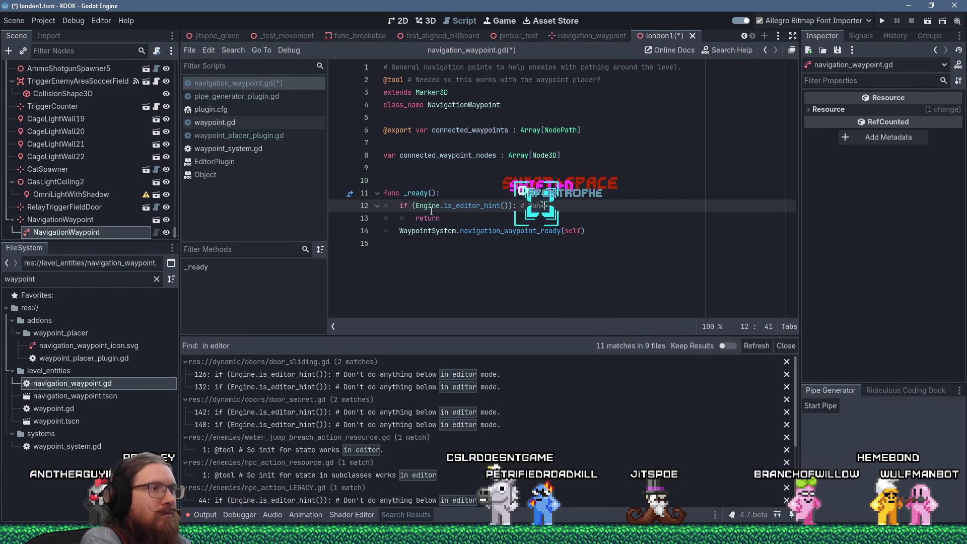
{"action": "type", "text": "in edo"}
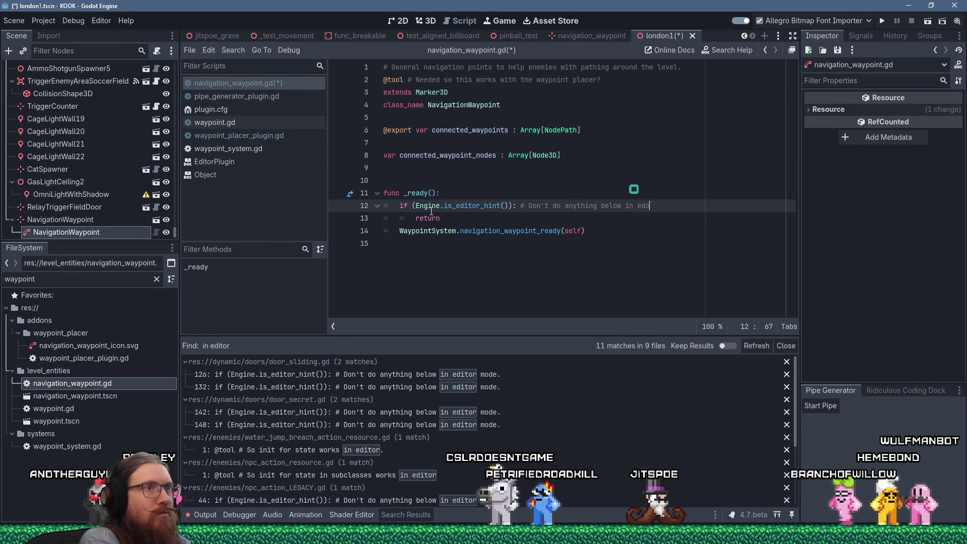
{"action": "key", "text": "BackSpace"}
{"action": "type", "text": "ito"}
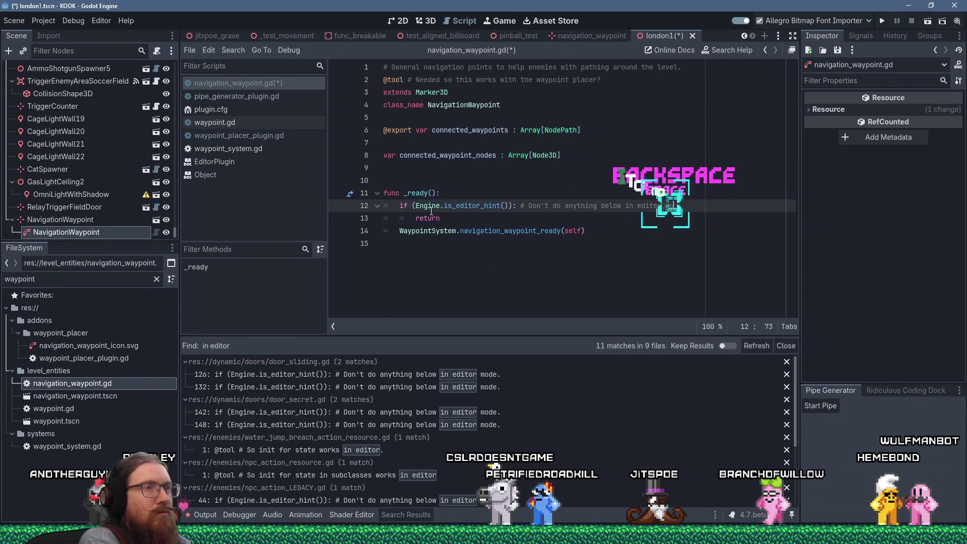
{"action": "key", "text": "ctrl+s"}
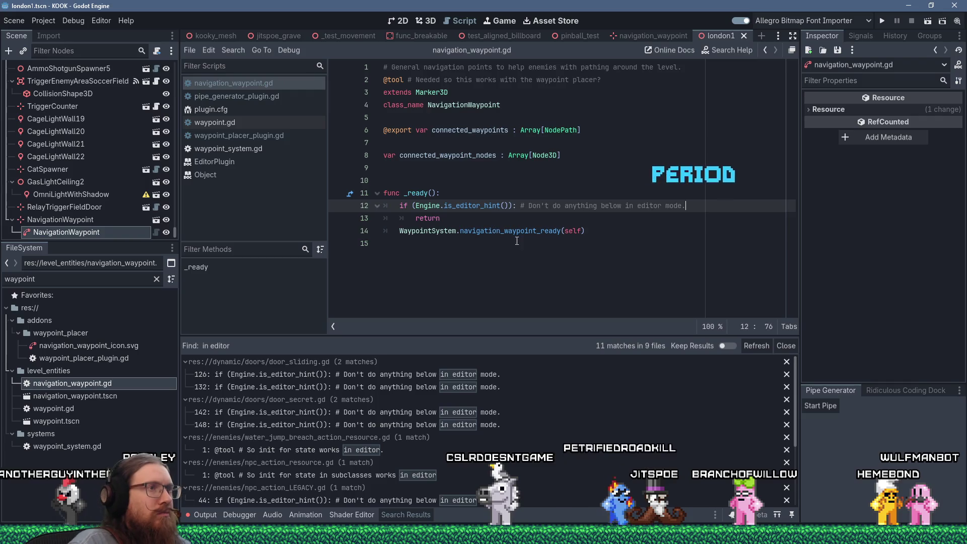
{"action": "left_click", "coordinate": [518, 244]}
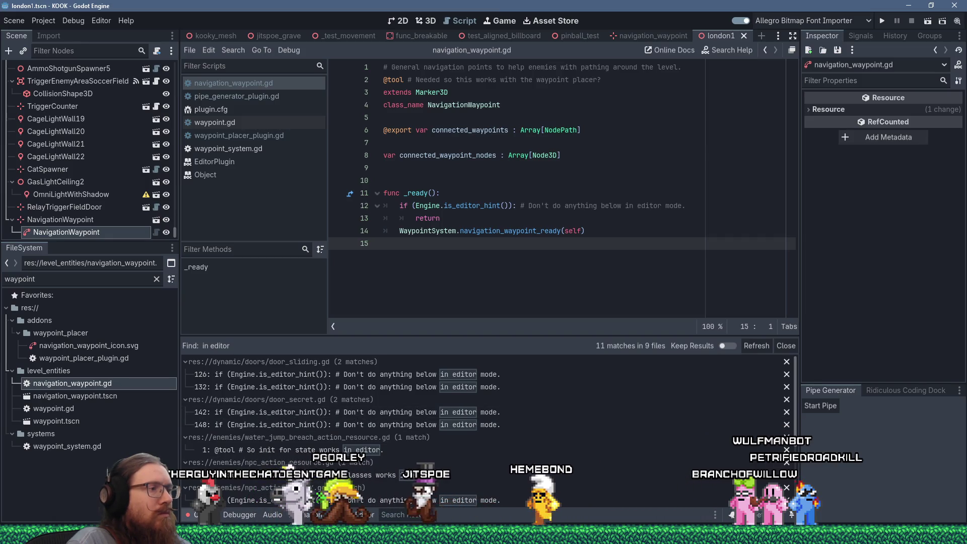
- Switch to the Output log, select both NavigationWaypoint nodes, then open navigation_waypoint.tscn
{"action": "left_click", "coordinate": [204, 515]}
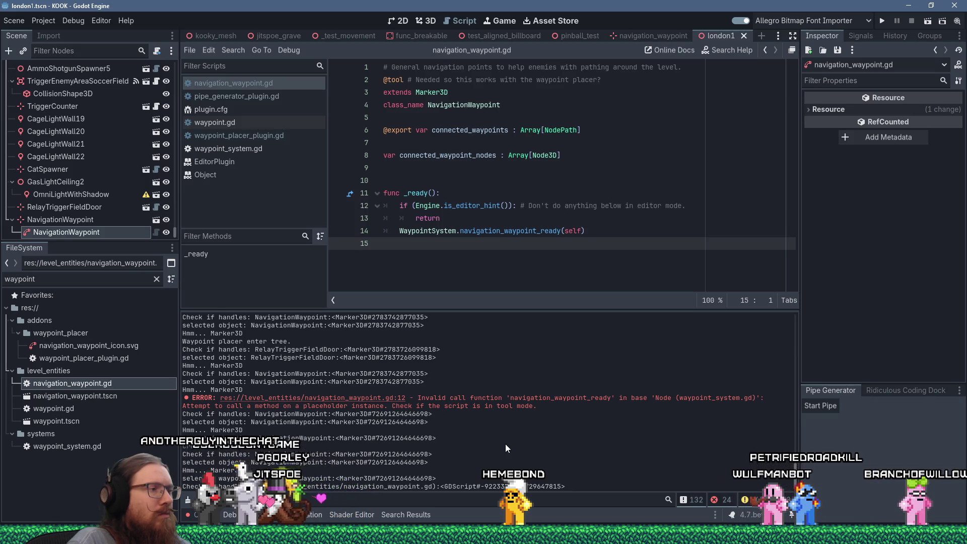
{"action": "left_click", "coordinate": [86, 223]}
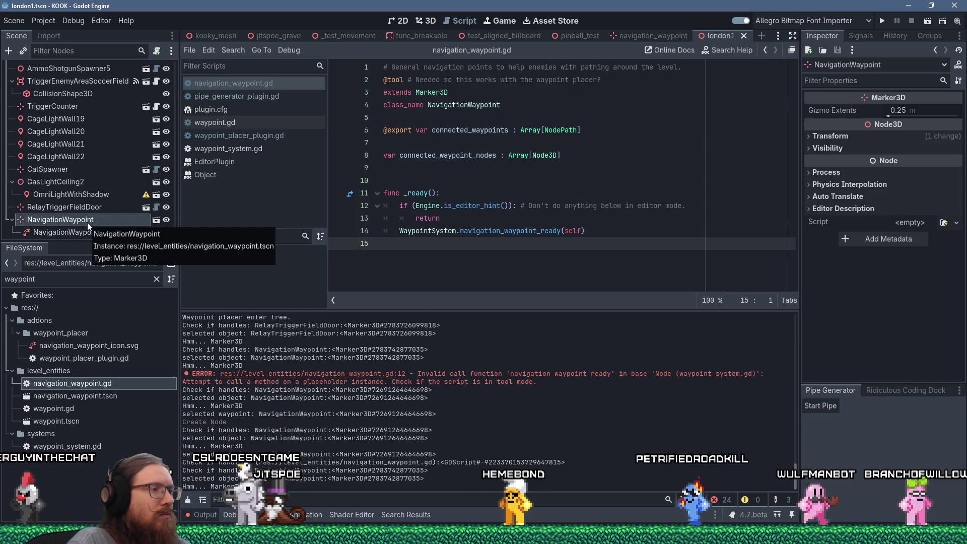
{"action": "left_click", "coordinate": [84, 232]}
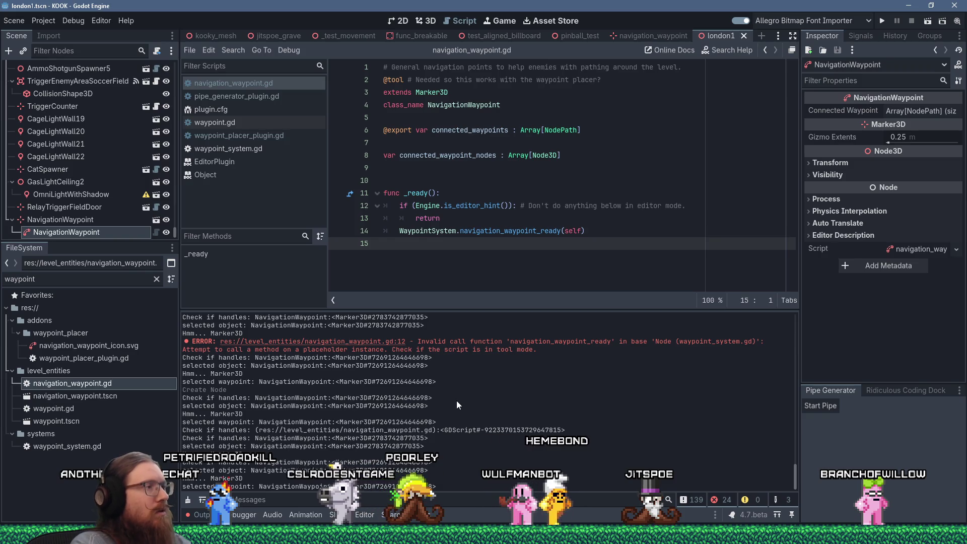
{"action": "left_click", "coordinate": [125, 397]}
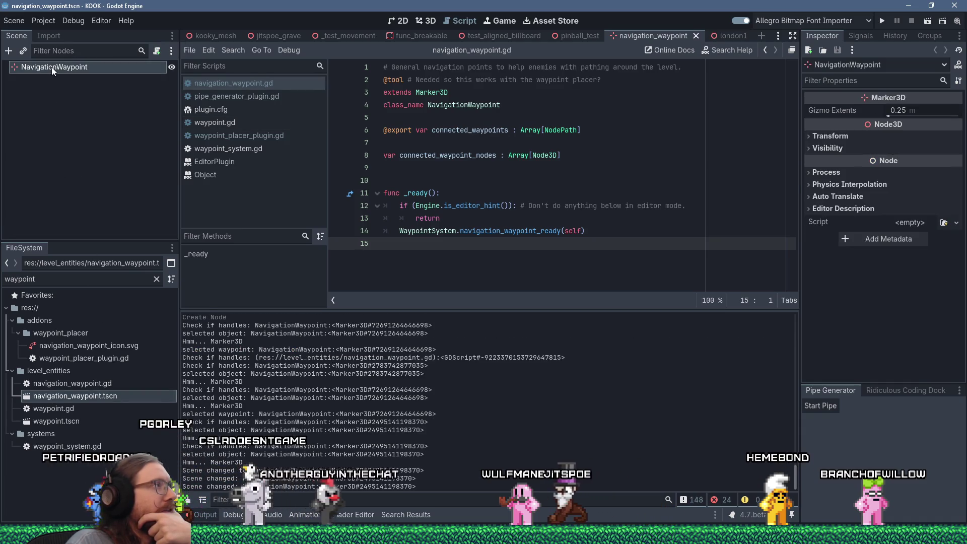
- Change the root node's type to NavigationWaypoint, save, and close navigation_waypoint.tscn
{"action": "right_click", "coordinate": [51, 68]}
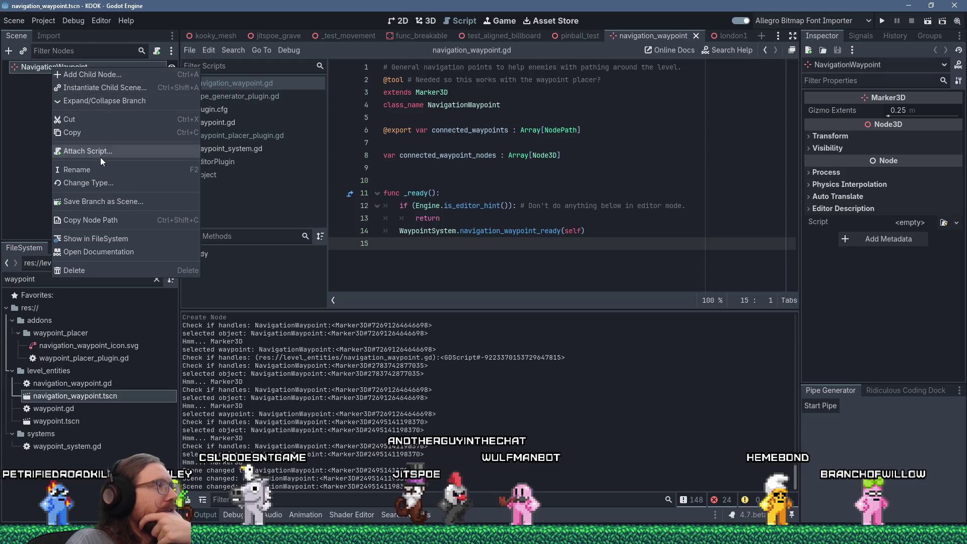
{"action": "left_click", "coordinate": [102, 183]}
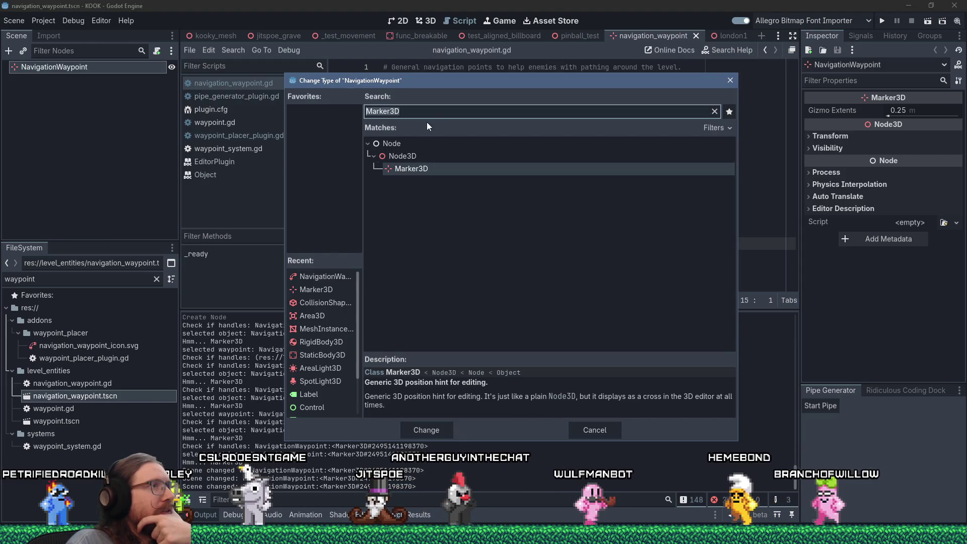
{"action": "key", "text": "ctrl+a"}
{"action": "type", "text": "navig"}
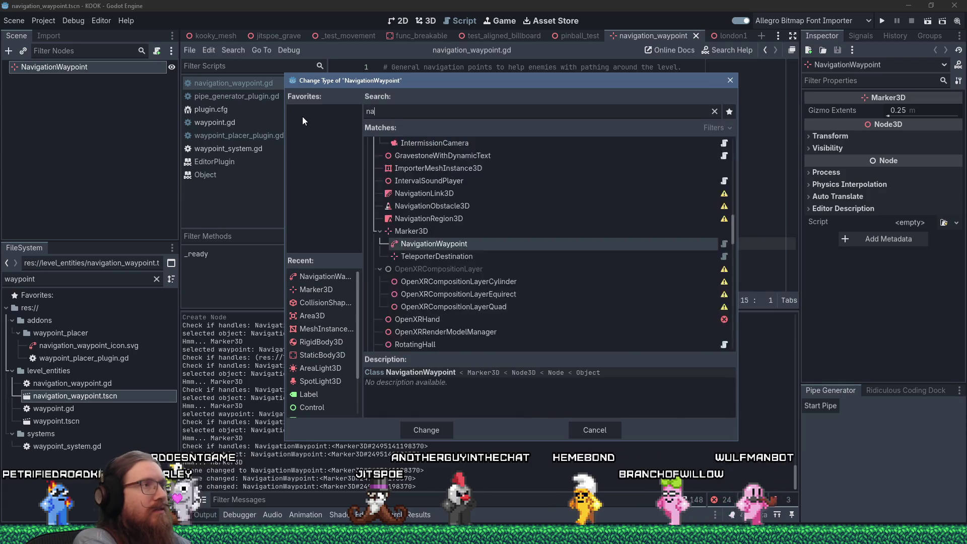
{"action": "key", "text": "Return"}
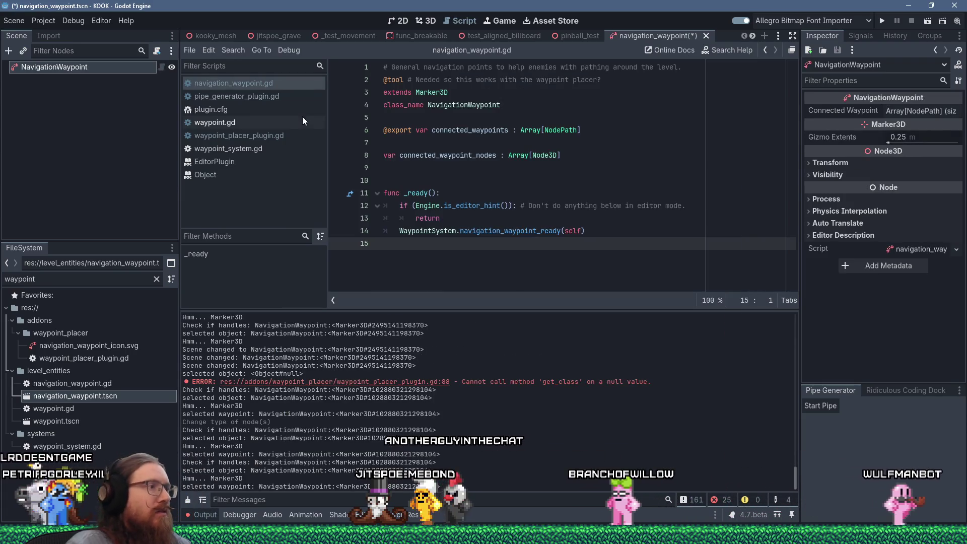
{"action": "key", "text": "ctrl+s"}
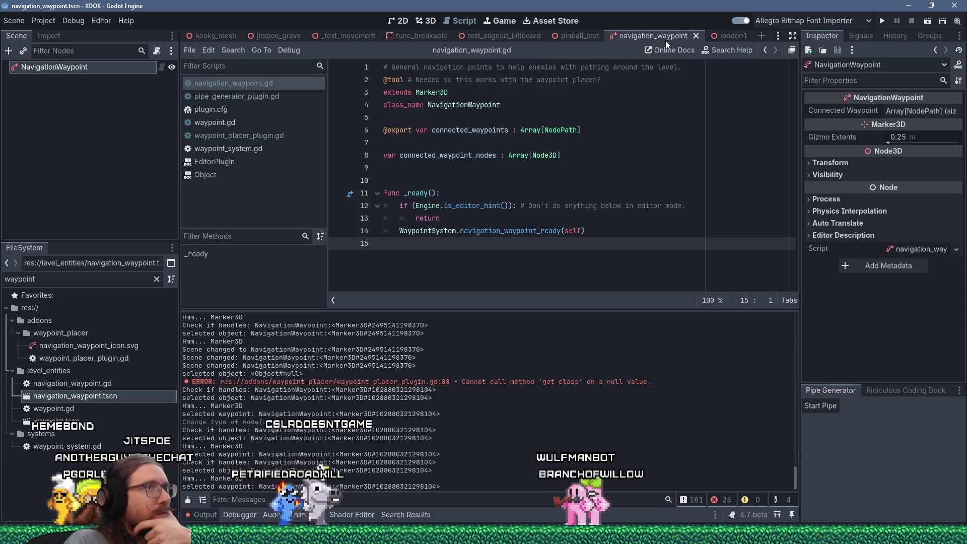
{"action": "left_click", "coordinate": [697, 35]}
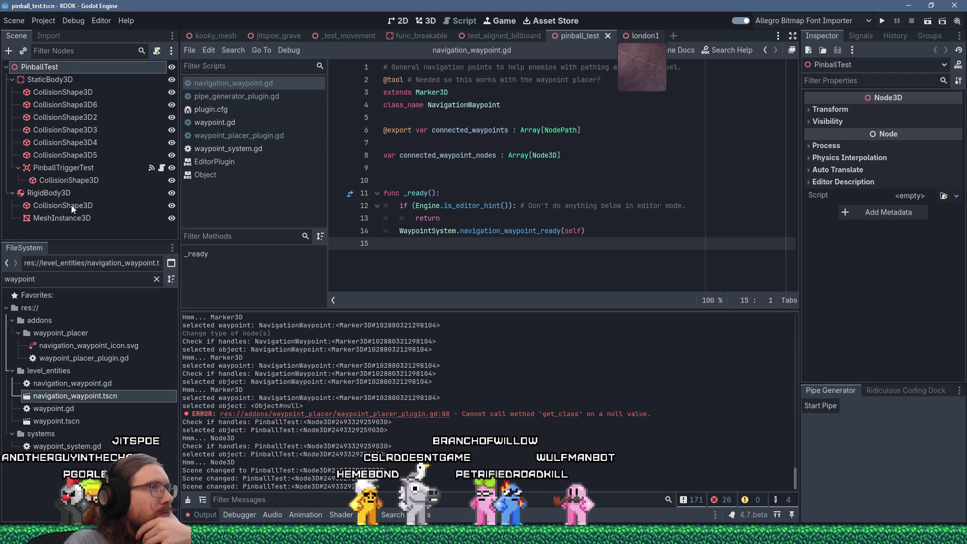
- Switch to the london1 level and select the parent and child NavigationWaypoint nodes
{"action": "key", "text": "ctrl+Tab"}
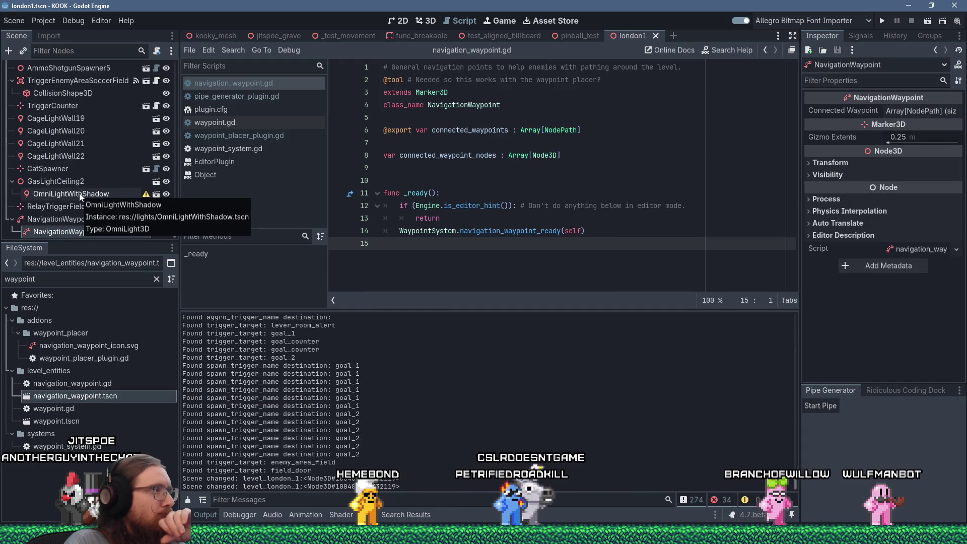
{"action": "left_click", "coordinate": [76, 217]}
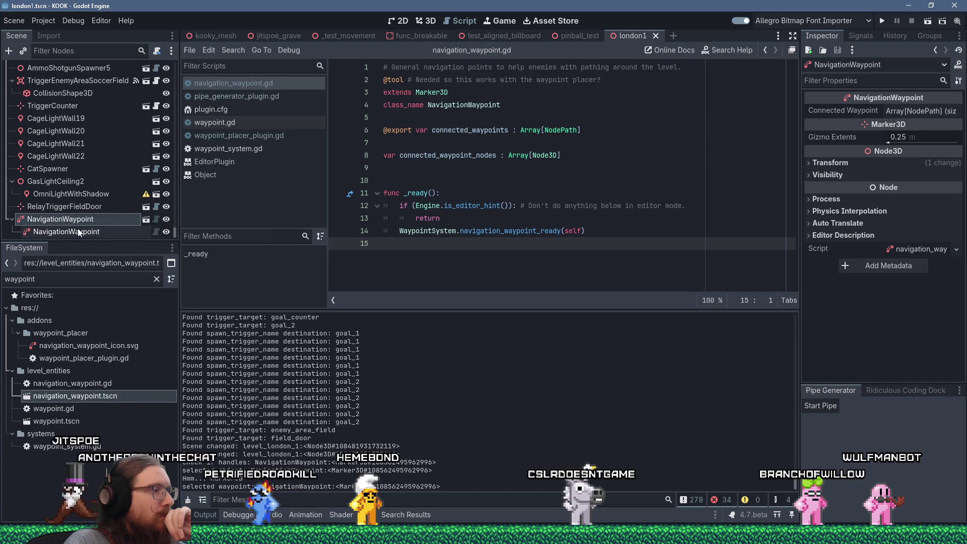
{"action": "left_click", "coordinate": [78, 231]}
{"action": "left_click", "coordinate": [78, 222]}
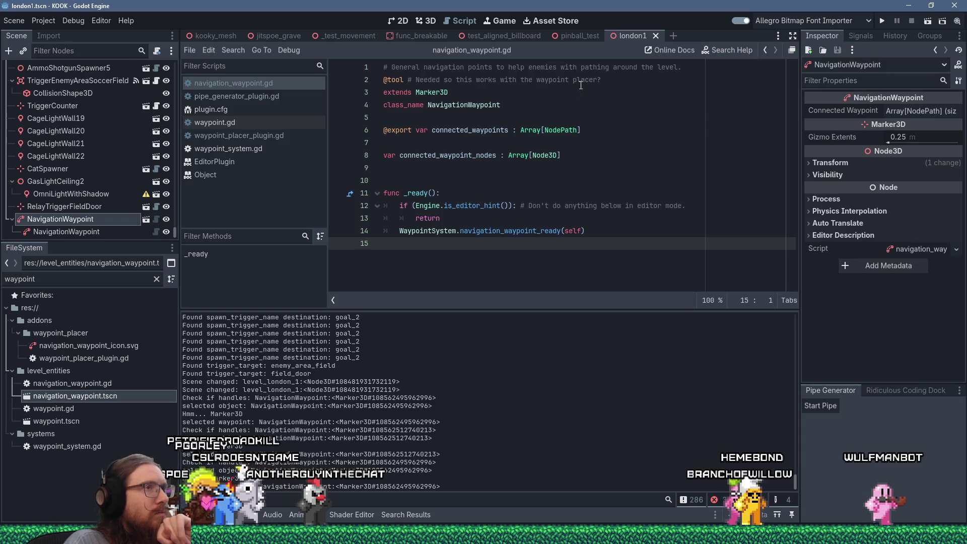
{"action": "left_click", "coordinate": [643, 85]}
{"action": "key", "text": "shift+Down"}
{"action": "key", "text": "Delete"}
{"action": "key", "text": "ctrl+s"}
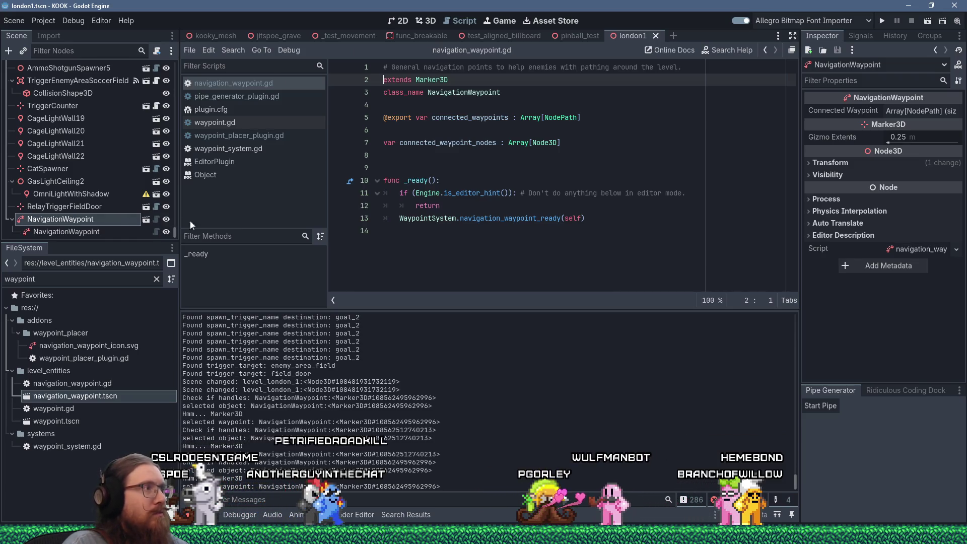
- Close plugin.cfg from the open scripts list and show the installed plugins
{"action": "left_click", "coordinate": [97, 217]}
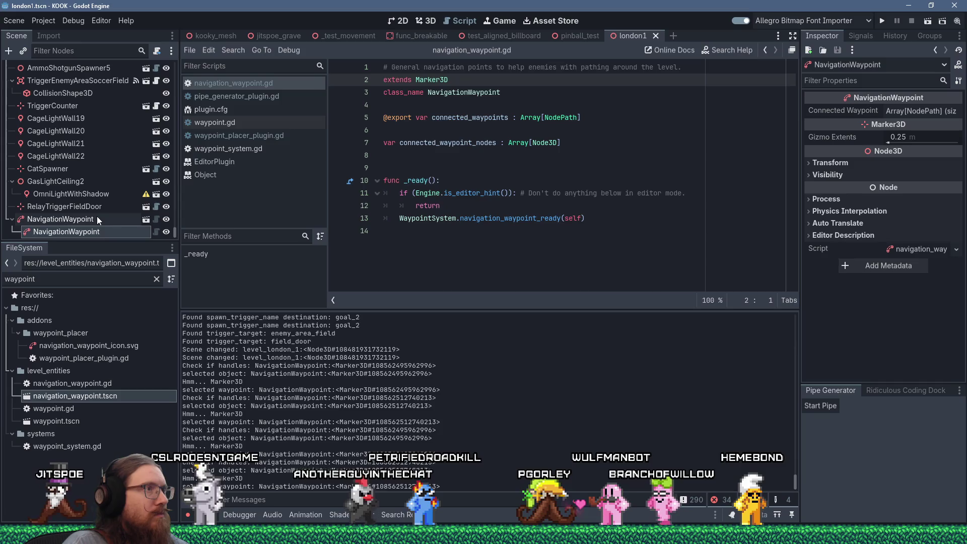
{"action": "middle_click", "coordinate": [258, 104]}
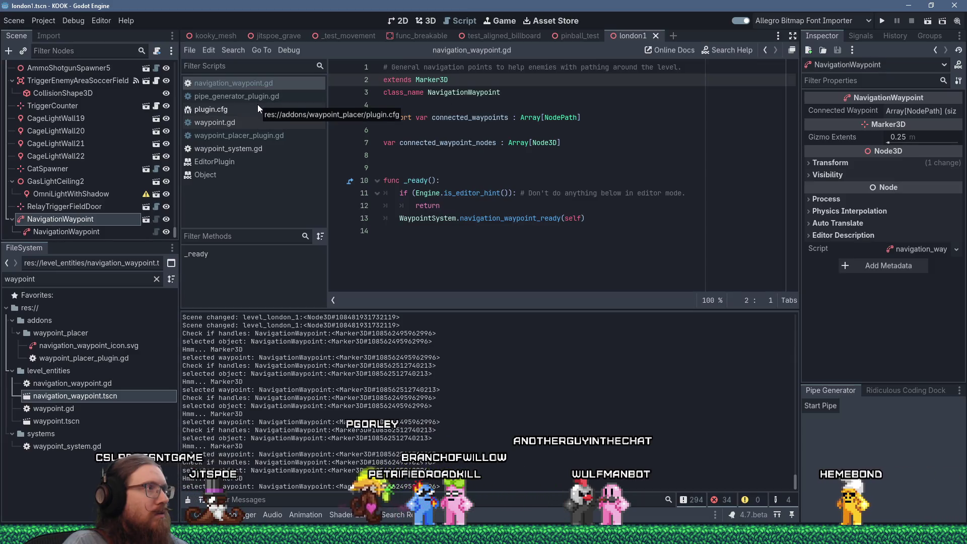
{"action": "key", "text": "alt+Tab"}
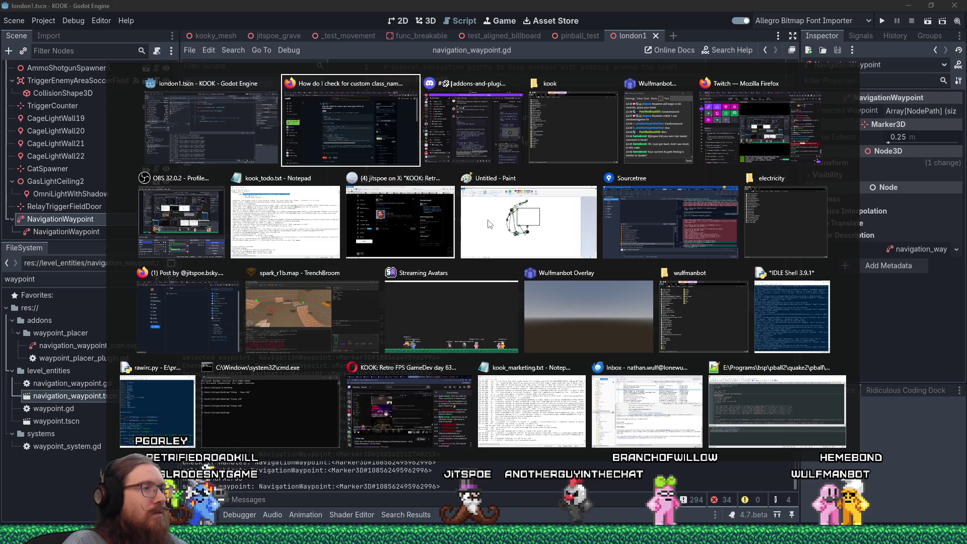
{"action": "key", "text": "Escape"}
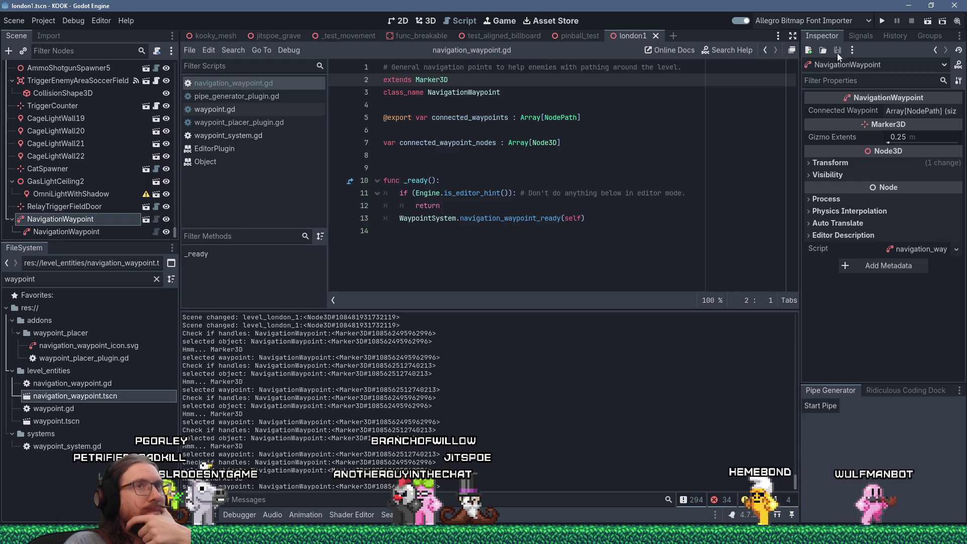
{"action": "left_click", "coordinate": [865, 21]}
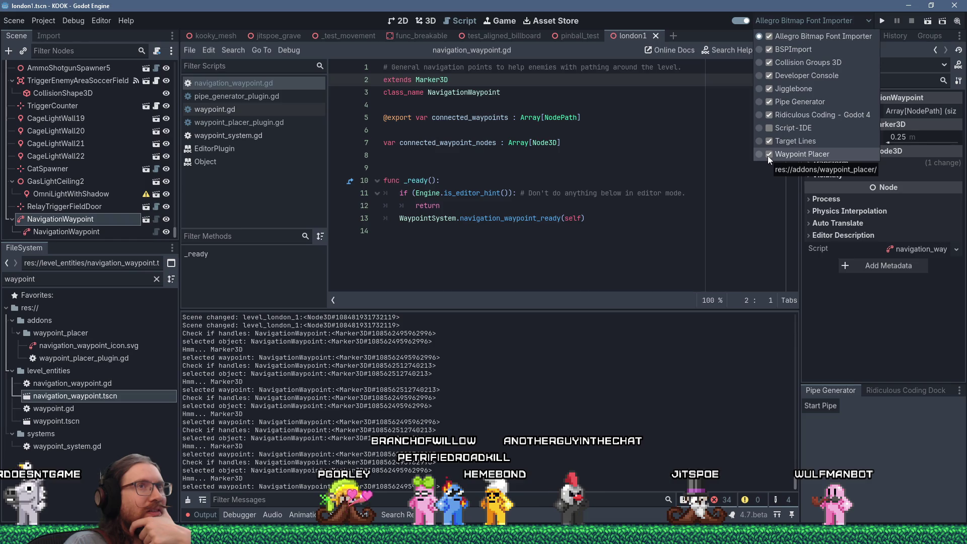
{"action": "left_click", "coordinate": [733, 20]}
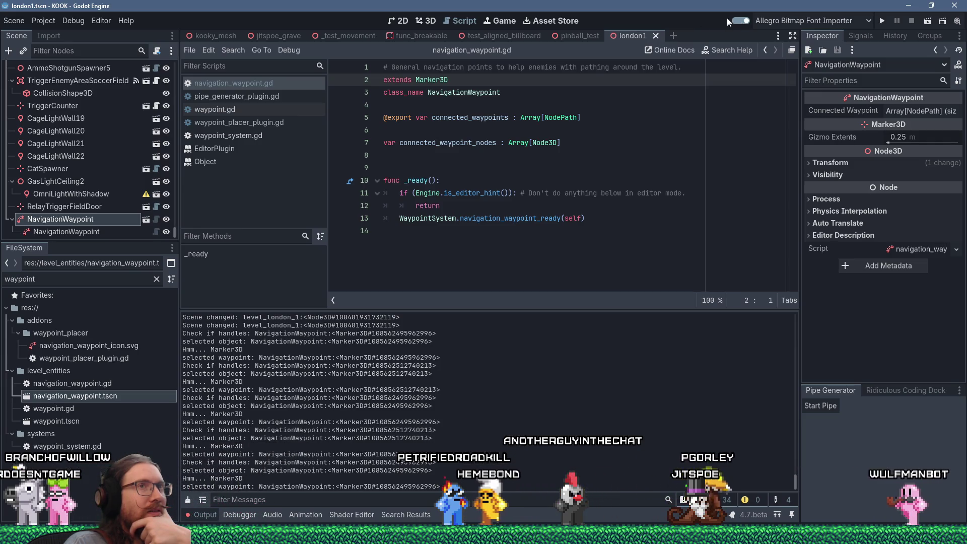
{"action": "left_click", "coordinate": [44, 20]}
{"action": "left_click", "coordinate": [46, 29]}
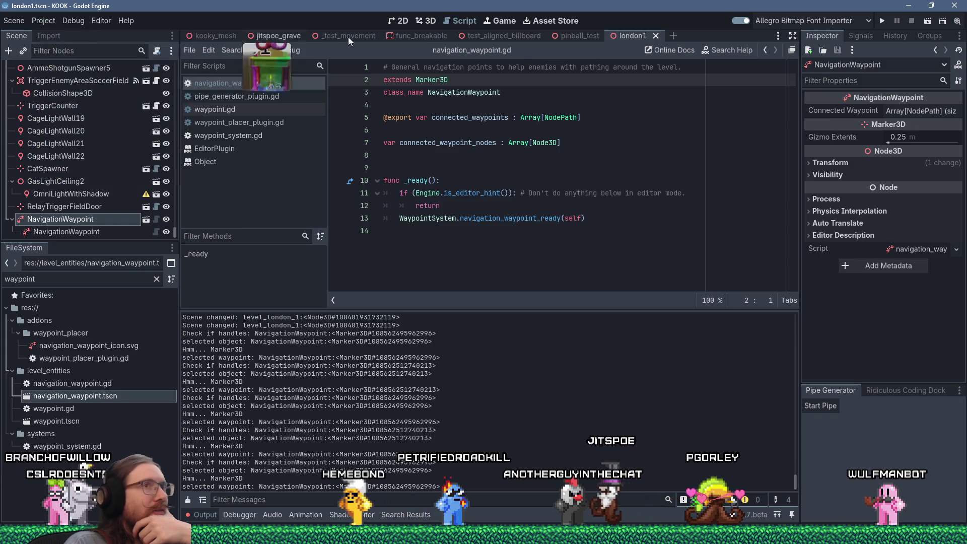
{"action": "left_click", "coordinate": [839, 19]}
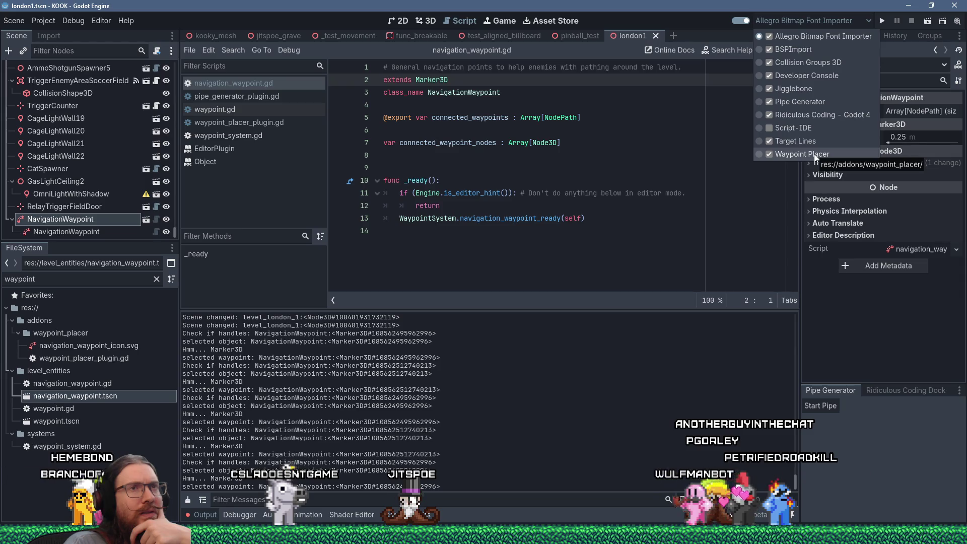
{"action": "left_click", "coordinate": [684, 24]}
{"action": "left_click", "coordinate": [44, 21]}
{"action": "left_click", "coordinate": [74, 38]}
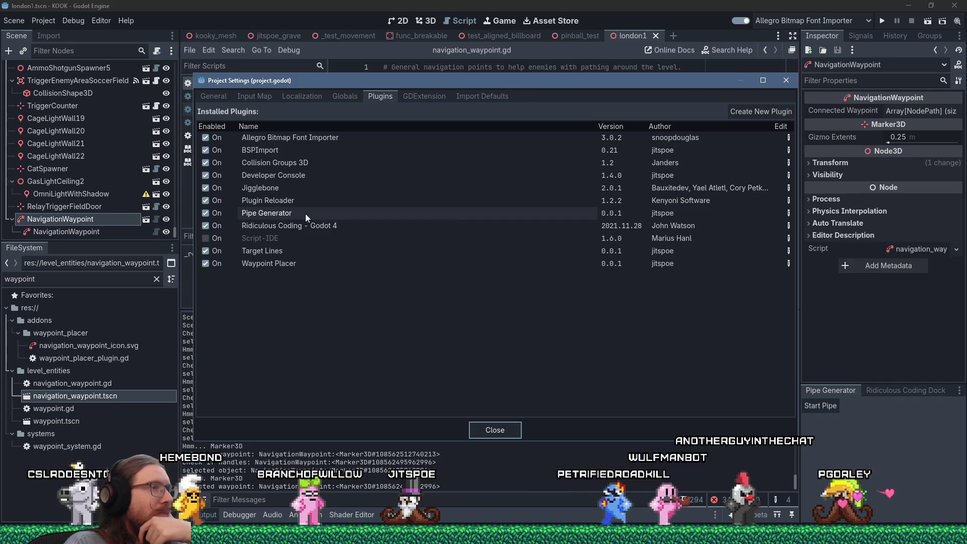
{"action": "left_click", "coordinate": [785, 81]}
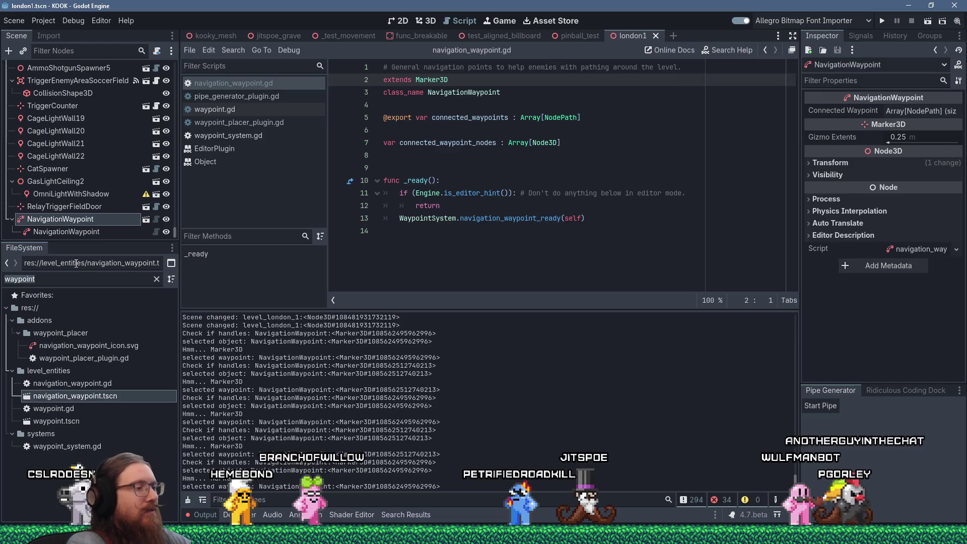
- Filter the FileSystem dock by 'plugin_reloader' and scroll through the Scene tree
{"action": "type", "text": "plugin_reloader"}
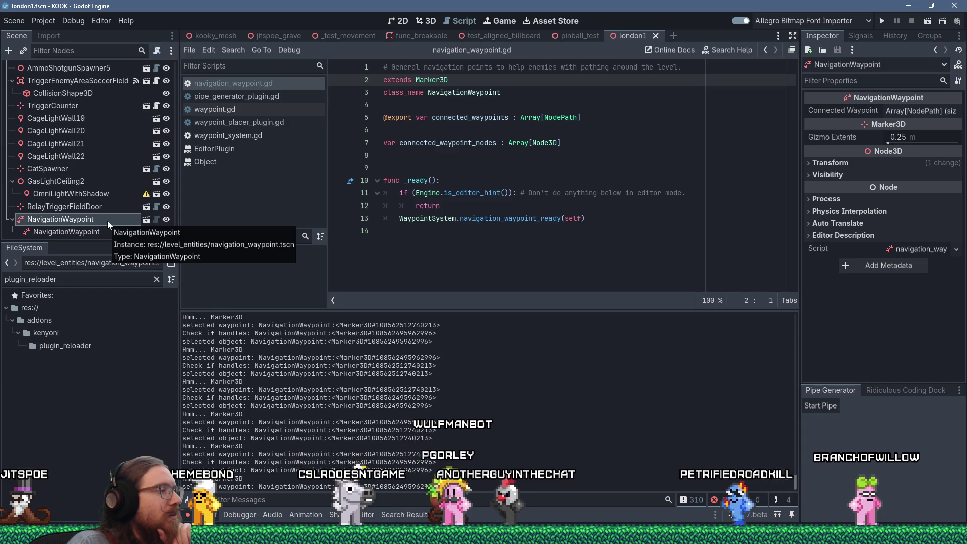
{"action": "scroll", "coordinate": [81, 170], "scroll_direction": "up", "scroll_amount": 4}
{"action": "scroll", "coordinate": [82, 170], "scroll_direction": "up", "scroll_amount": 4}
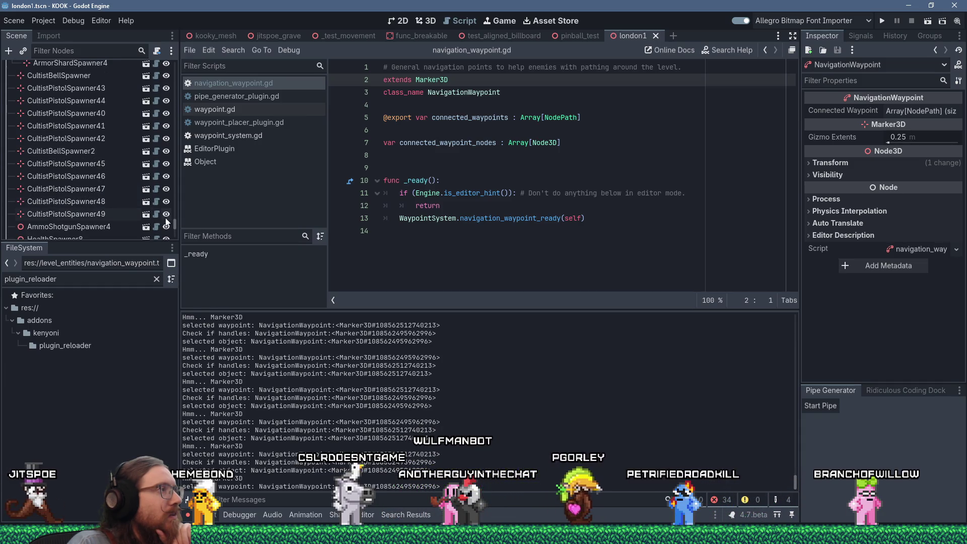
{"action": "left_click_drag", "start_coordinate": [176, 225], "coordinate": [177, 235]}
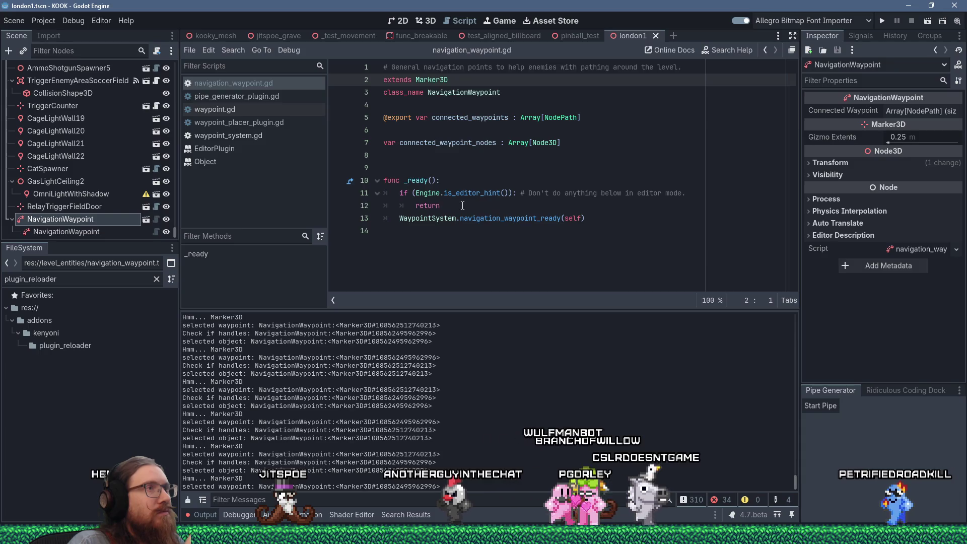
- Copy line 31's add_custom_type call from waypoint_placer_plugin.gd and switch to Firefox
{"action": "left_click", "coordinate": [282, 94]}
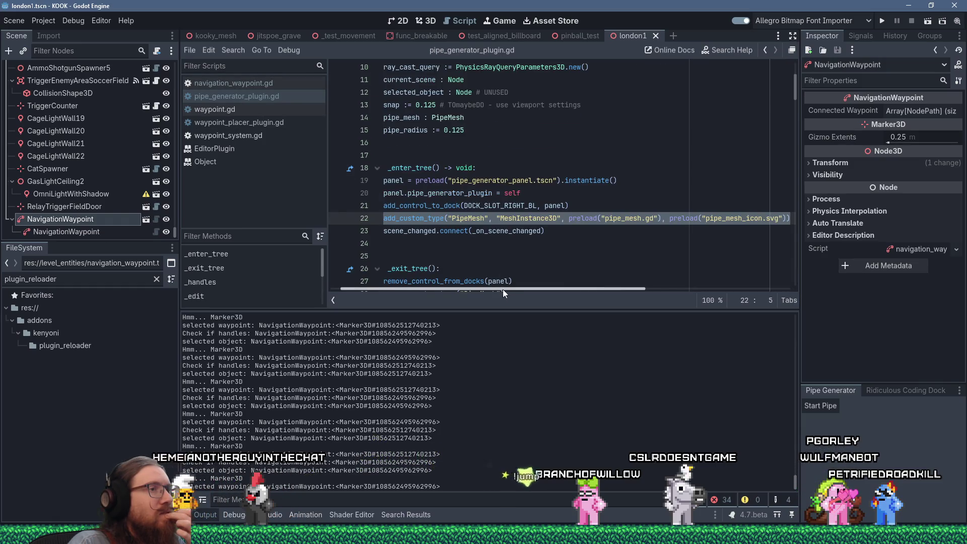
{"action": "left_click", "coordinate": [272, 123]}
{"action": "scroll", "coordinate": [556, 219], "scroll_direction": "up", "scroll_amount": 2}
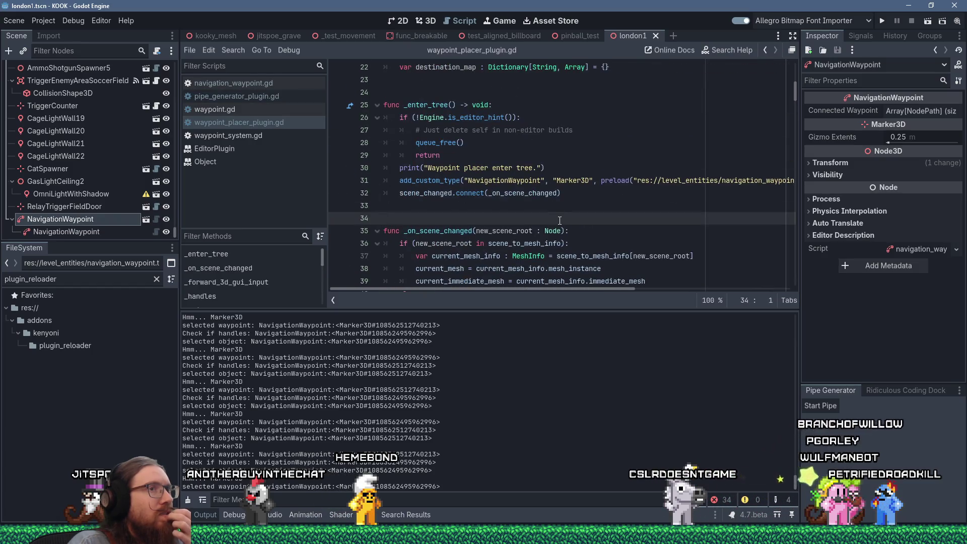
{"action": "mouse_move", "coordinate": [485, 288]}
{"action": "left_mouse_down"}
{"action": "mouse_move", "coordinate": [627, 288]}
{"action": "mouse_move", "coordinate": [484, 288]}
{"action": "left_mouse_up"}
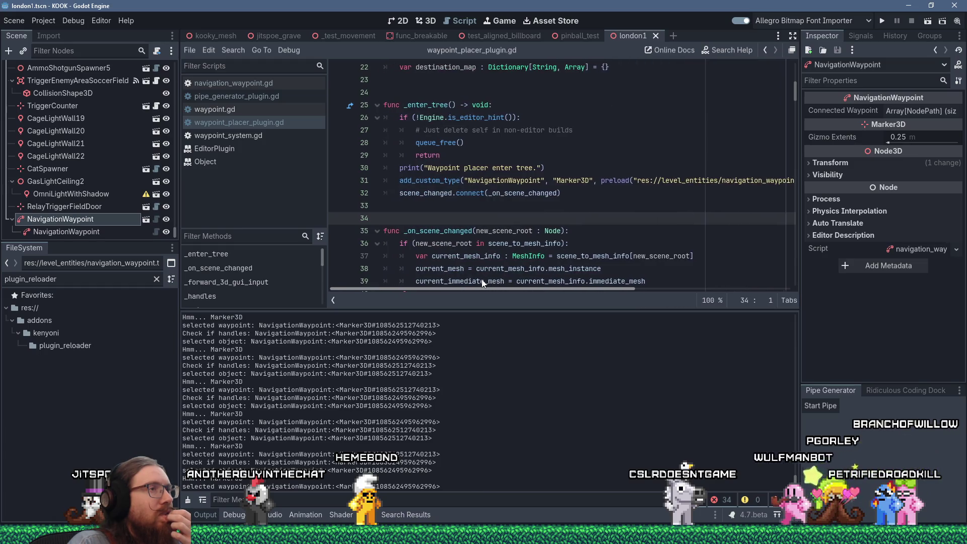
{"action": "left_click", "coordinate": [403, 180]}
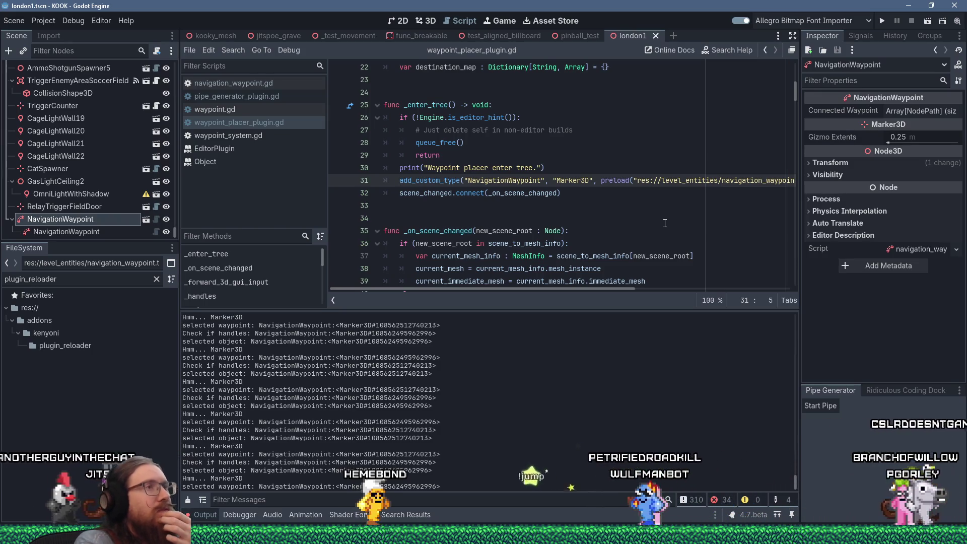
{"action": "key", "text": "shift+End"}
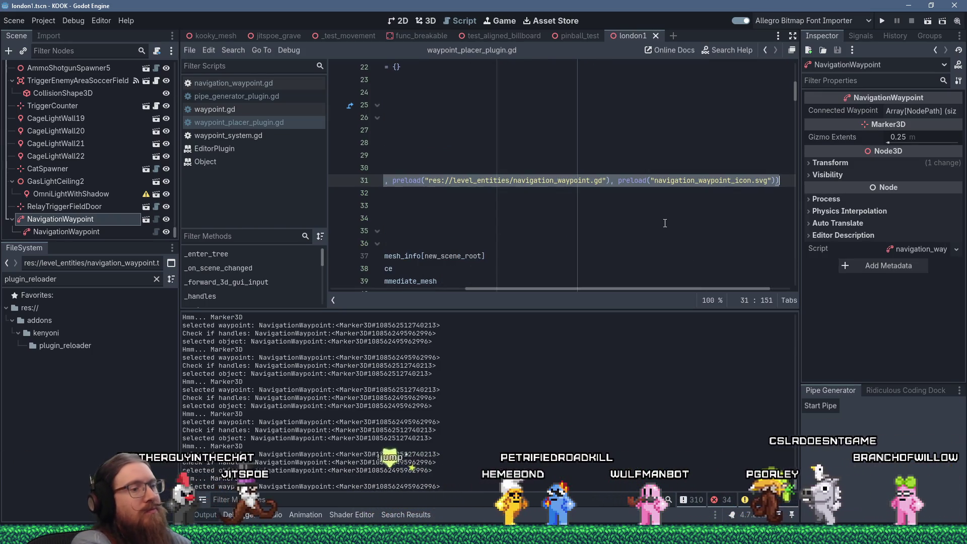
{"action": "key", "text": "Home"}
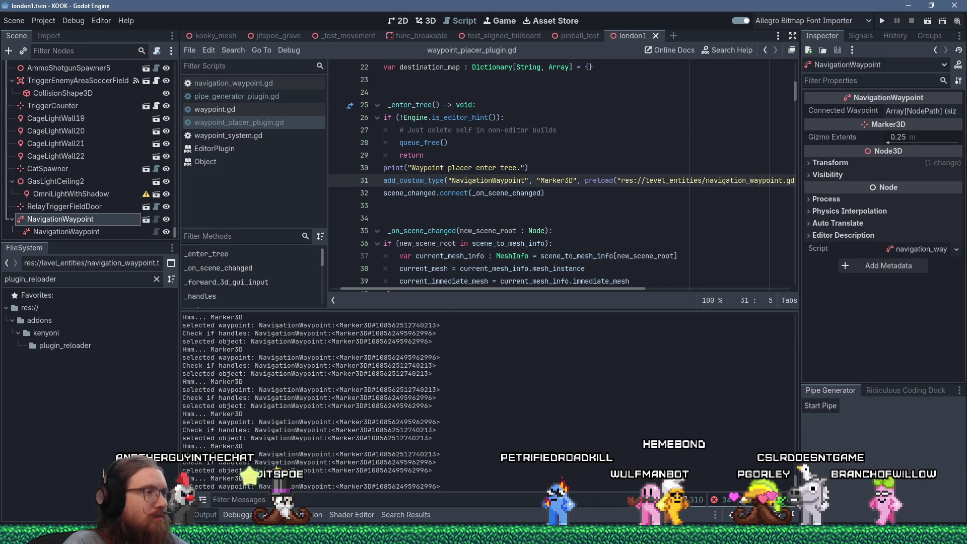
{"action": "key", "text": "alt+Tab"}
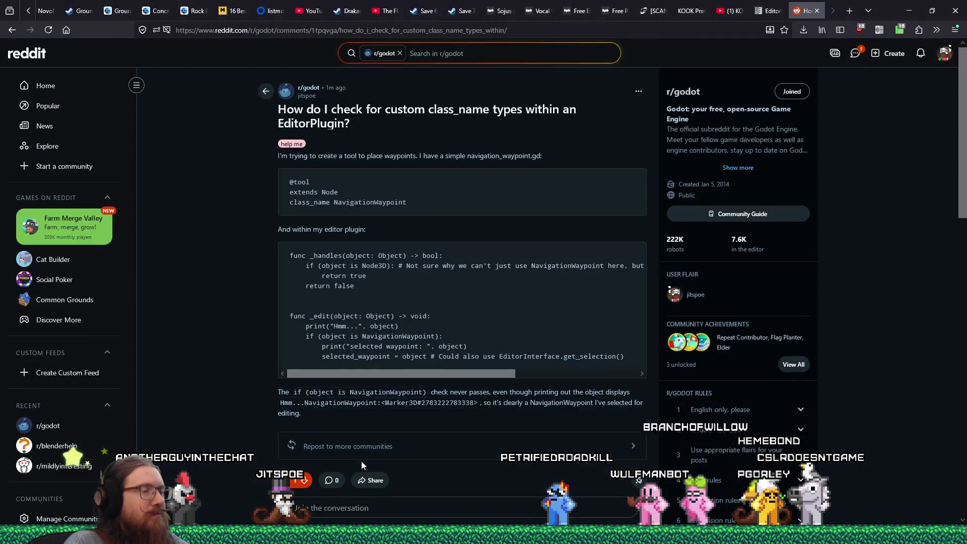
{"action": "scroll", "coordinate": [362, 461], "scroll_direction": "down", "scroll_amount": 4}
- Write a reply quoting the pasted add_custom_type call, run from _enter_tree in the EditorPlugin
{"action": "left_click", "coordinate": [412, 353]}
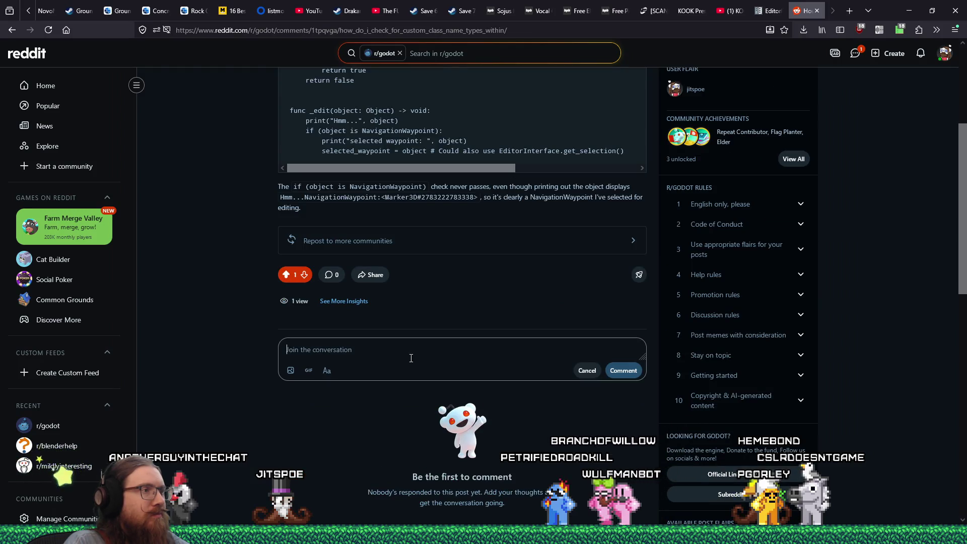
{"action": "type", "text": "Seems what I had to do was "}
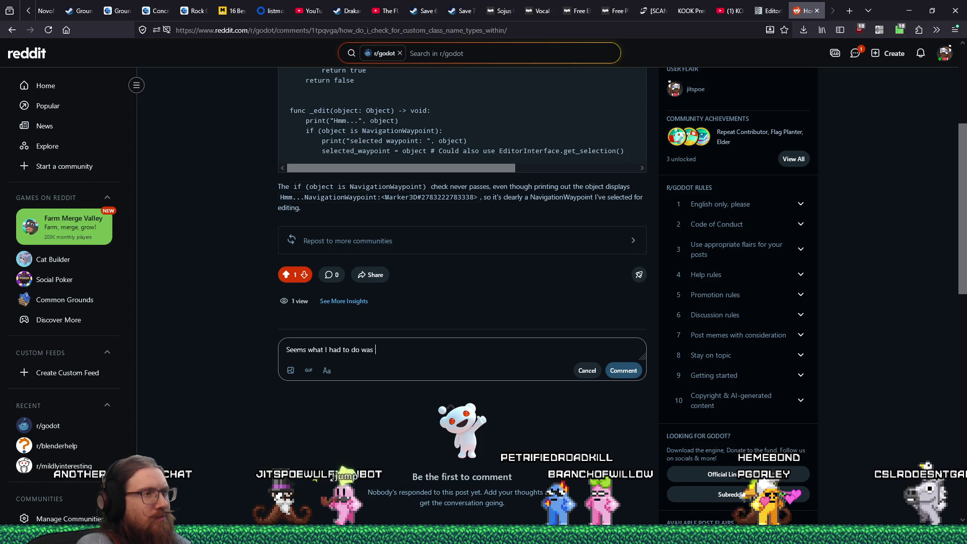
{"action": "type", "text": "call `"}
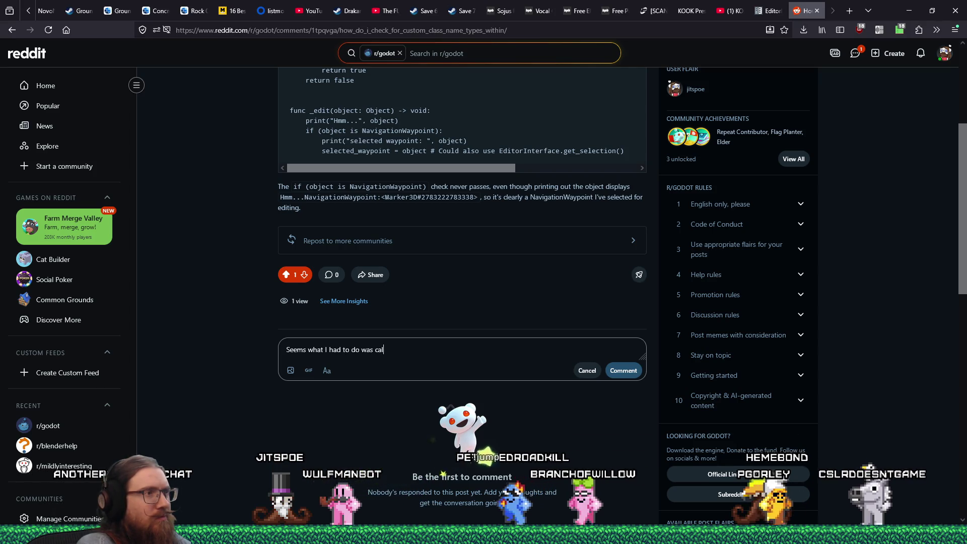
{"action": "type", "text": "add_custom_type(\"NavigationWaypoint\", \"Marker3D\", preload(\"res://level_entities/navigation_waypoint.gd\"), preload(\"navigation_waypoint_icon.svg\"))"}
{"action": "type", "text": "`"}
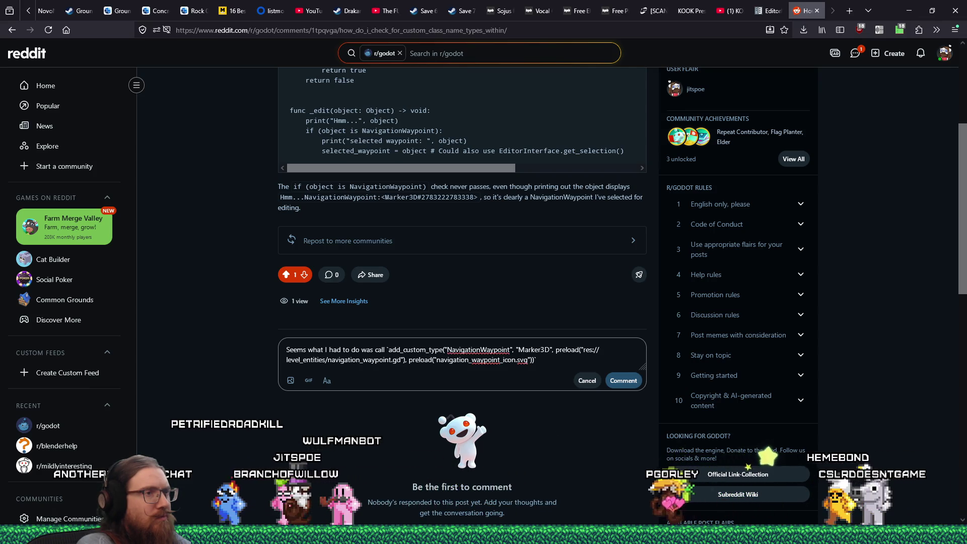
{"action": "type", "text": " from the _enter_tree"}
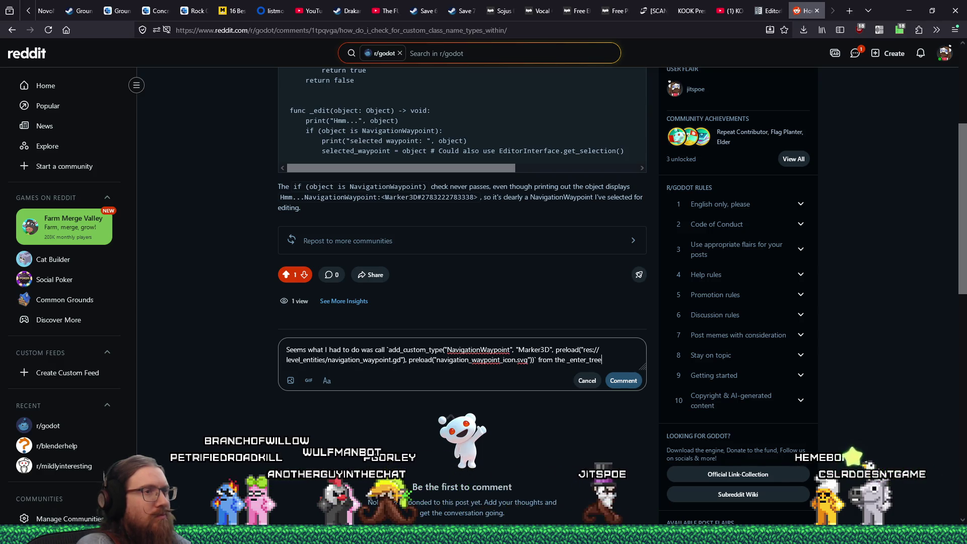
{"action": "key", "text": "alt+Tab"}
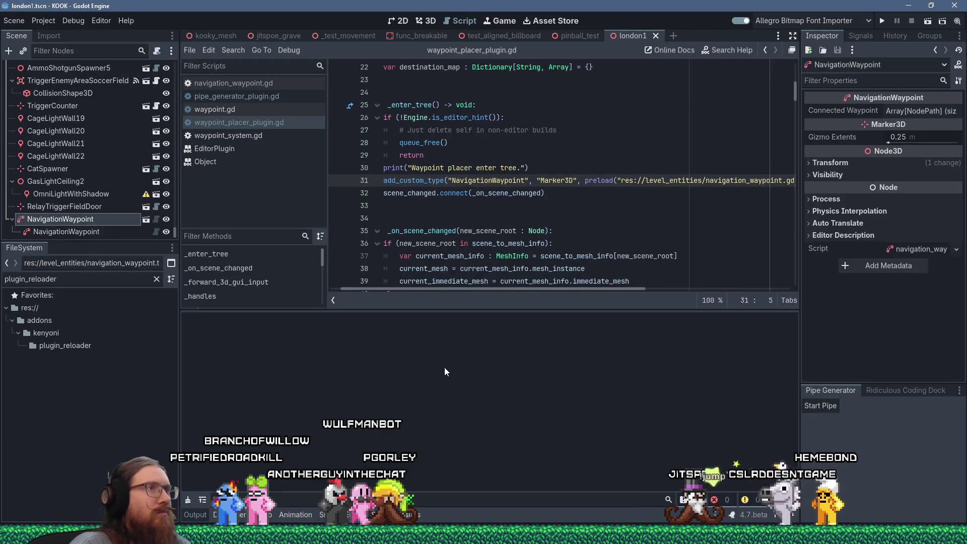
{"action": "scroll", "coordinate": [504, 176], "scroll_direction": "up", "scroll_amount": 7}
{"action": "key", "text": "alt+Tab"}
{"action": "type", "text": "ree"}
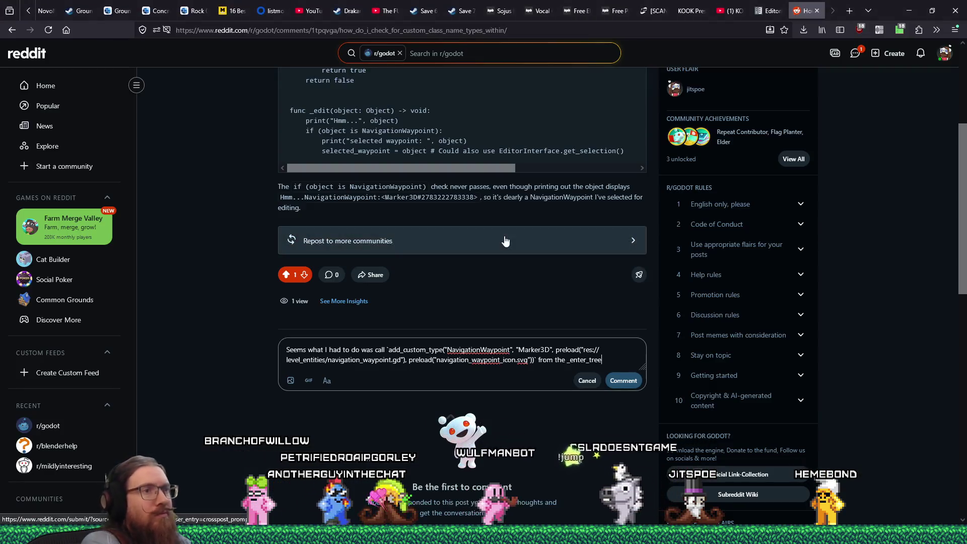
{"action": "type", "text": " in my EditorPlugin"}
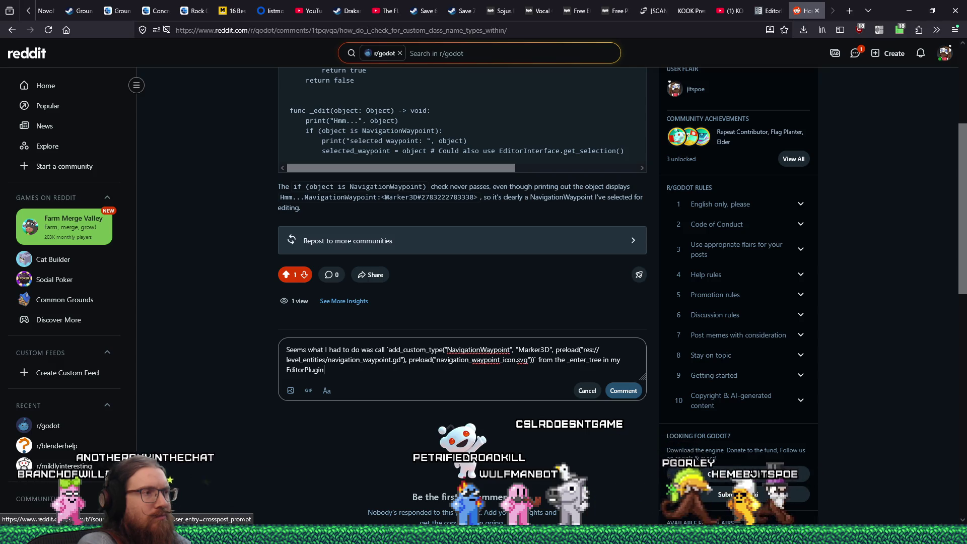
{"action": "type", "text": ".  Feels kind of clunky when I already have"}
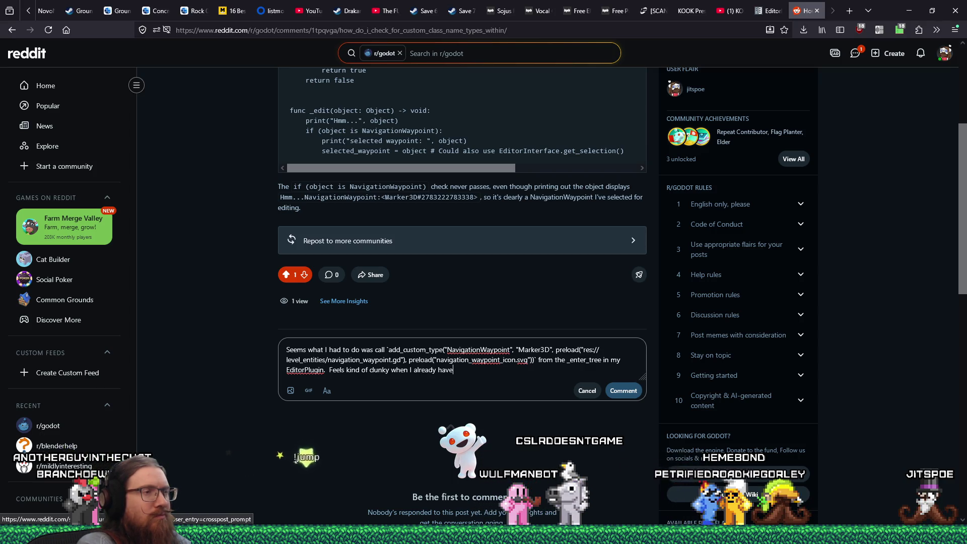
{"action": "type", "text": " the "}
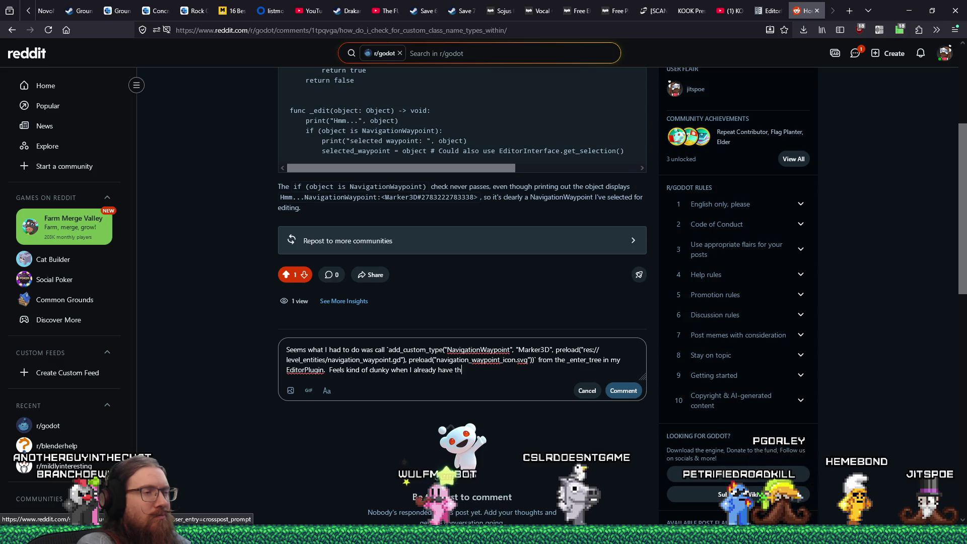
{"action": "type", "text": "class name set, but o"}
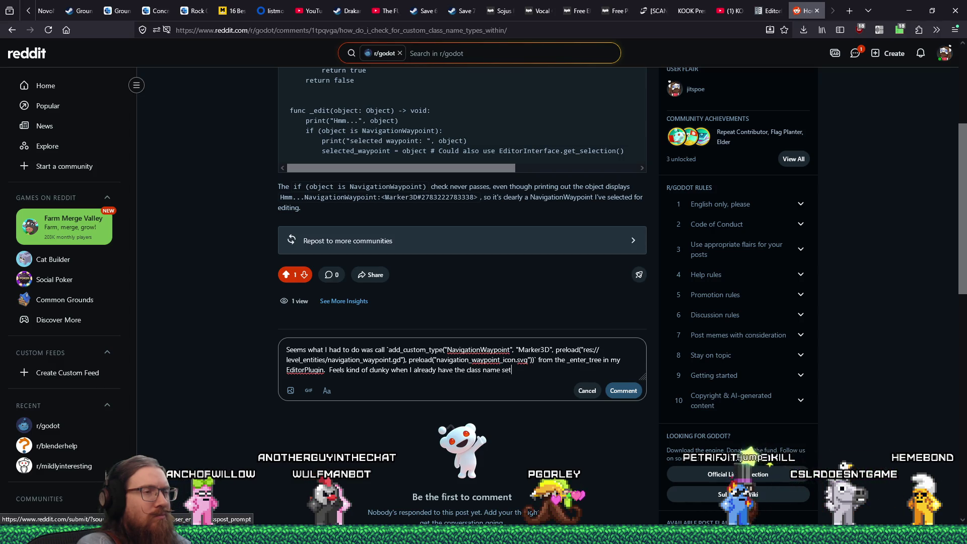
{"action": "type", "text": ".  Not sure if there's a better way t"}
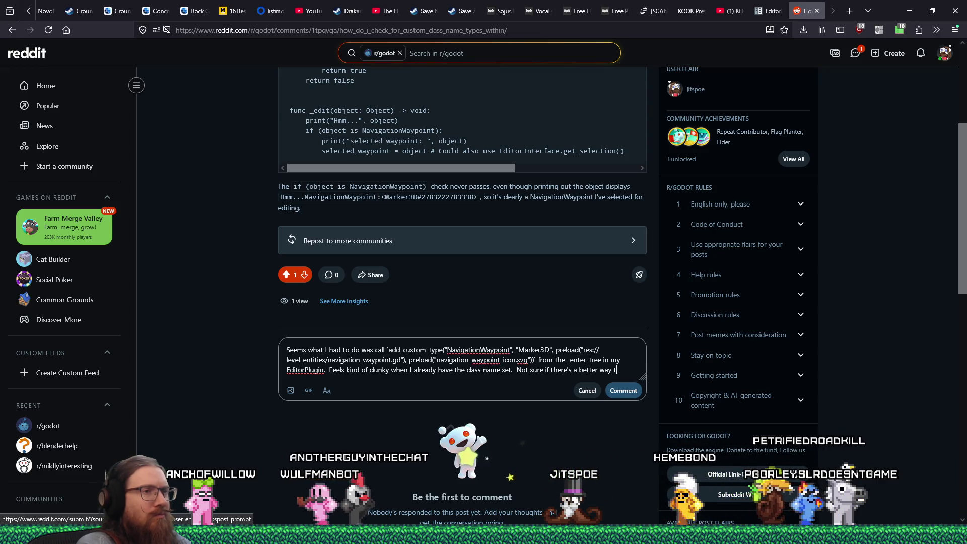
{"action": "type", "text": "o do this."}
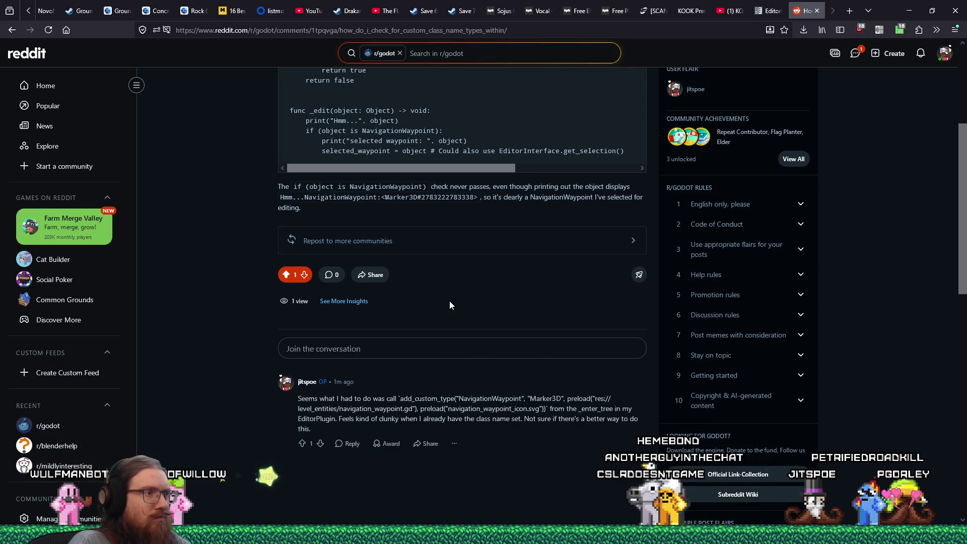
- Open the posted reply's options menu and start editing it
{"action": "right_click", "coordinate": [301, 403]}
{"action": "left_click", "coordinate": [333, 214]}
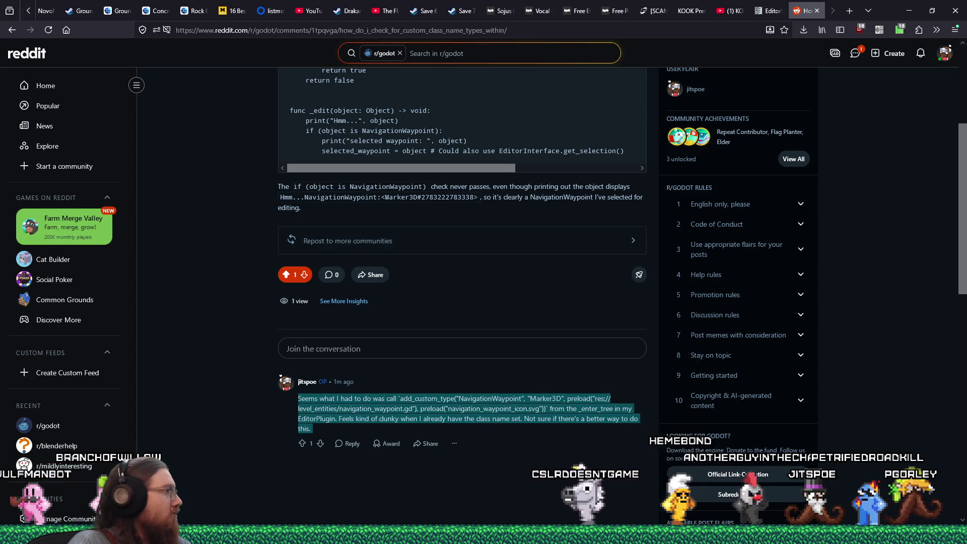
{"action": "key", "text": "alt+Tab"}
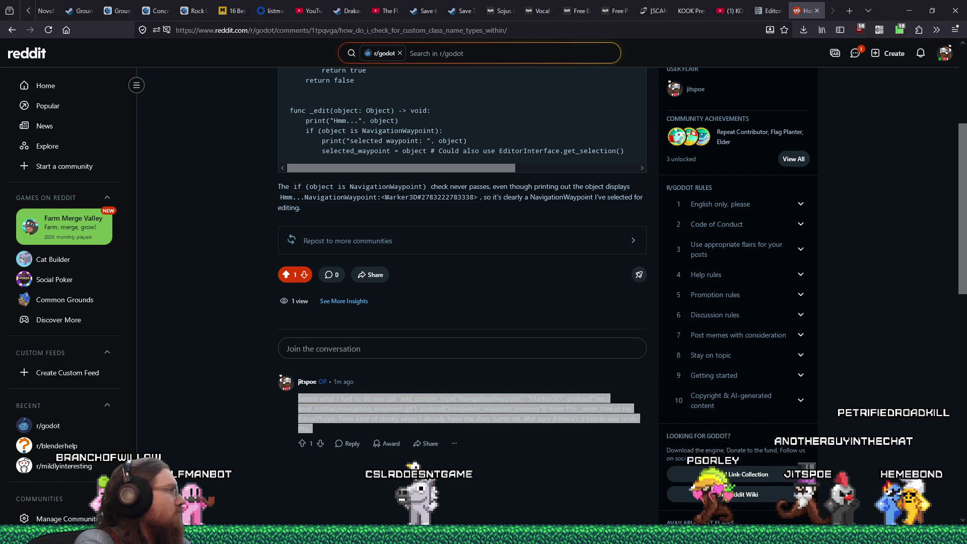
{"action": "left_click", "coordinate": [368, 492]}
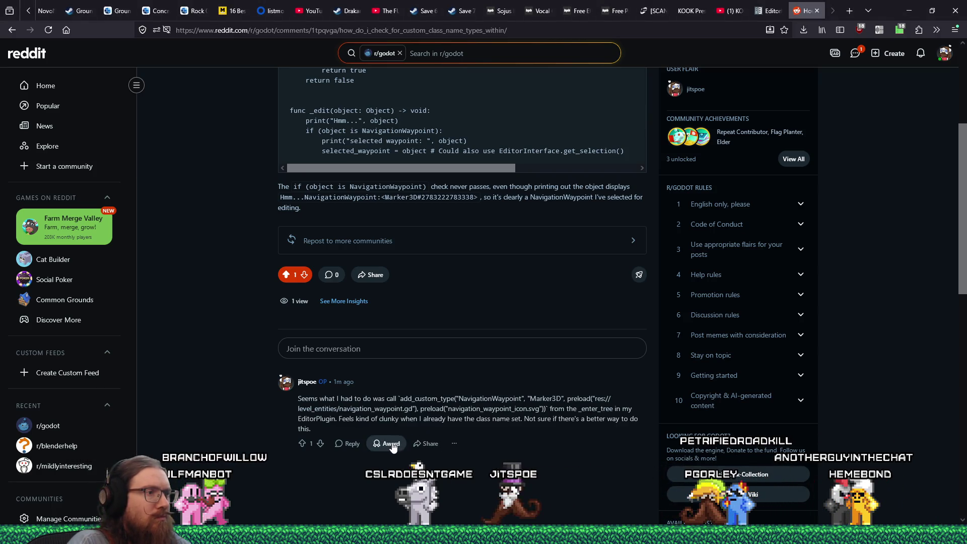
{"action": "left_click", "coordinate": [455, 444]}
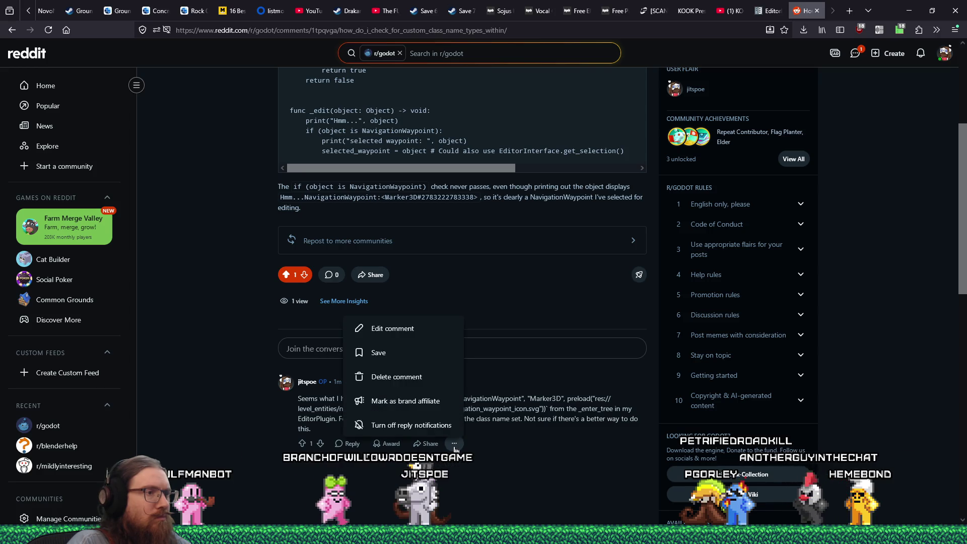
{"action": "left_click", "coordinate": [393, 333]}
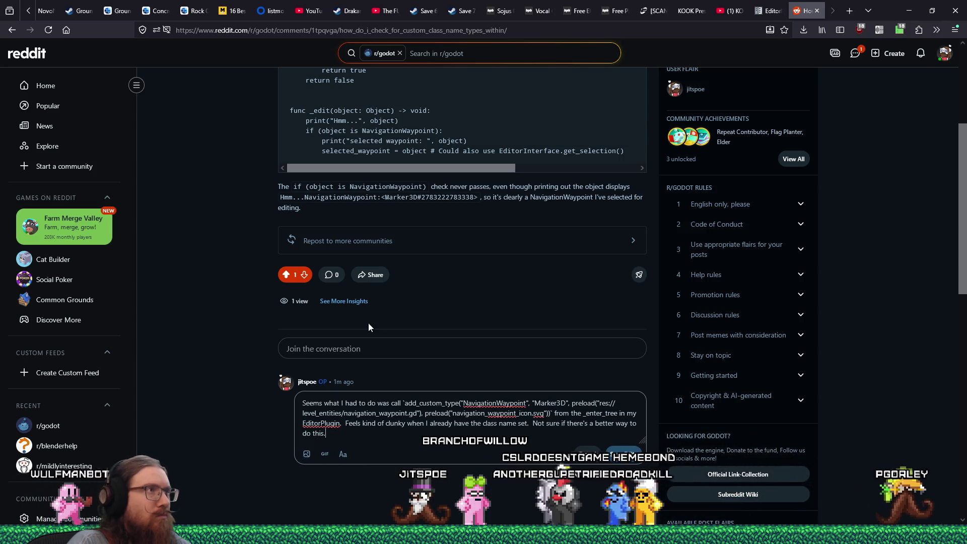
- Reload the thread on old Reddit by replacing www with old in the address
{"action": "left_click", "coordinate": [203, 31]}
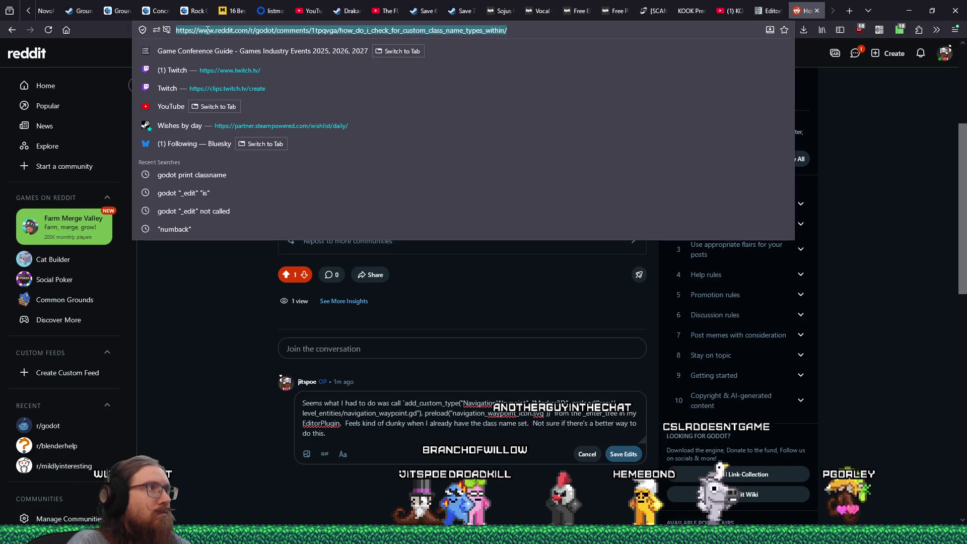
{"action": "left_click", "coordinate": [203, 31]}
{"action": "type", "text": "old"}
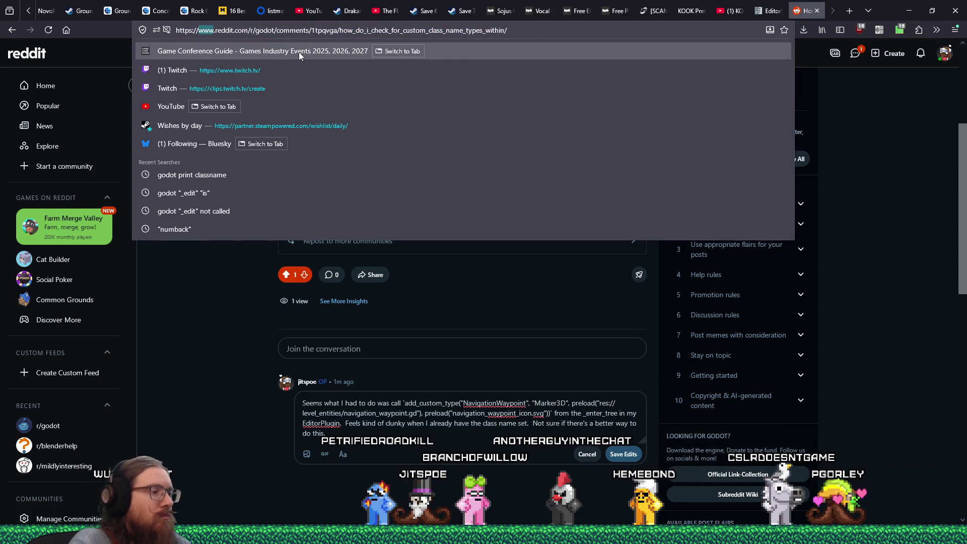
{"action": "key", "text": "Return"}
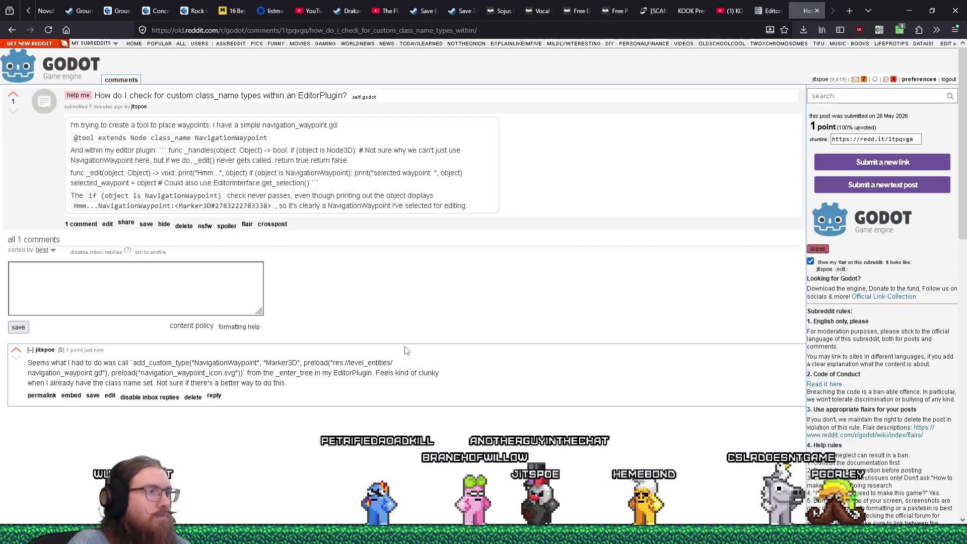
- Edit the reply and strip the escaping backslashes from the add_custom_type call
{"action": "left_click", "coordinate": [109, 395]}
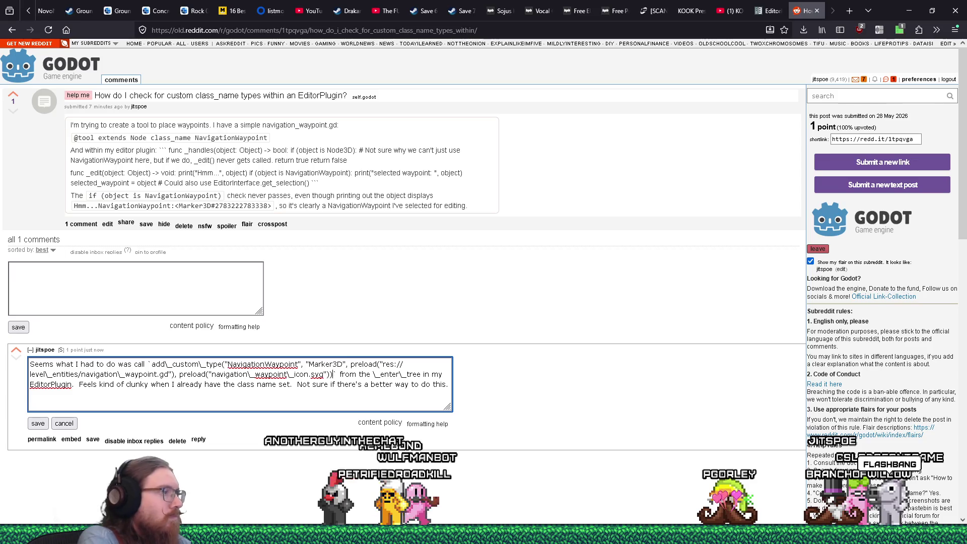
{"action": "left_click", "coordinate": [38, 423]}
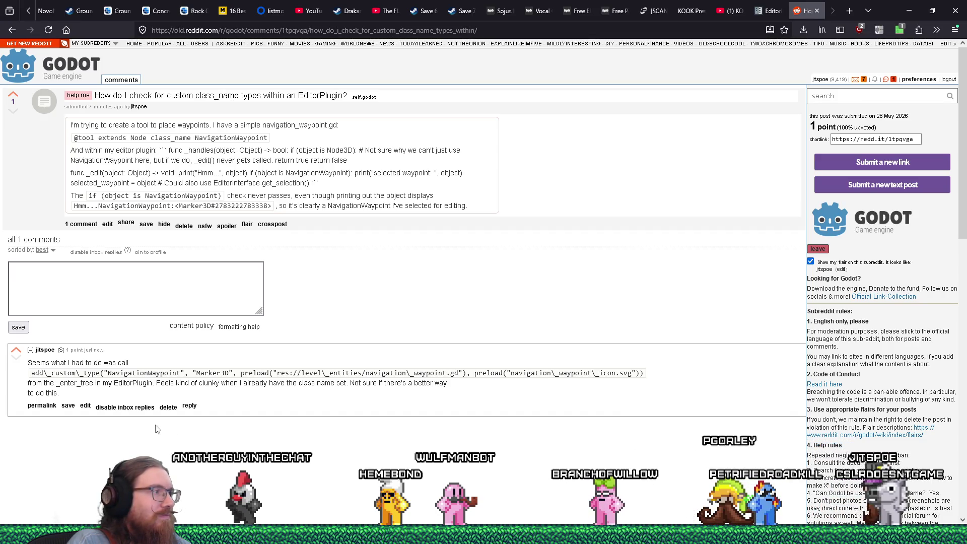
{"action": "left_click", "coordinate": [84, 406]}
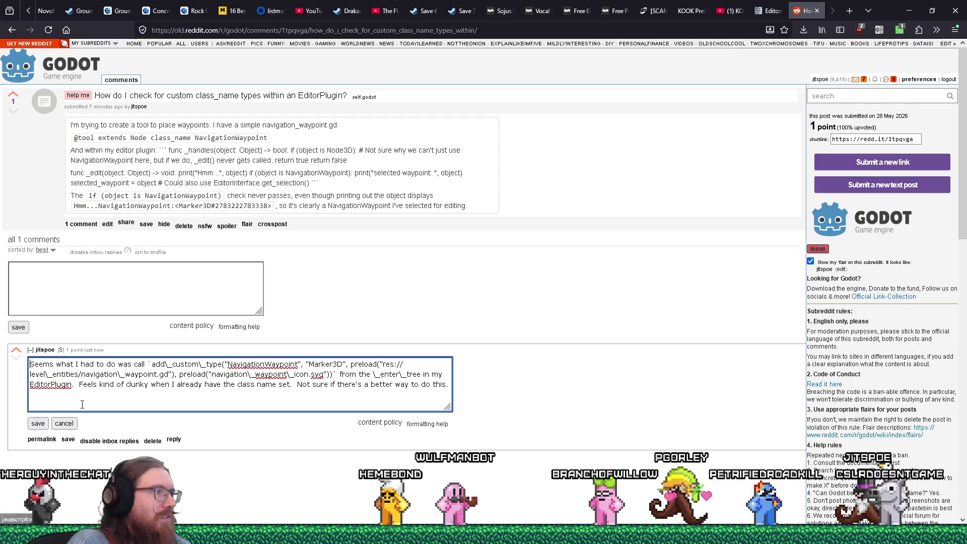
{"action": "left_click", "coordinate": [164, 364]}
{"action": "key", "text": "BackSpace"}
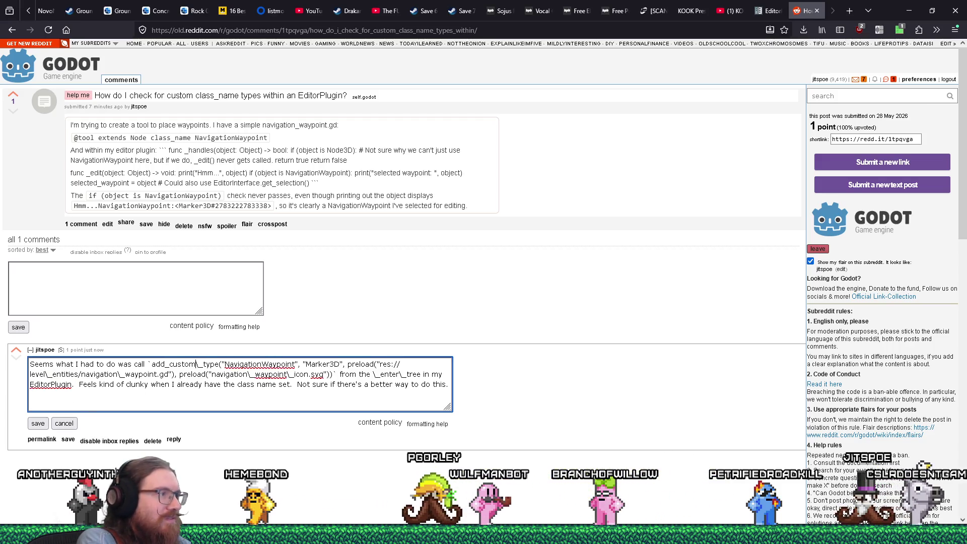
{"action": "key", "text": "Delete"}
- Remove the stray backslashes before _waypoint, _icon.svg and in level_entities, then save the reply
{"action": "left_click", "coordinate": [345, 364]}
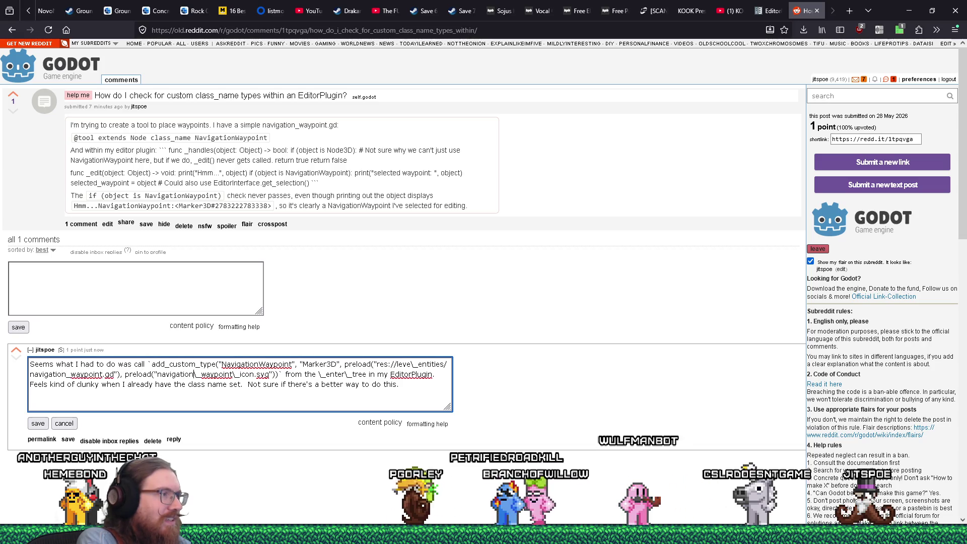
{"action": "key", "text": "Delete"}
{"action": "left_click", "coordinate": [230, 374]}
{"action": "key", "text": "Delete"}
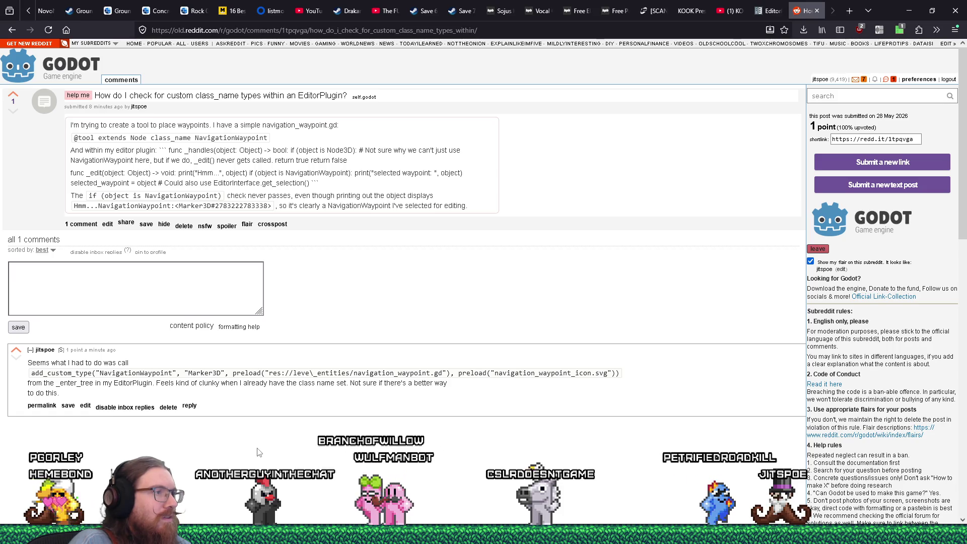
{"action": "left_click", "coordinate": [85, 406]}
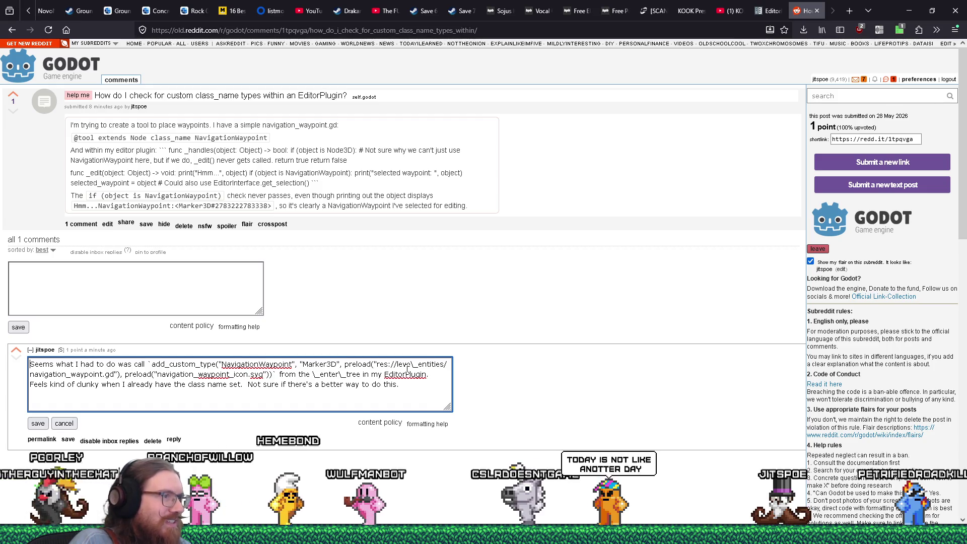
{"action": "left_click", "coordinate": [432, 364]}
{"action": "key", "text": "BackSpace"}
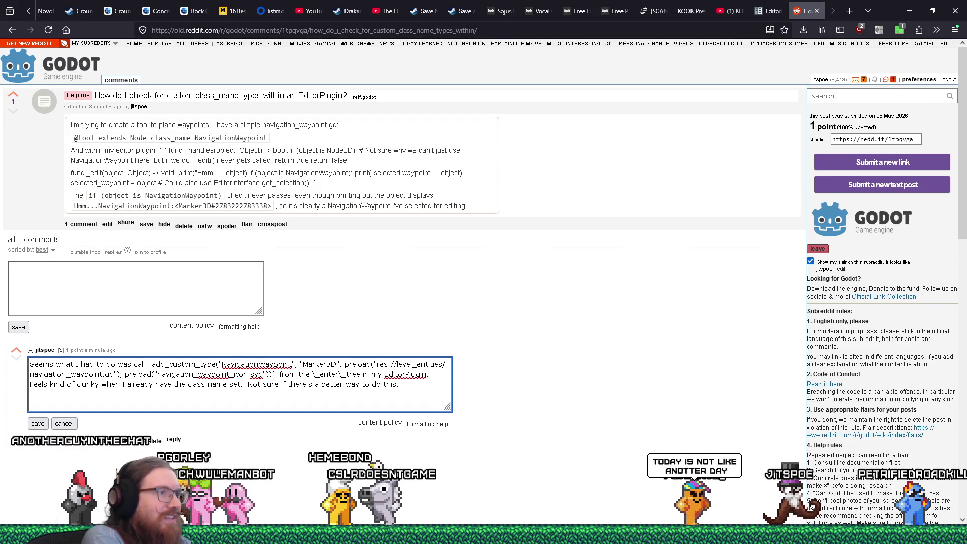
{"action": "left_click", "coordinate": [38, 425]}
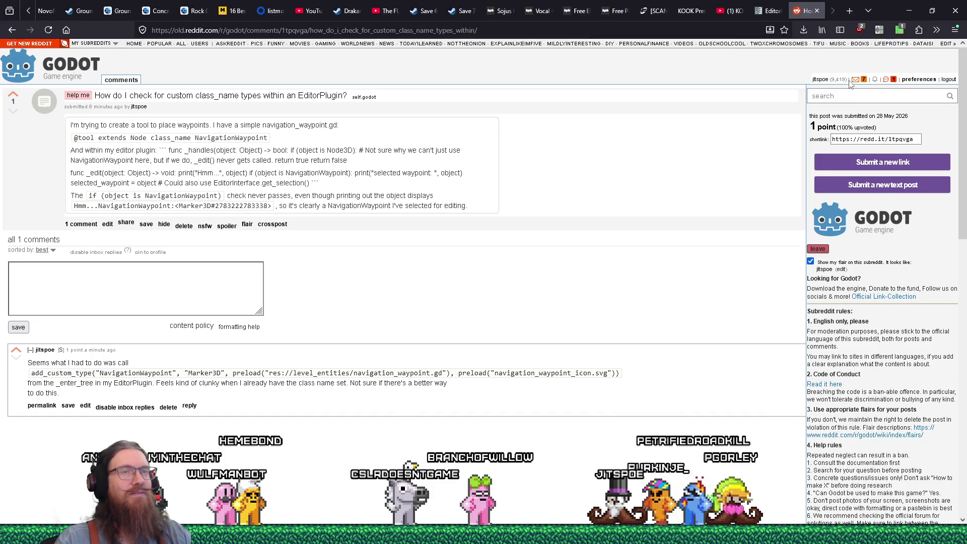
- Dismiss the accidental Save Page dialog and close the Reddit thread tab
{"action": "key", "text": "ctrl+s"}
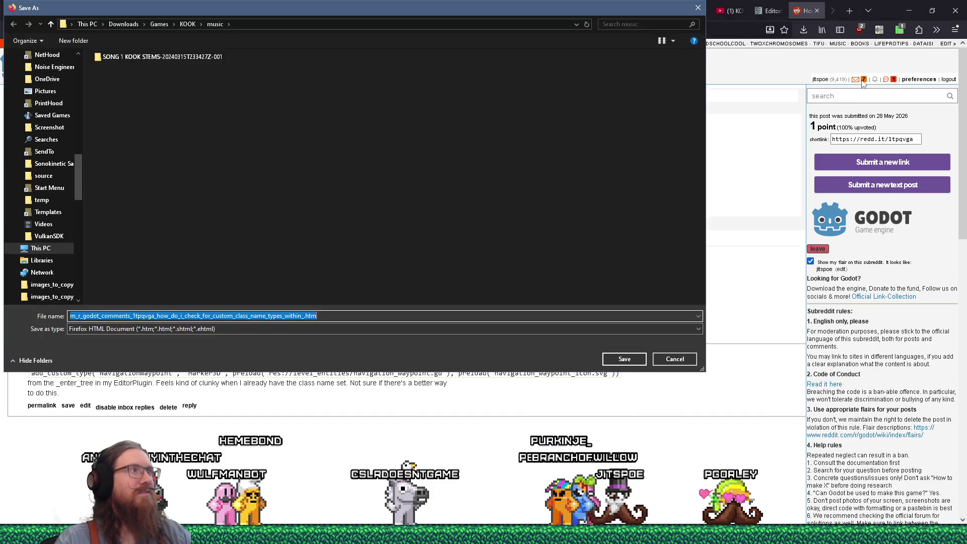
{"action": "key", "text": "Return"}
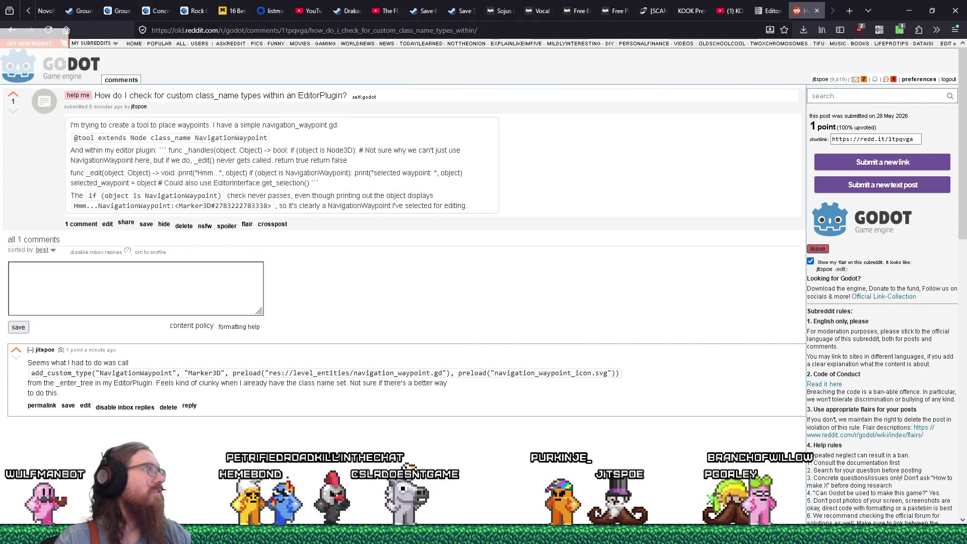
{"action": "key", "text": "ctrl+w"}
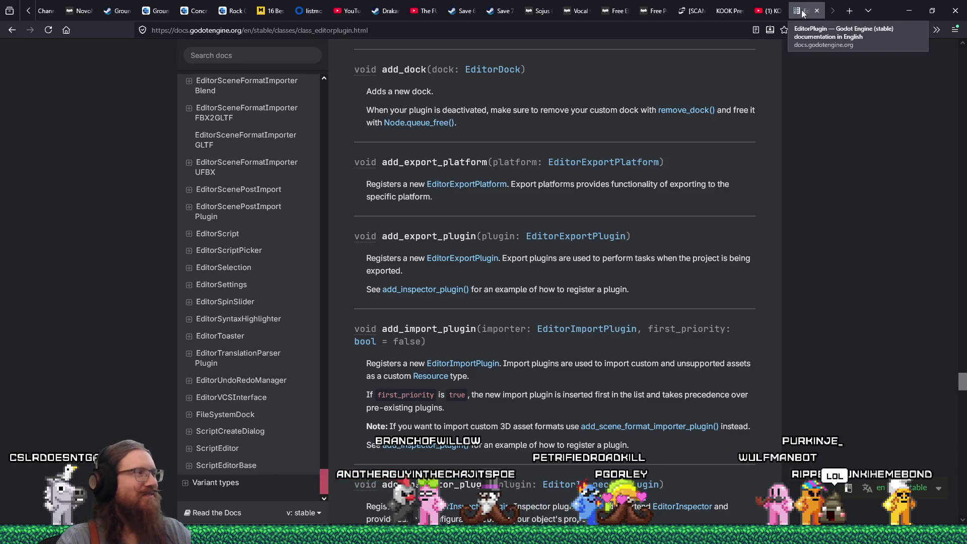
- Return to waypoint_placer_plugin.gd in Godot and lower the bottom-panel splitter to show more script lines
{"action": "key", "text": "alt+Tab"}
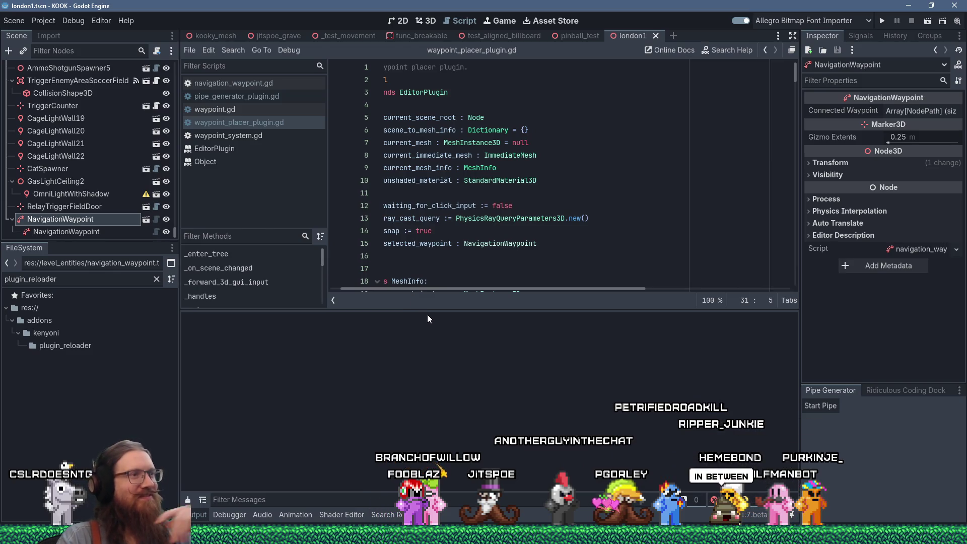
{"action": "left_click_drag", "start_coordinate": [438, 310], "coordinate": [437, 383]}
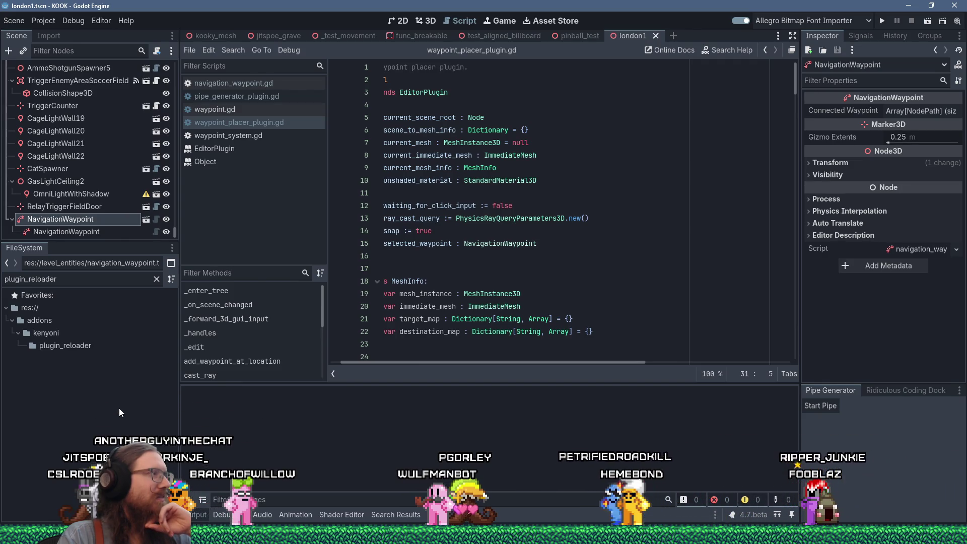
{"action": "left_click", "coordinate": [719, 535]}
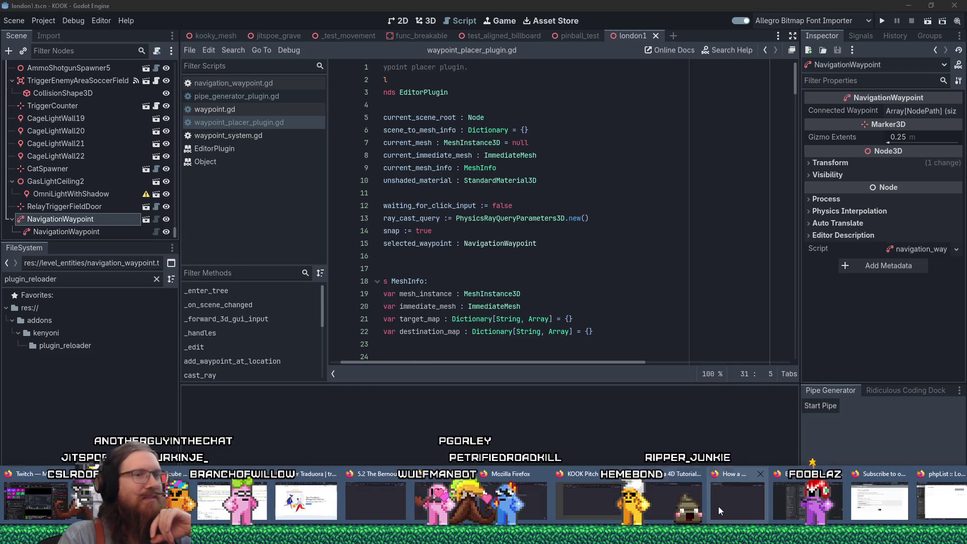
- Search DuckDuckGo for 'waypoint' and browse through the image results
{"action": "left_click", "coordinate": [919, 504]}
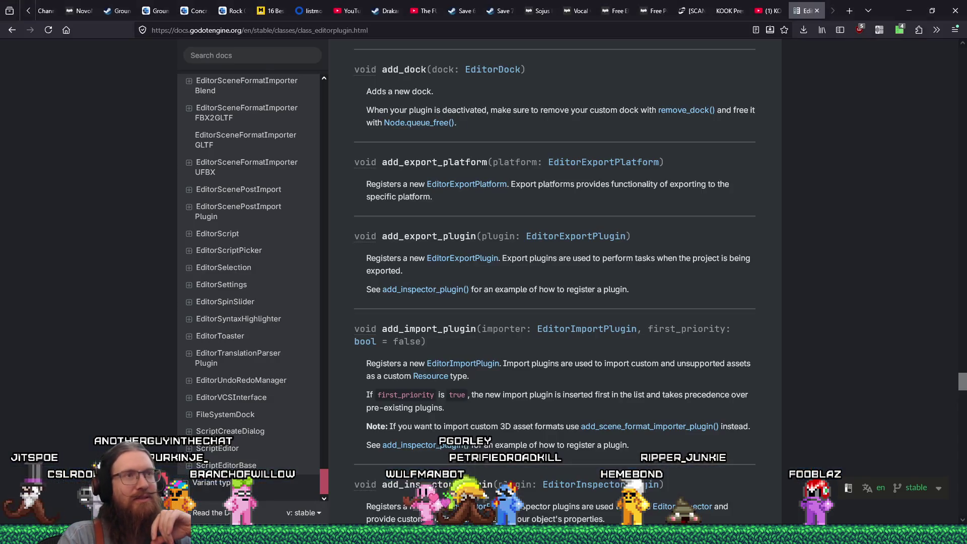
{"action": "left_click", "coordinate": [842, 13]}
{"action": "type", "text": "waypoi"}
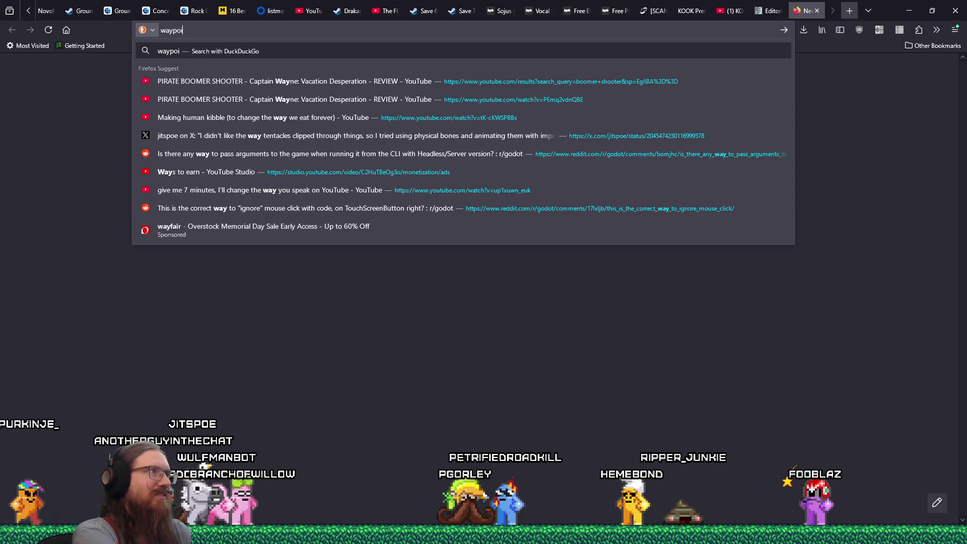
{"action": "type", "text": "nt"}
{"action": "key", "text": "Return"}
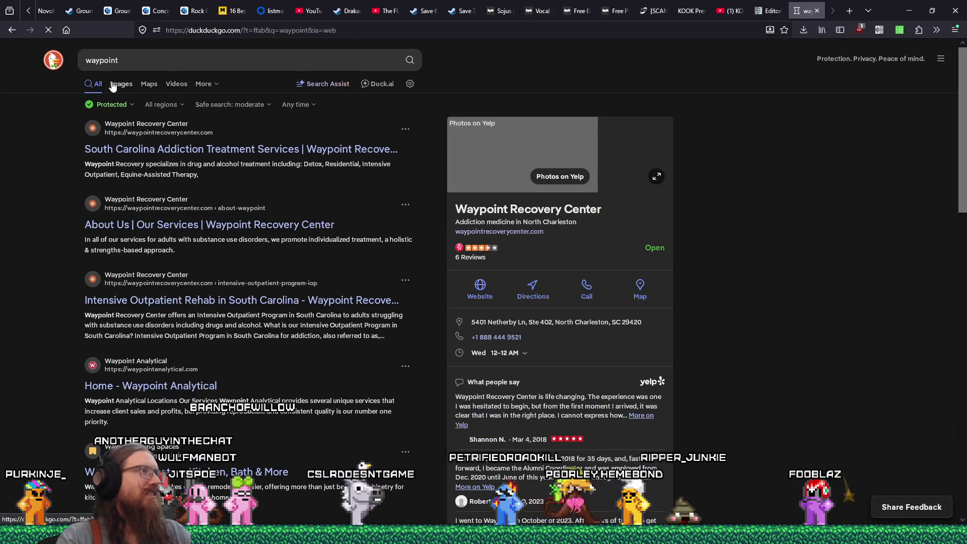
{"action": "left_click", "coordinate": [120, 84]}
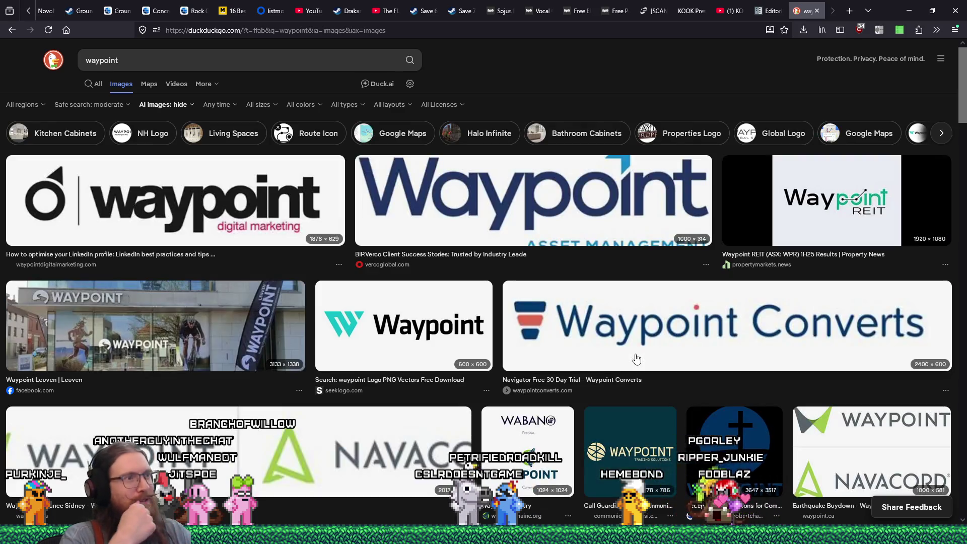
{"action": "scroll", "coordinate": [605, 359], "scroll_direction": "down", "scroll_amount": 10}
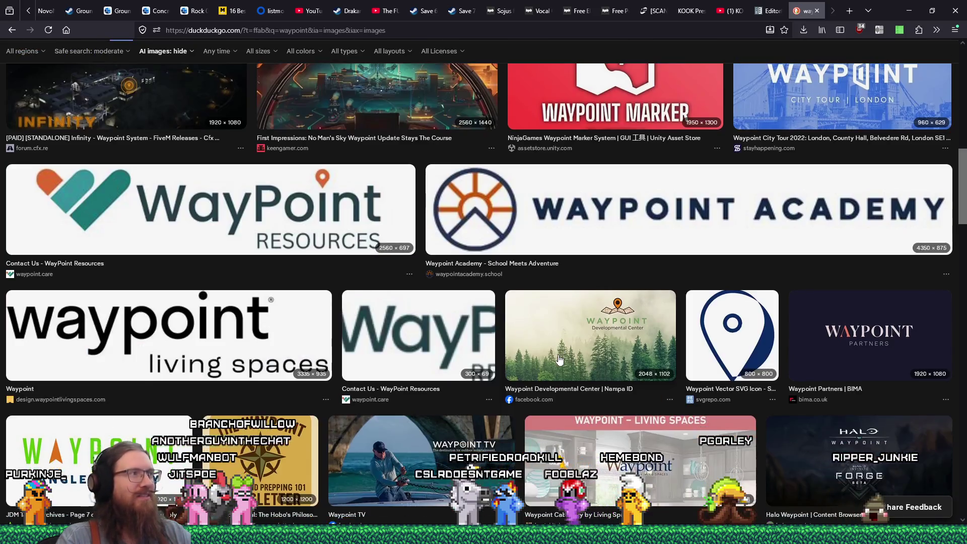
{"action": "scroll", "coordinate": [559, 359], "scroll_direction": "down", "scroll_amount": 10}
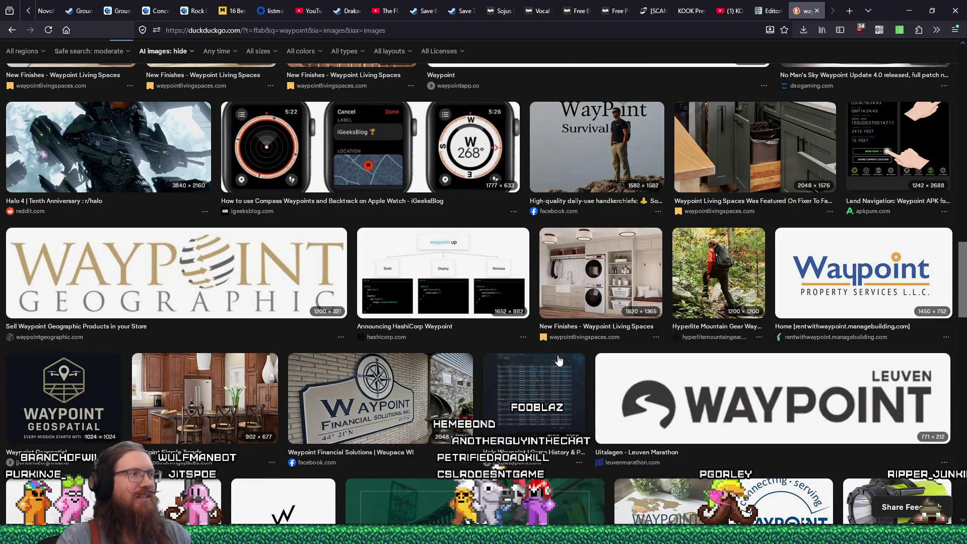
{"action": "scroll", "coordinate": [559, 359], "scroll_direction": "down", "scroll_amount": 5}
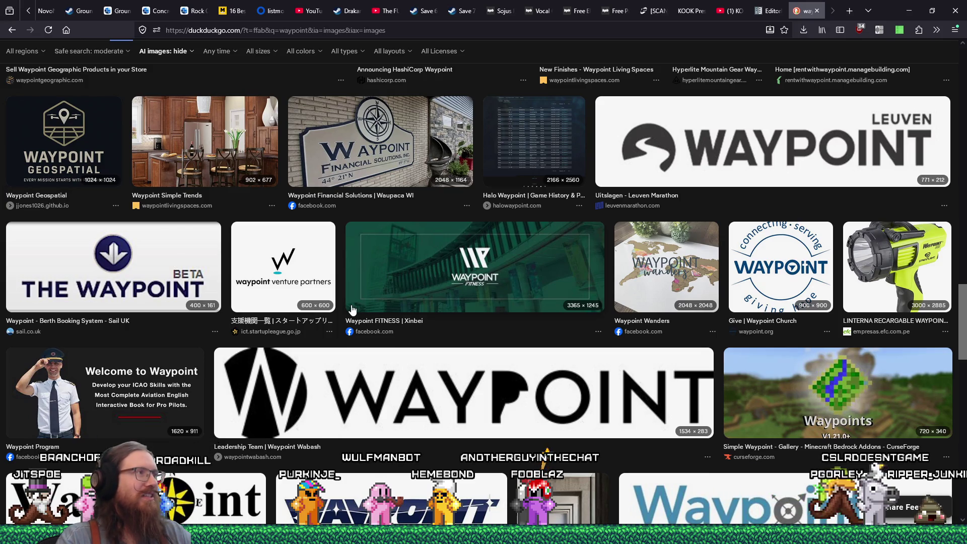
{"action": "scroll", "coordinate": [353, 310], "scroll_direction": "down", "scroll_amount": 9}
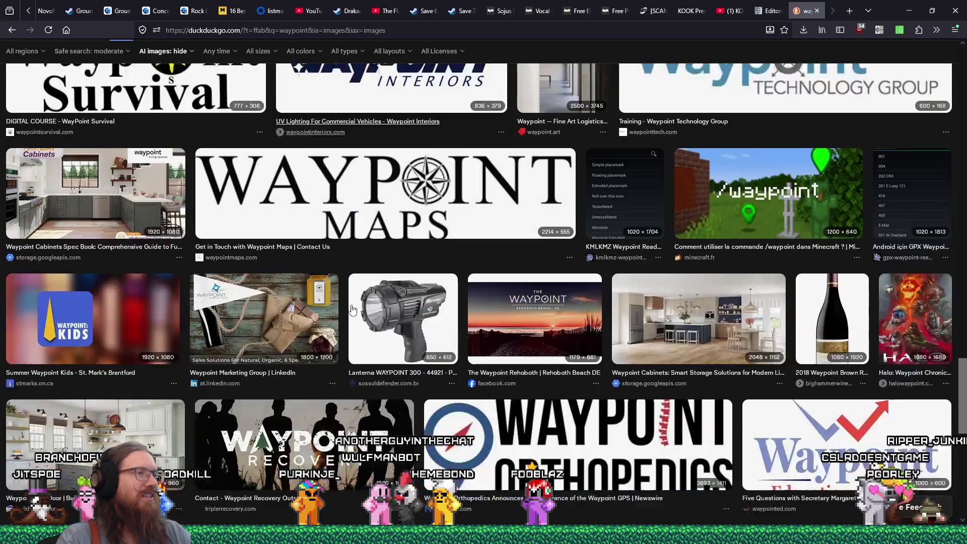
{"action": "scroll", "coordinate": [353, 310], "scroll_direction": "down", "scroll_amount": 6}
{"action": "scroll", "coordinate": [353, 309], "scroll_direction": "up", "scroll_amount": 5}
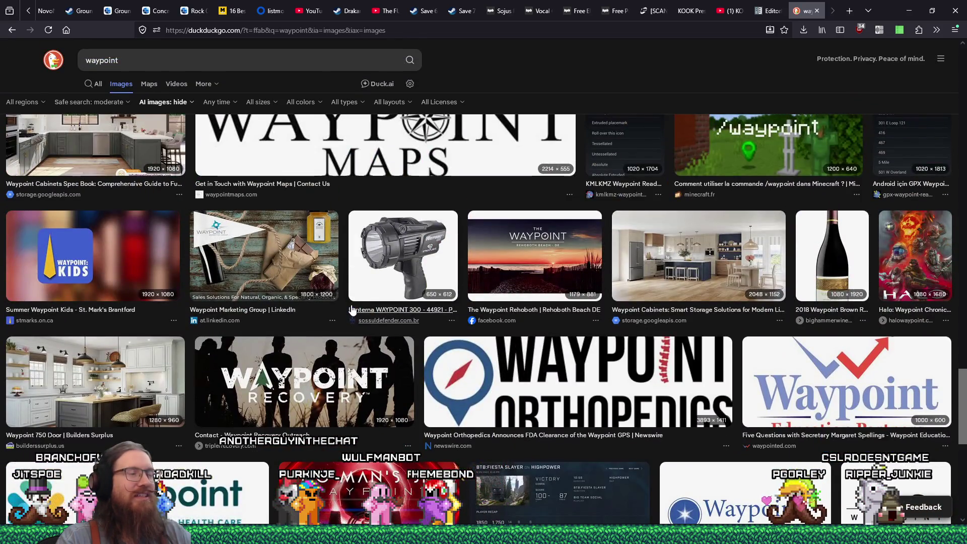
{"action": "scroll", "coordinate": [352, 310], "scroll_direction": "down", "scroll_amount": 8}
{"action": "scroll", "coordinate": [352, 309], "scroll_direction": "up", "scroll_amount": 15}
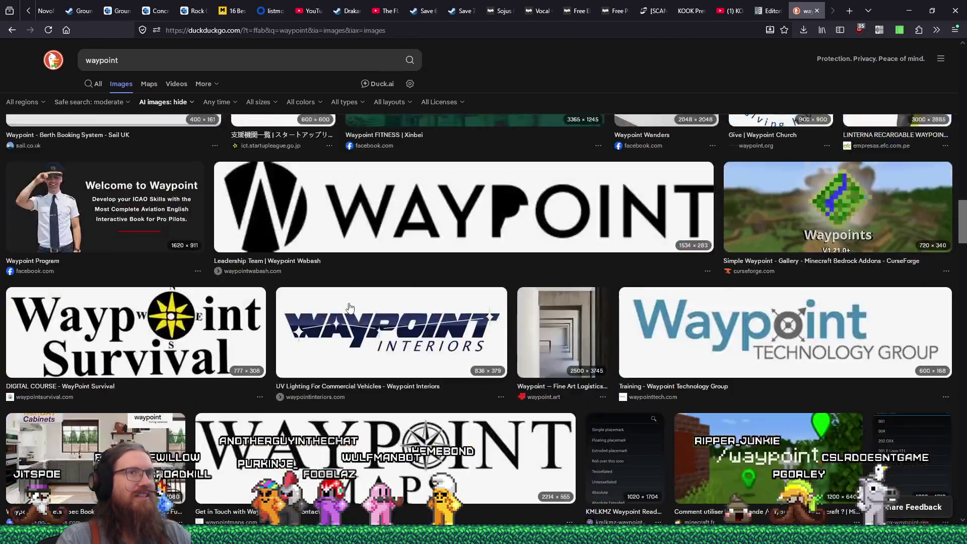
{"action": "scroll", "coordinate": [350, 308], "scroll_direction": "up", "scroll_amount": 8}
- Close the waypoint images tab, bring Godot to the front, and search the system for 'designer'
{"action": "left_click", "coordinate": [815, 10]}
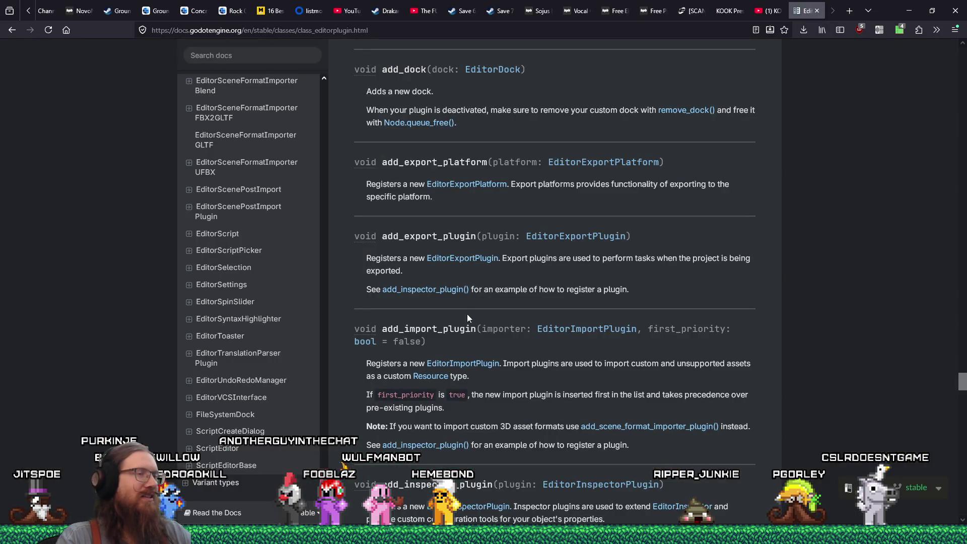
{"action": "key", "text": "super+w"}
{"action": "left_click", "coordinate": [482, 315]}
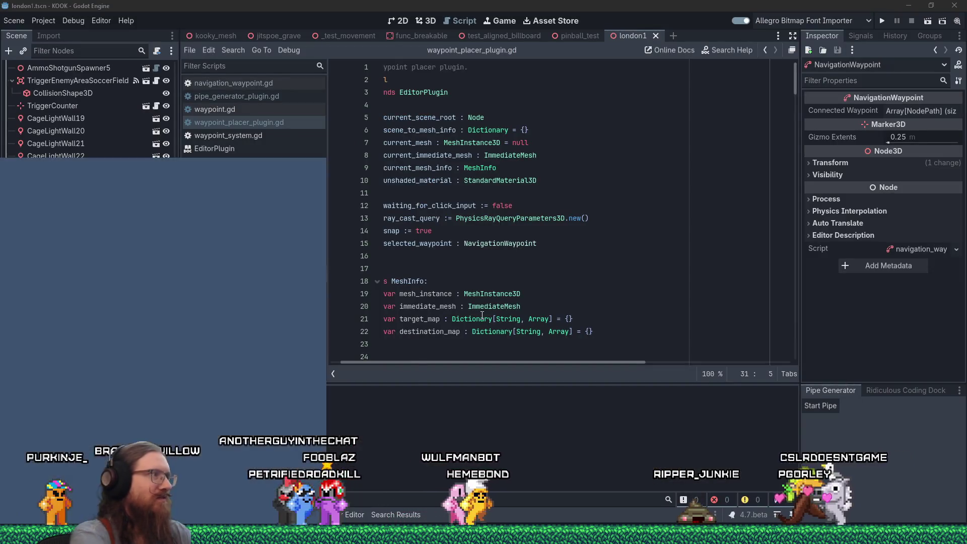
{"action": "key", "text": "super"}
{"action": "type", "text": "designer"}
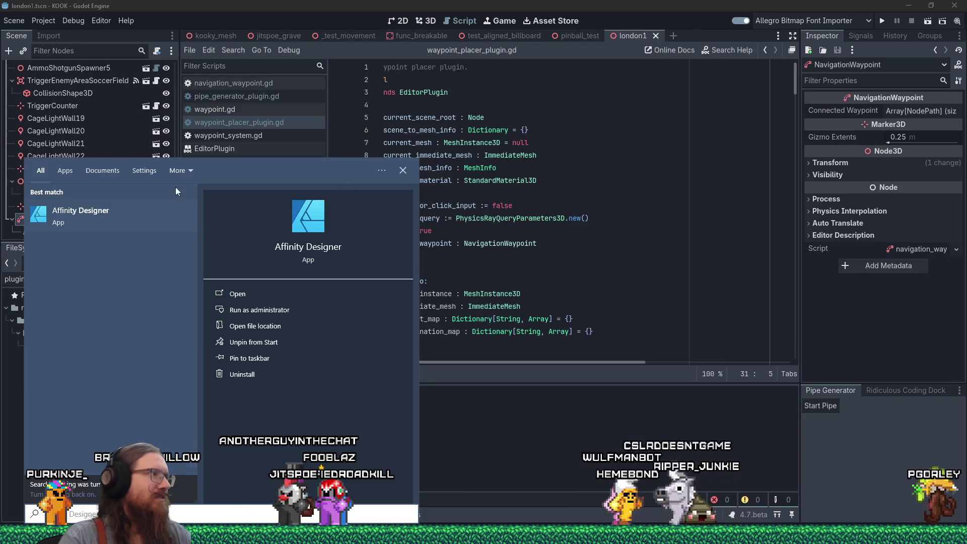
- Launch Affinity Designer and filter Godot's FileSystem to select navigation_waypoint_icon.svg
{"action": "left_click", "coordinate": [238, 293]}
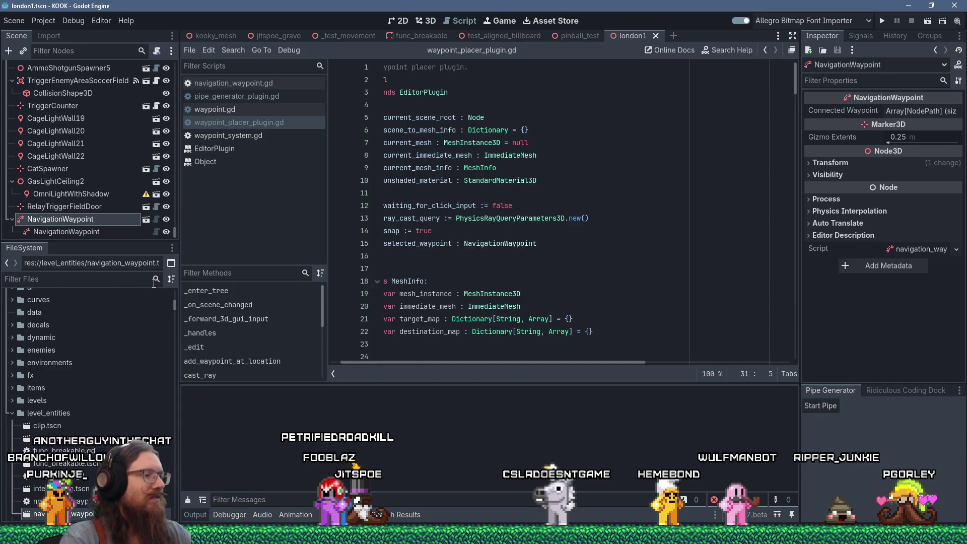
{"action": "type", "text": "vaypoint sve"}
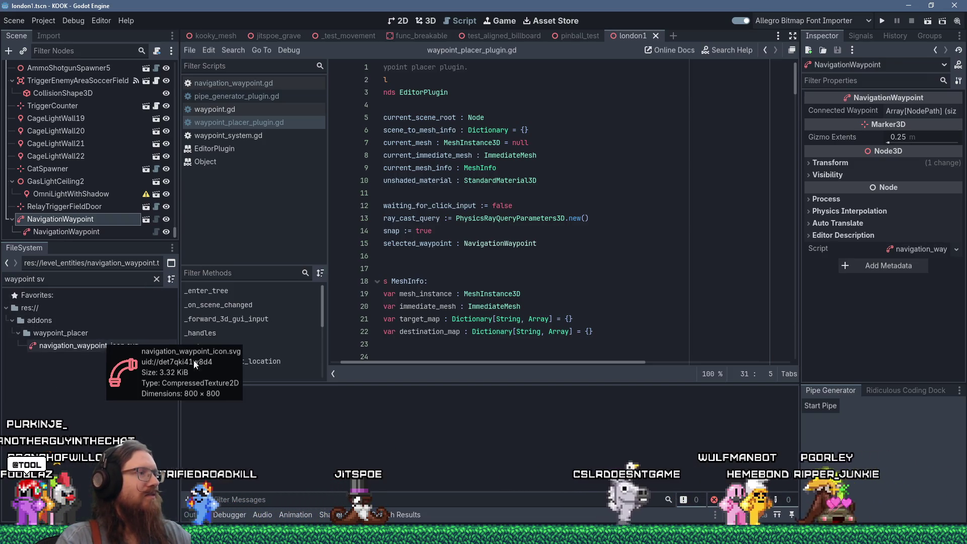
{"action": "left_click_drag", "start_coordinate": [374, 362], "coordinate": [314, 363]}
{"action": "left_click", "coordinate": [125, 346]}
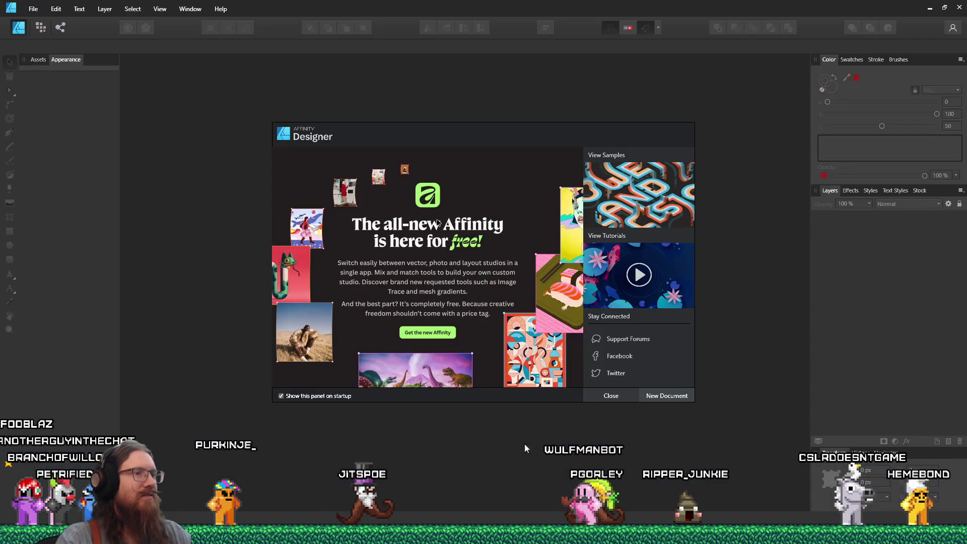
{"action": "left_click", "coordinate": [628, 398]}
- Show navigation_waypoint_icon.svg's folder in File Explorer, then bring Affinity Designer to the front
{"action": "key", "text": "alt+Tab"}
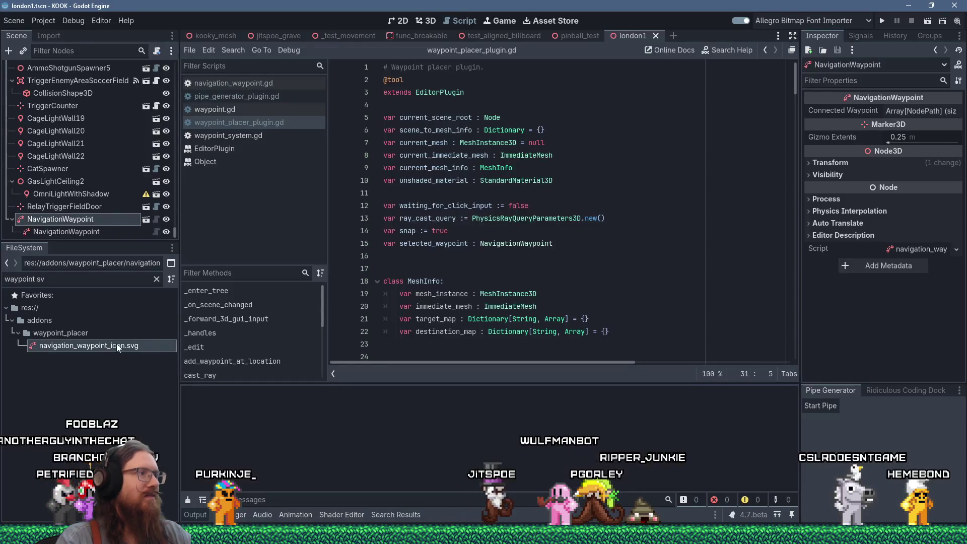
{"action": "key", "text": "alt+Tab"}
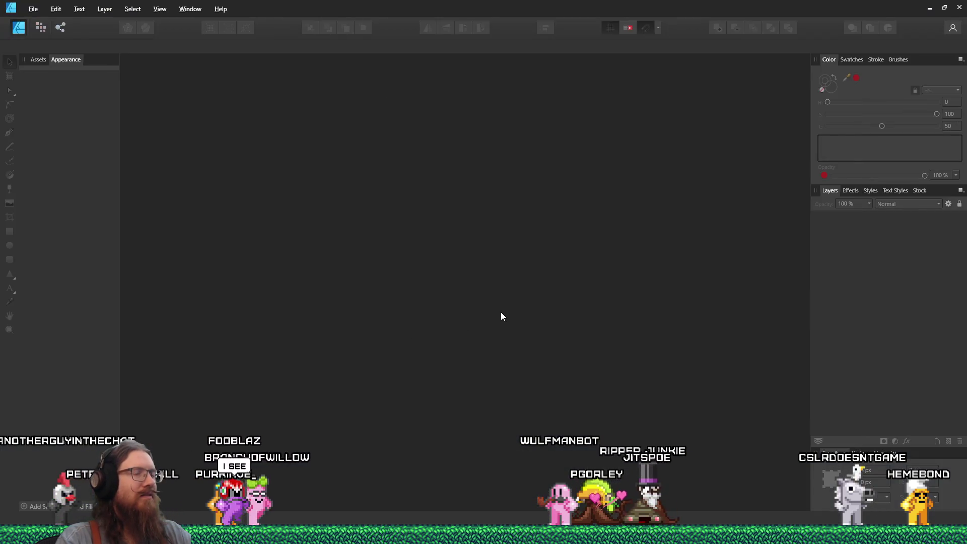
{"action": "key", "text": "alt+Tab"}
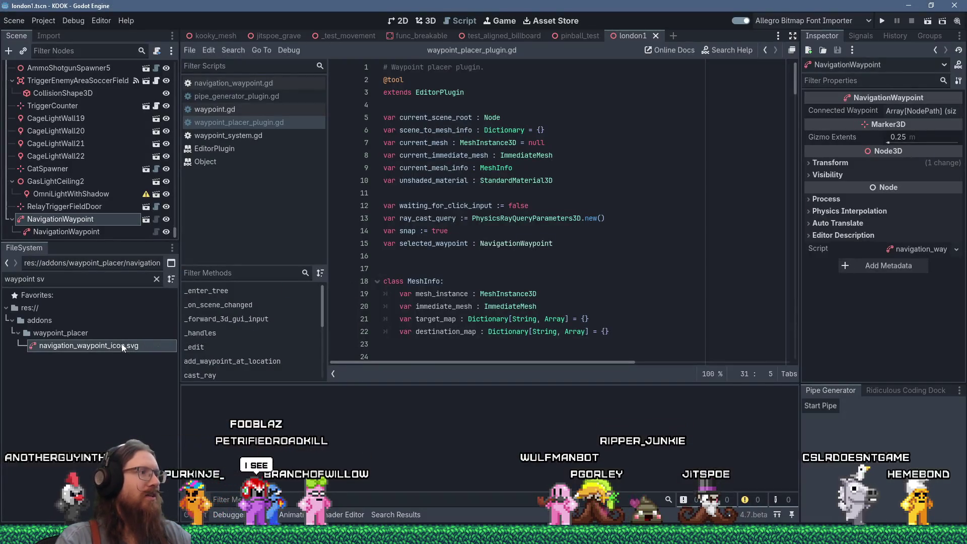
{"action": "mouse_move", "coordinate": [122, 343]}
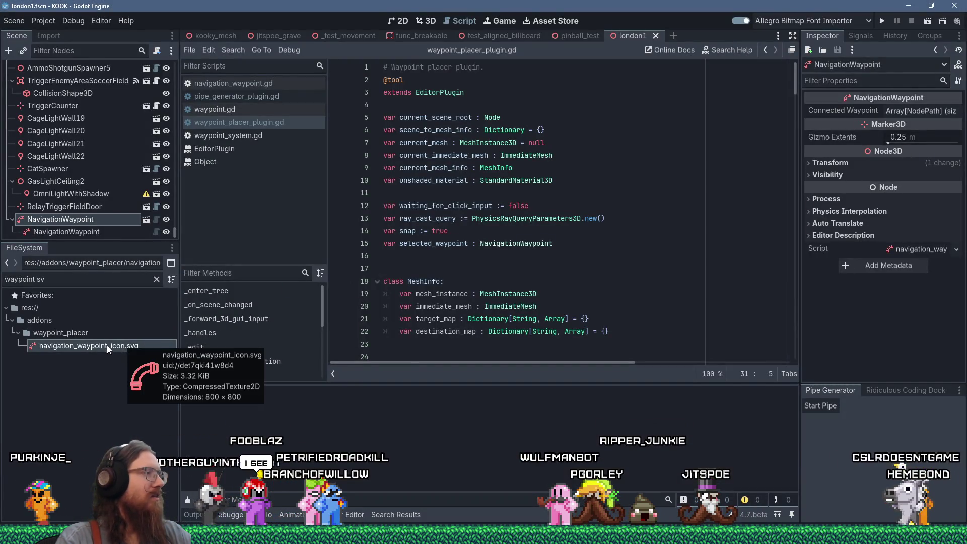
{"action": "right_click", "coordinate": [107, 346]}
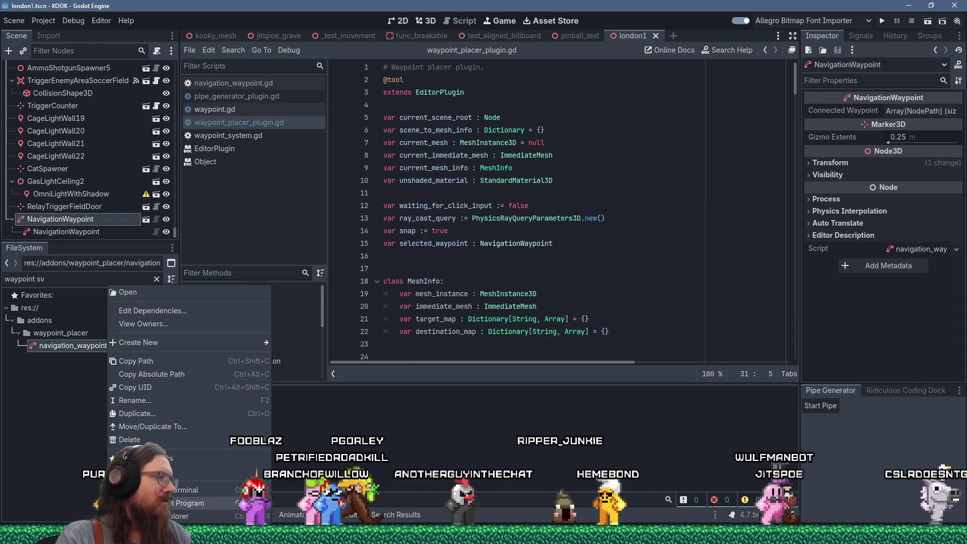
{"action": "left_click", "coordinate": [211, 516]}
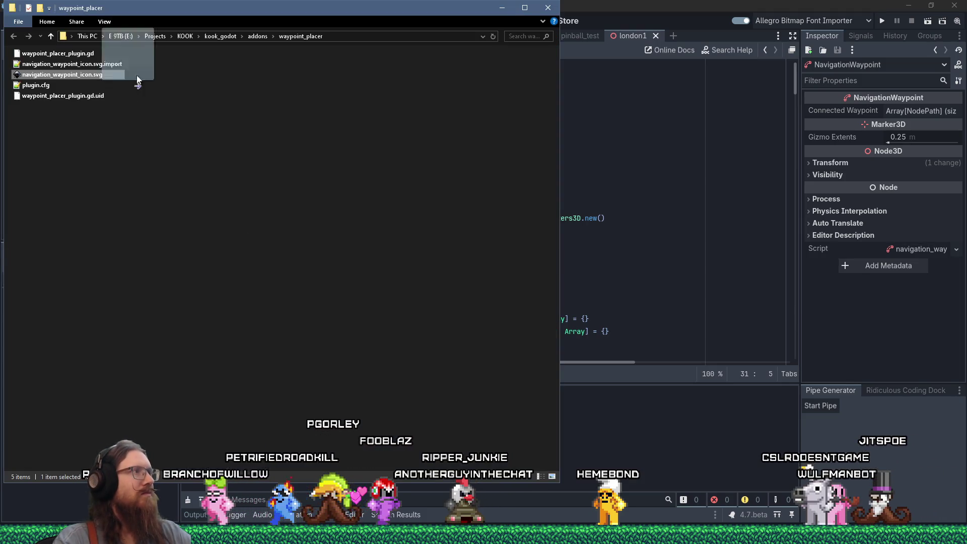
{"action": "key", "text": "super+Tab"}
{"action": "left_click", "coordinate": [416, 141]}
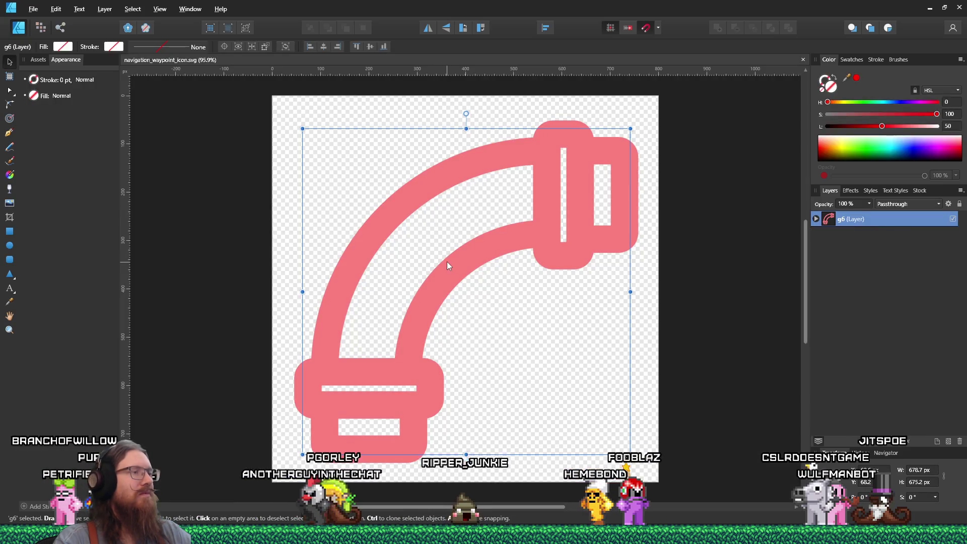
- Delete the old pipe artwork and draw a horizontally centred circle near the top of the page
{"action": "key", "text": "Delete"}
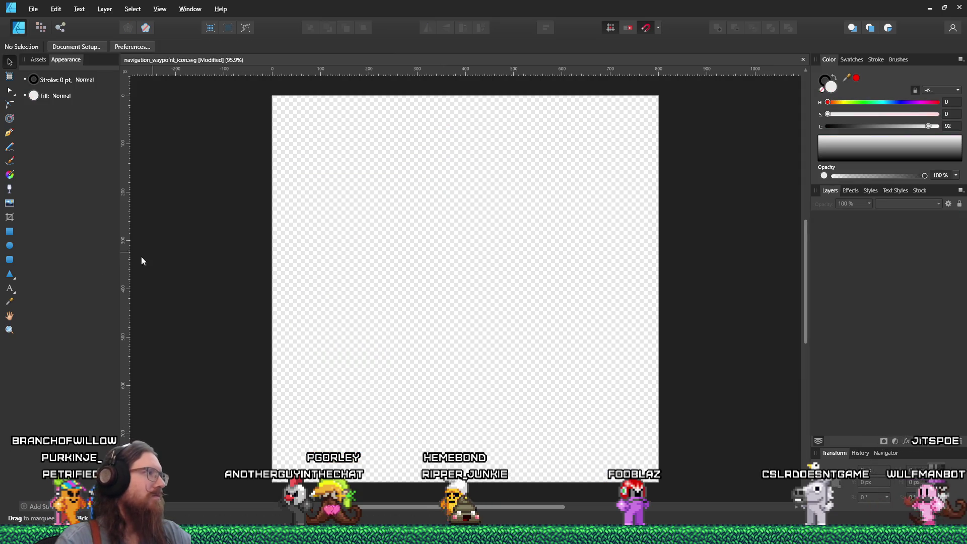
{"action": "key", "text": "m"}
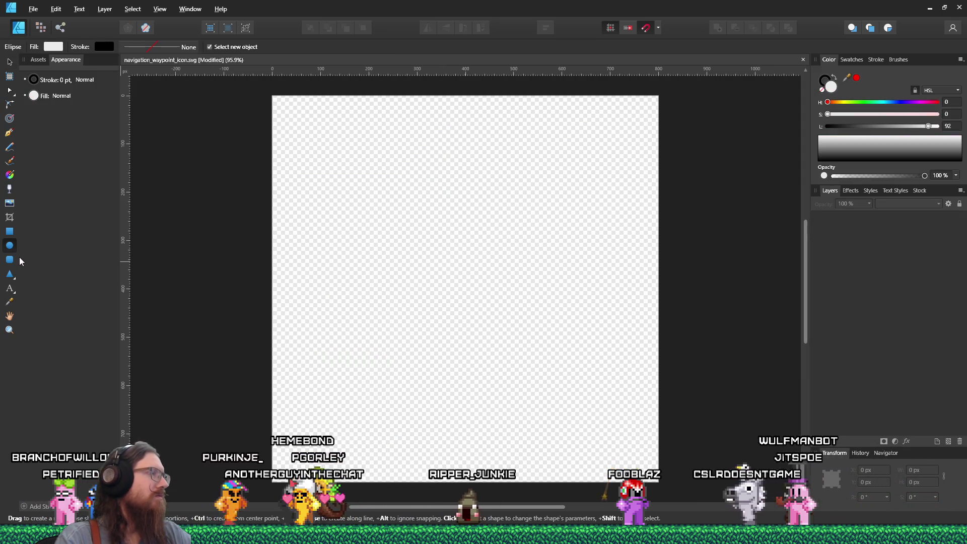
{"action": "mouse_move", "coordinate": [371, 164]}
{"action": "left_mouse_down"}
{"action": "mouse_move", "coordinate": [531, 316]}
{"action": "mouse_move", "coordinate": [597, 358]}
{"action": "mouse_move", "coordinate": [555, 346]}
{"action": "mouse_move", "coordinate": [568, 359]}
{"action": "left_mouse_up"}
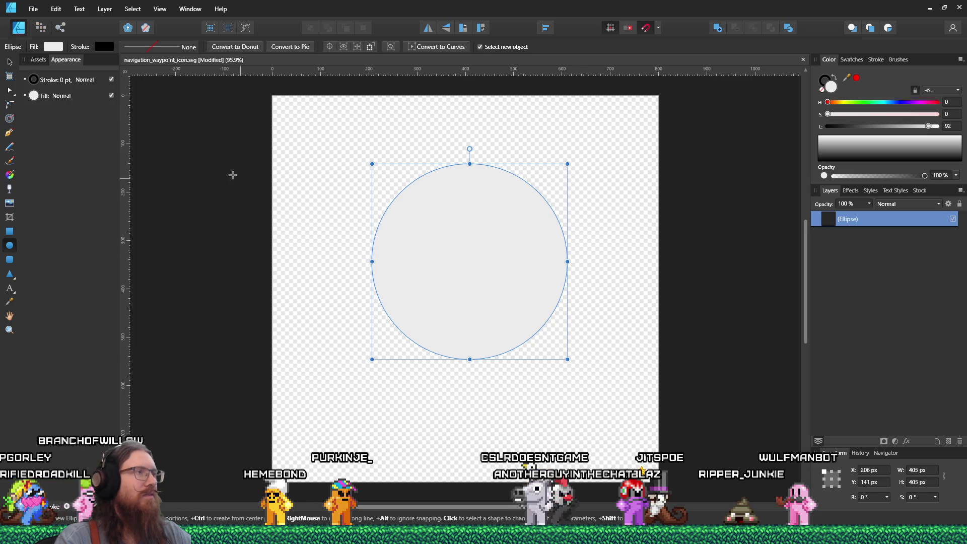
{"action": "left_click", "coordinate": [9, 62]}
{"action": "left_click_drag", "start_coordinate": [522, 249], "coordinate": [530, 227]}
{"action": "left_click", "coordinate": [660, 259]}
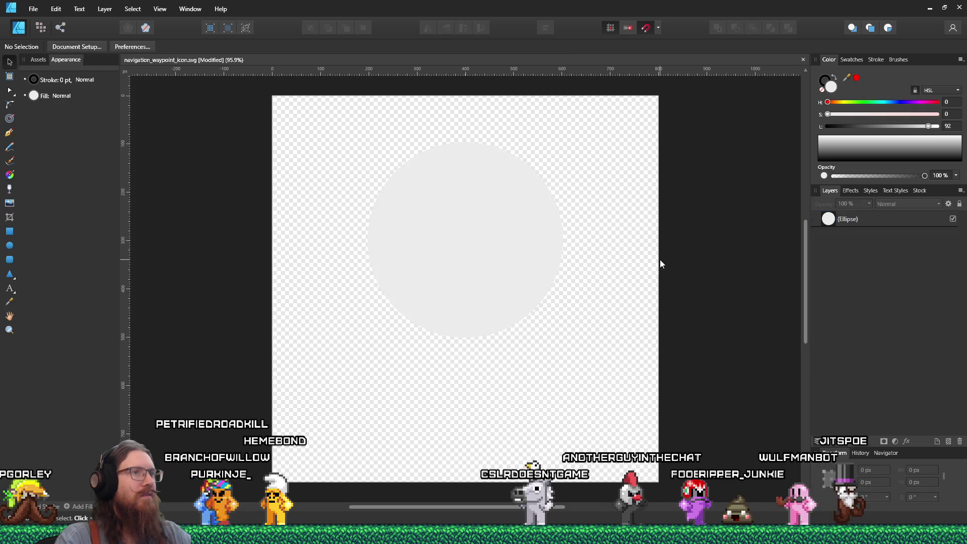
- Draw a triangle, flip it upside down, and fit it centred under the circle to form the pin
{"action": "left_click", "coordinate": [10, 274]}
{"action": "mouse_move", "coordinate": [340, 258]}
{"action": "left_mouse_down"}
{"action": "mouse_move", "coordinate": [419, 385]}
{"action": "mouse_move", "coordinate": [530, 431]}
{"action": "left_mouse_up"}
{"action": "mouse_move", "coordinate": [432, 243]}
{"action": "left_mouse_down"}
{"action": "mouse_move", "coordinate": [441, 468]}
{"action": "mouse_move", "coordinate": [428, 474]}
{"action": "left_mouse_up"}
{"action": "left_click_drag", "start_coordinate": [406, 331], "coordinate": [455, 343]}
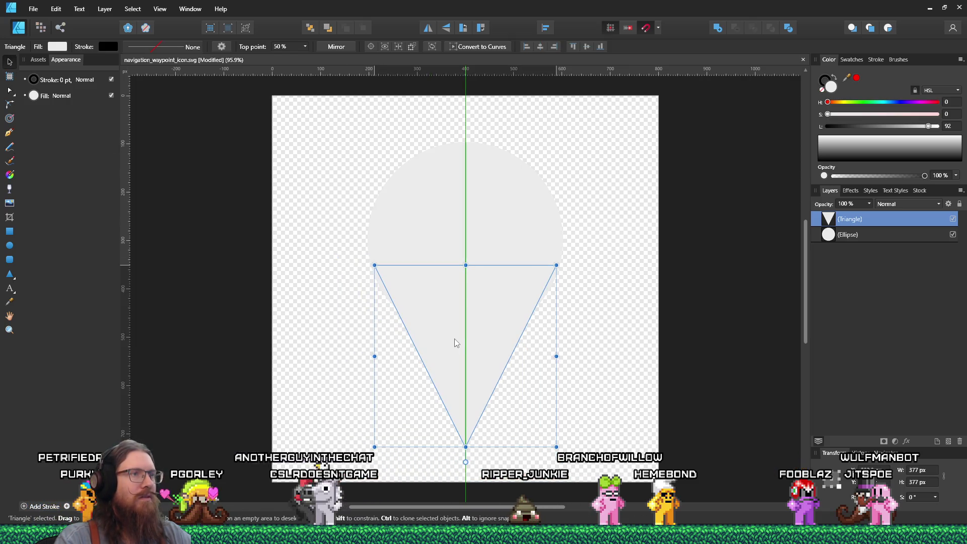
{"action": "mouse_move", "coordinate": [466, 265]}
{"action": "left_mouse_down"}
{"action": "mouse_move", "coordinate": [467, 289]}
{"action": "mouse_move", "coordinate": [468, 273]}
{"action": "left_mouse_up"}
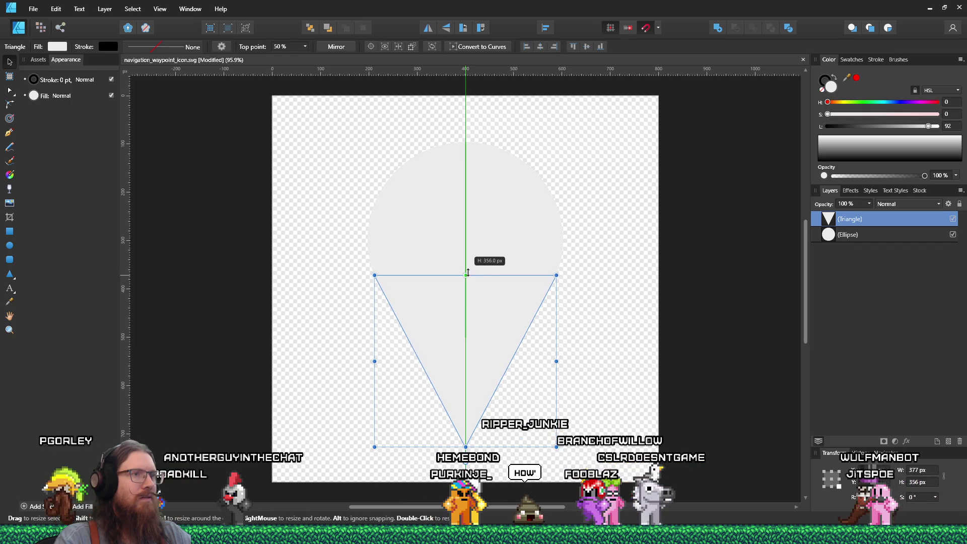
{"action": "left_click", "coordinate": [455, 233]}
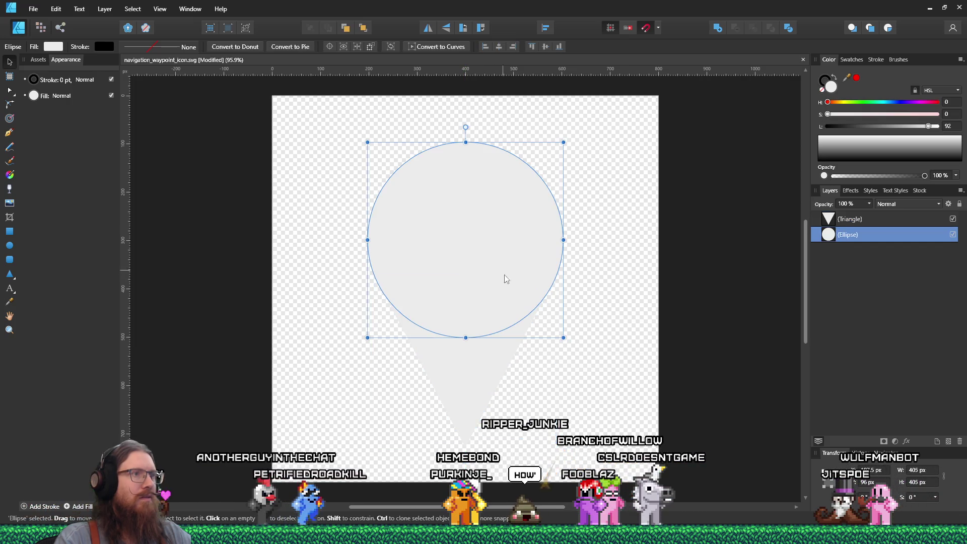
{"action": "left_click", "coordinate": [476, 373], "text": "shift"}
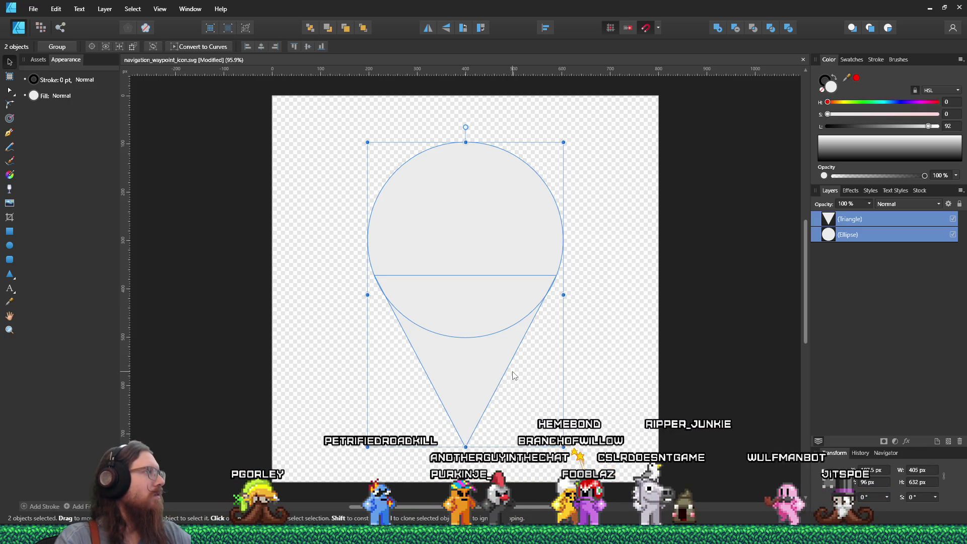
{"action": "left_click", "coordinate": [642, 356]}
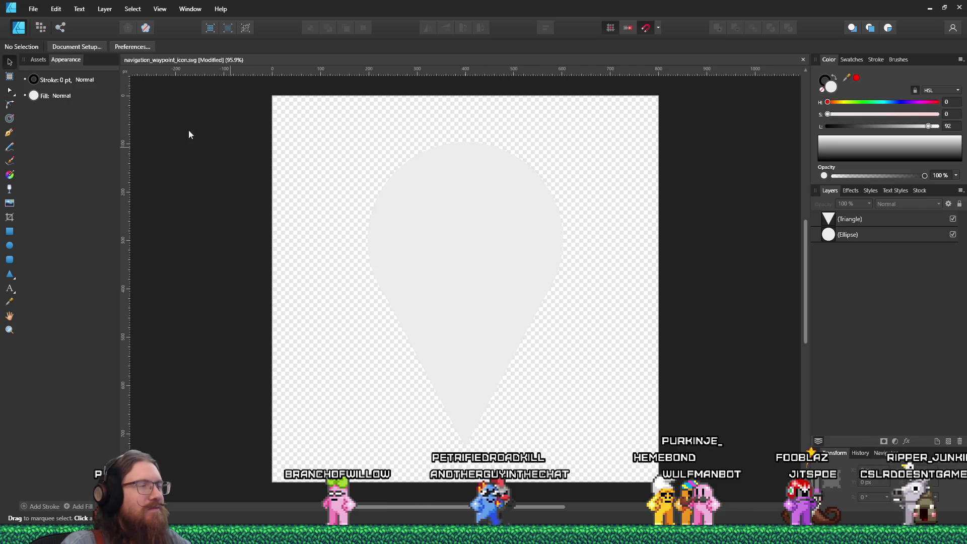
{"action": "key", "text": "alt+Tab"}
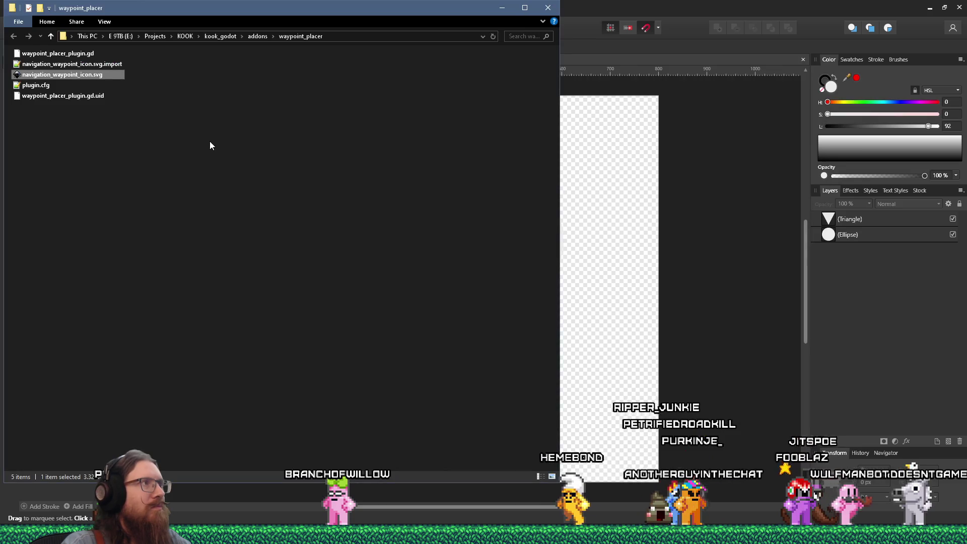
- Place the old icon on the canvas and fill the circle and triangle with its sampled pink
{"action": "left_click_drag", "start_coordinate": [102, 77], "coordinate": [690, 190]}
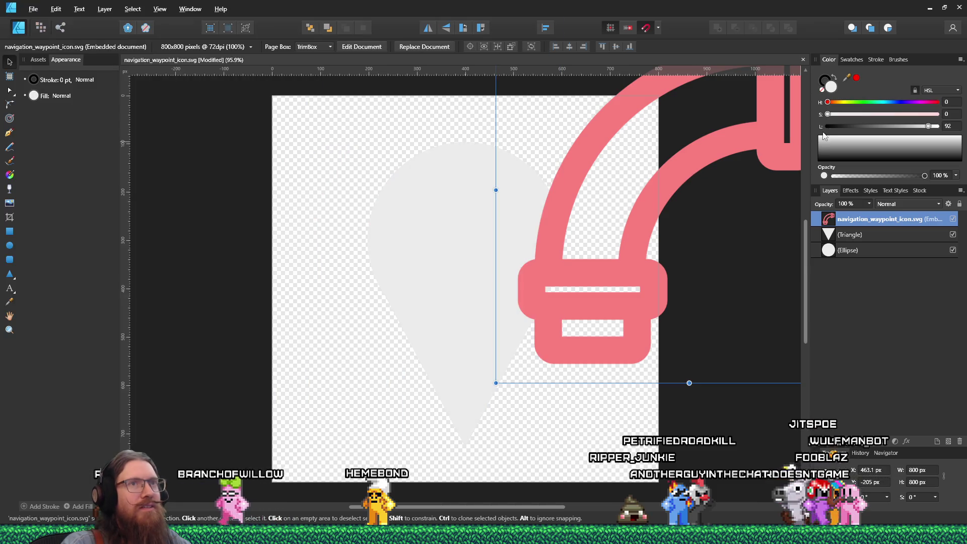
{"action": "left_click", "coordinate": [465, 204]}
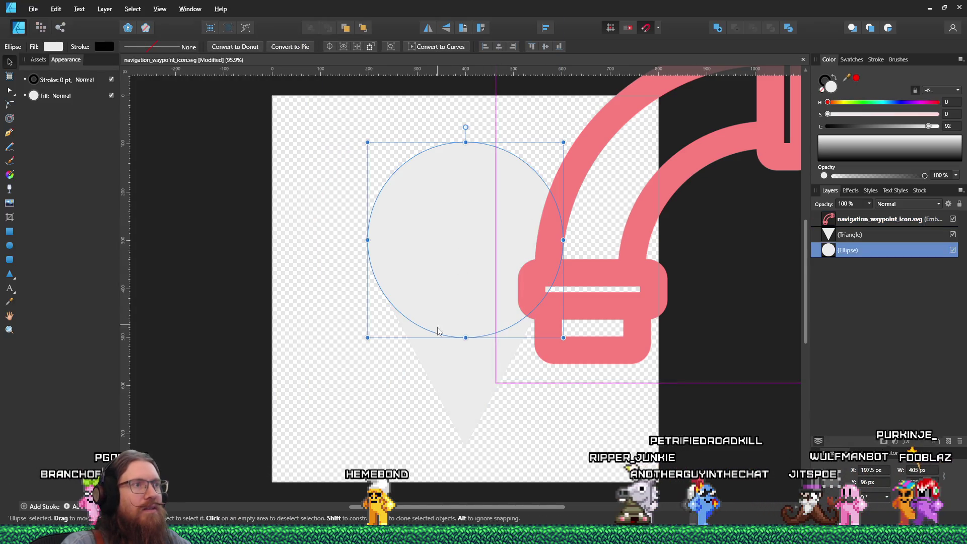
{"action": "left_click", "coordinate": [446, 364]}
{"action": "left_click", "coordinate": [464, 211], "text": "shift"}
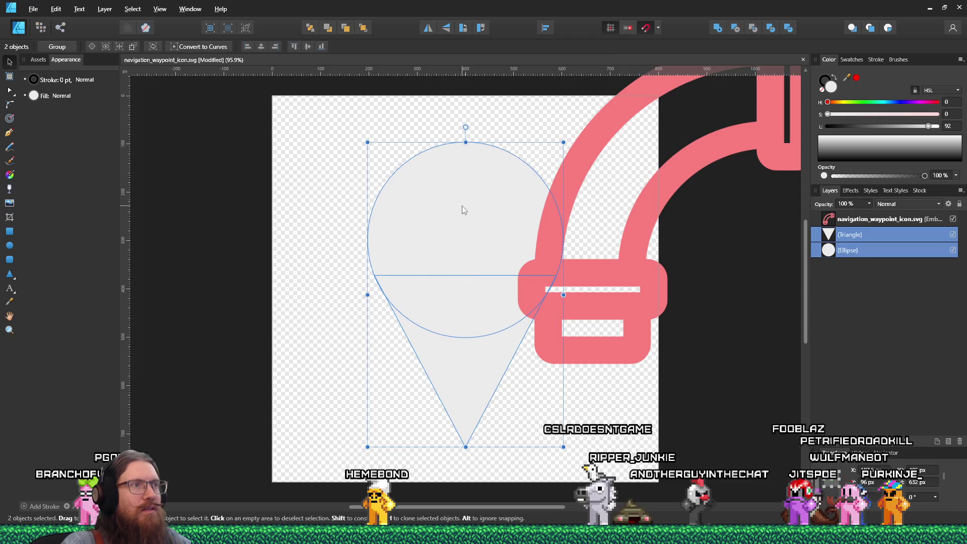
{"action": "left_click_drag", "start_coordinate": [844, 80], "coordinate": [756, 131]}
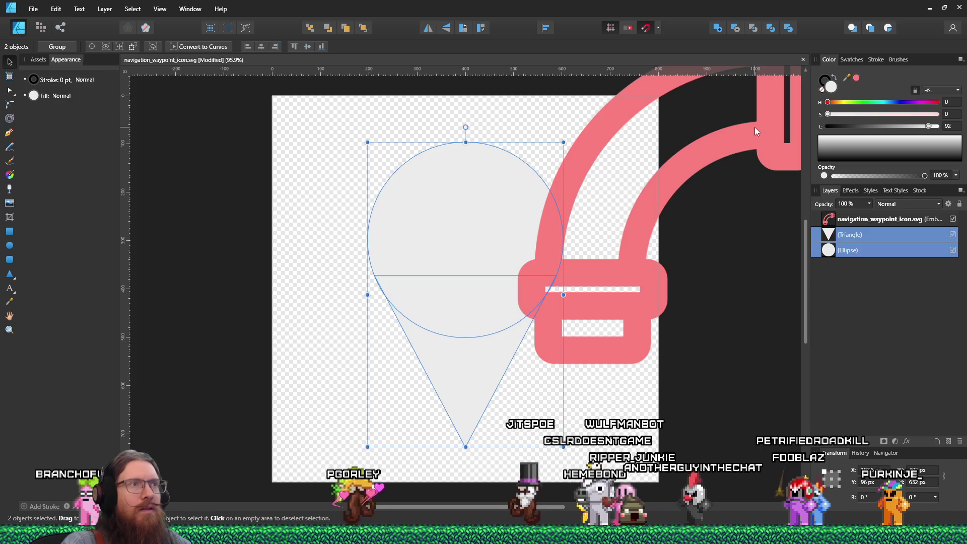
{"action": "left_click", "coordinate": [857, 79]}
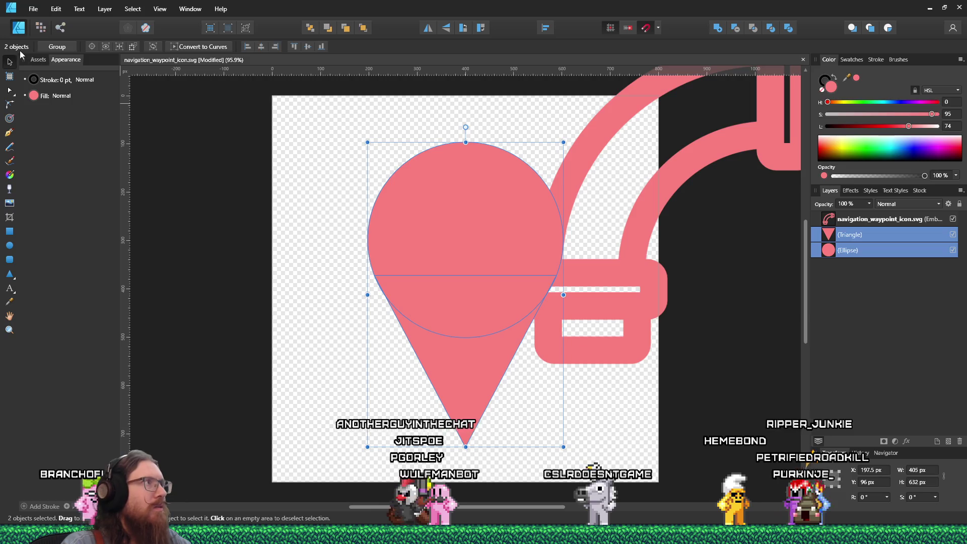
- Delete the embedded old icon reference and deselect the pin shapes
{"action": "left_click", "coordinate": [672, 156]}
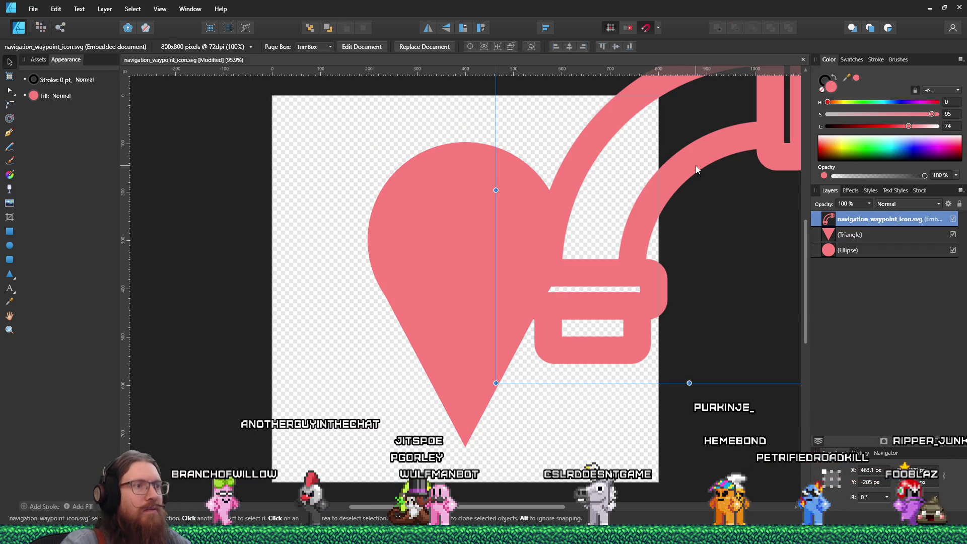
{"action": "key", "text": "Delete"}
{"action": "scroll", "coordinate": [671, 214], "scroll_direction": "down", "scroll_amount": 3}
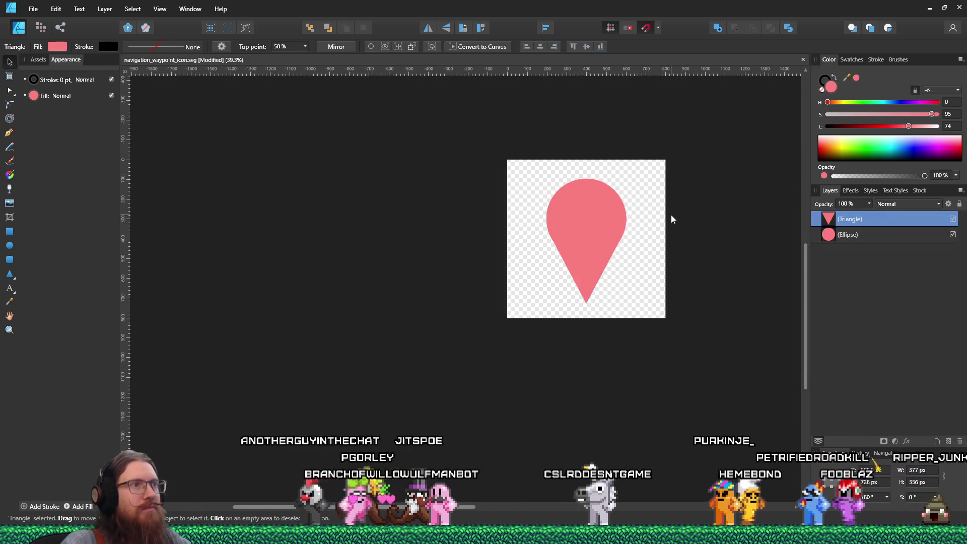
{"action": "left_click", "coordinate": [685, 203]}
{"action": "scroll", "coordinate": [705, 193], "scroll_direction": "up", "scroll_amount": 1}
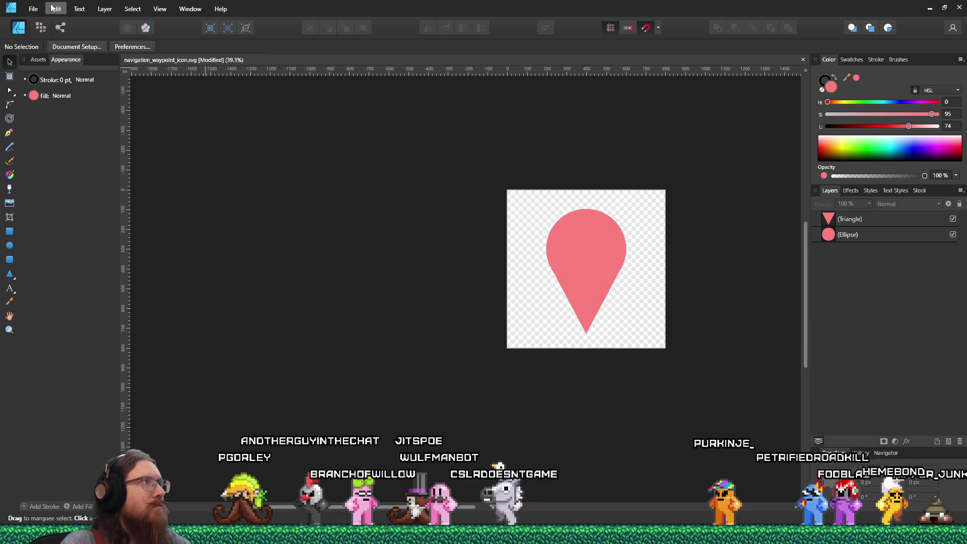
- Back out of the native-format Save As dialog without saving
{"action": "left_click", "coordinate": [33, 9]}
{"action": "left_click", "coordinate": [680, 115]}
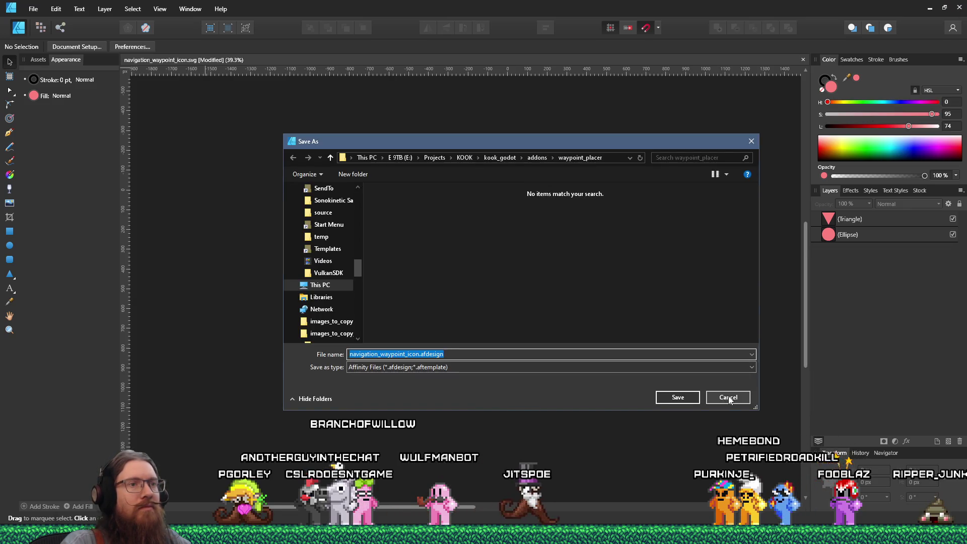
{"action": "left_click", "coordinate": [753, 367]}
{"action": "left_click", "coordinate": [753, 368]}
{"action": "left_click", "coordinate": [747, 402]}
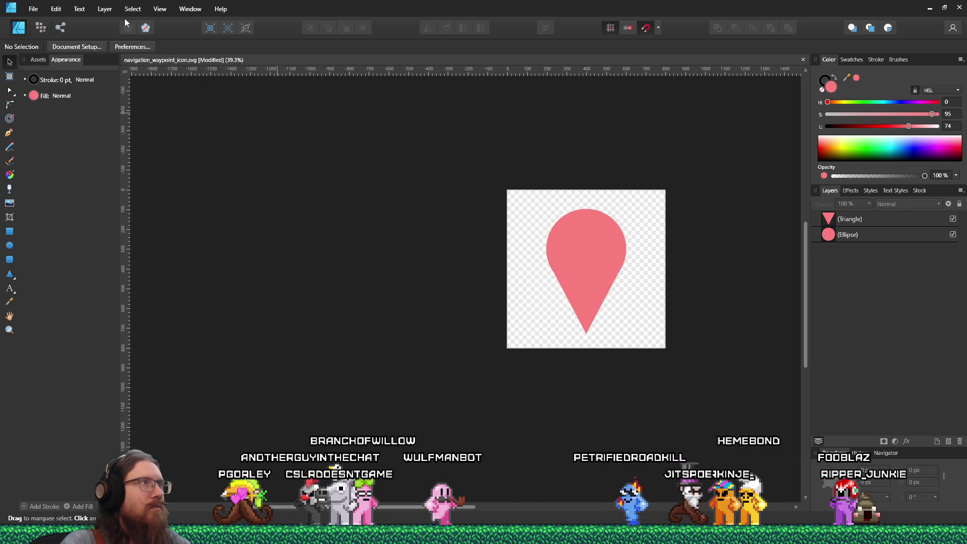
- Export the icon as SVG to e:\projects\kook\kook_godot\addons\waypoint_placer, overwriting navigation_waypoint_icon.svg
{"action": "left_click", "coordinate": [33, 8]}
{"action": "left_click", "coordinate": [81, 188]}
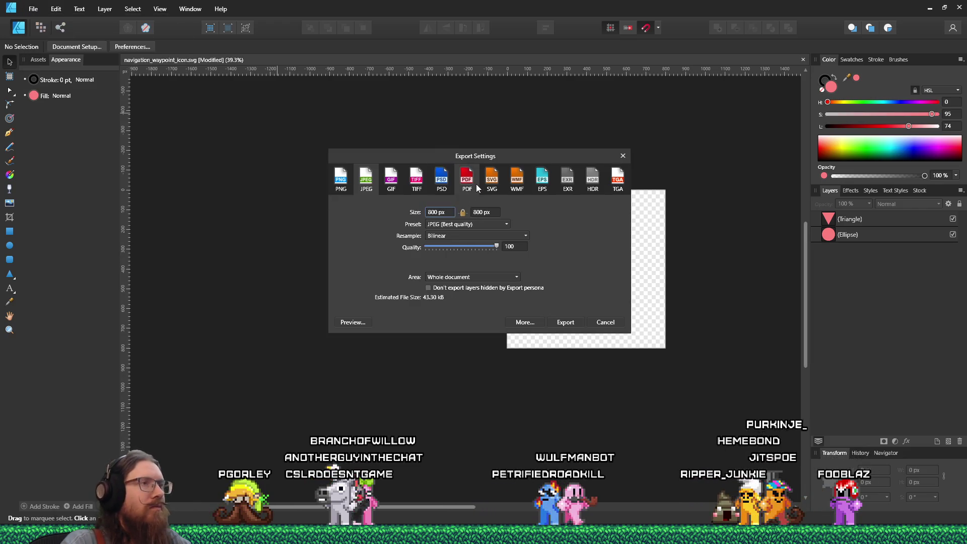
{"action": "left_click", "coordinate": [501, 180]}
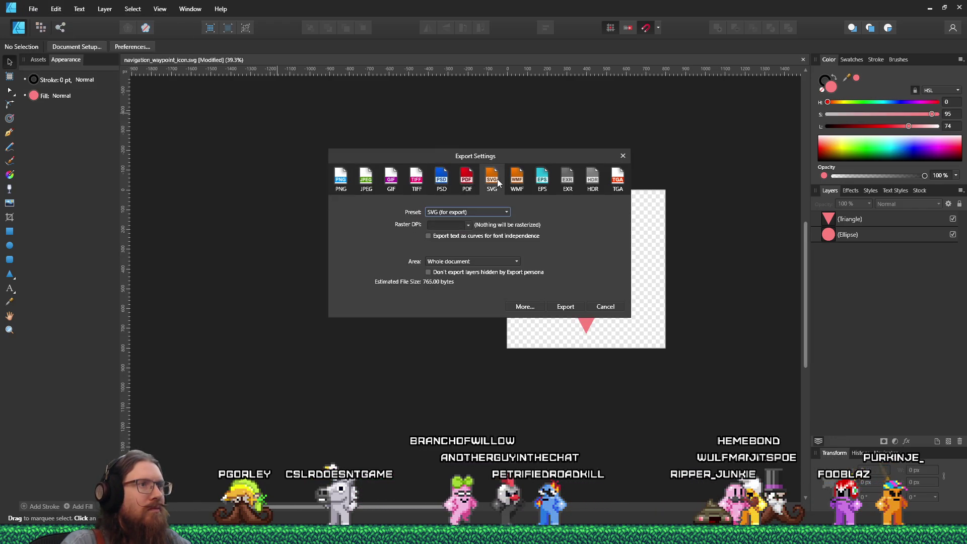
{"action": "left_click", "coordinate": [575, 304]}
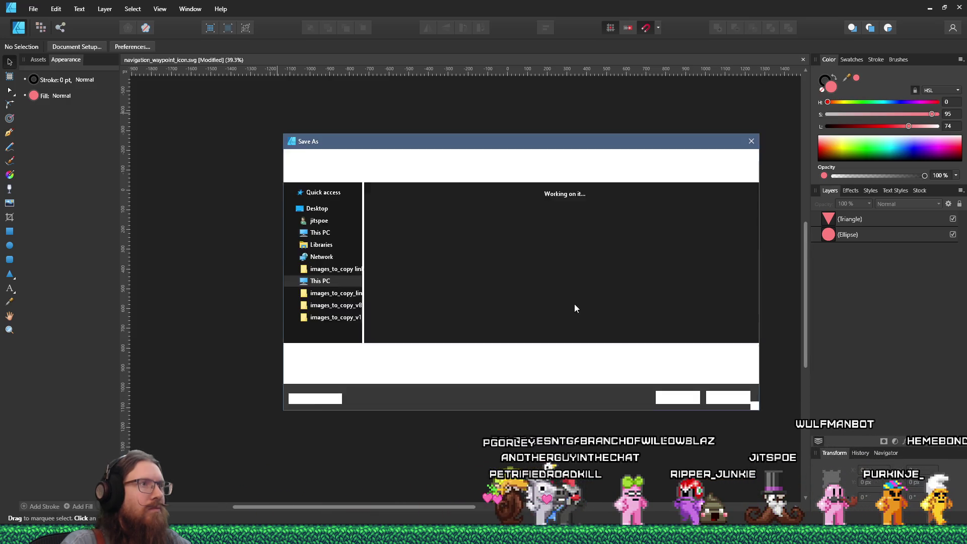
{"action": "type", "text": "e:\\"}
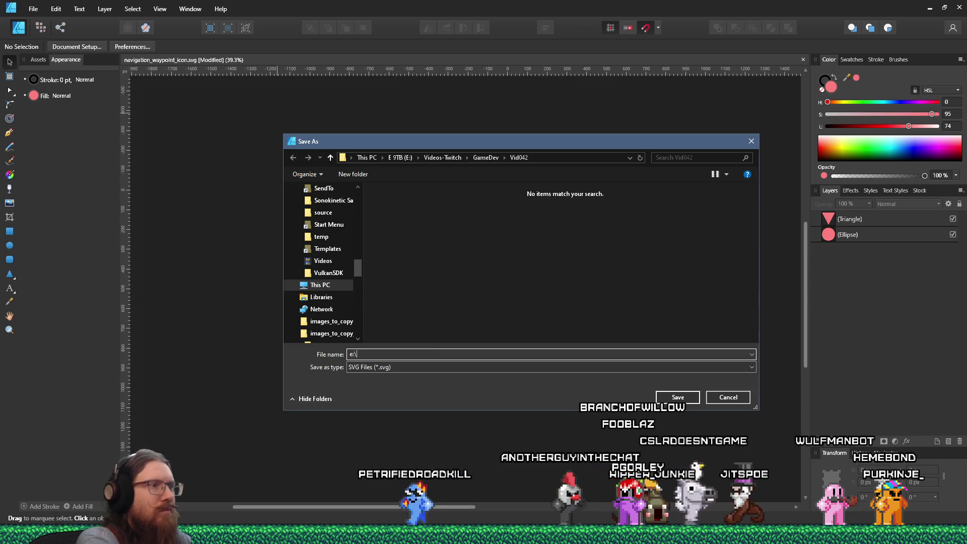
{"action": "type", "text": "projects\\kook\\"}
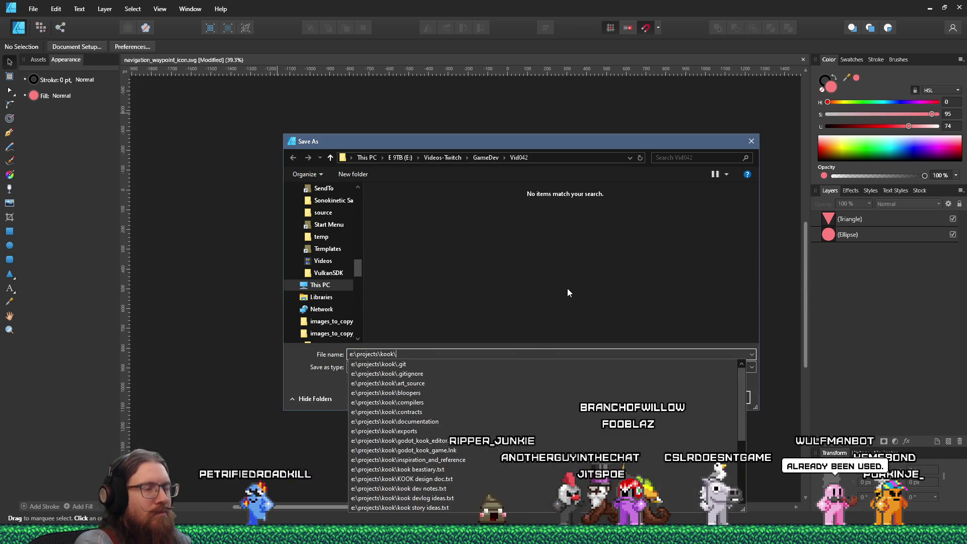
{"action": "type", "text": "kook_godot\\addons\\waypoint_placer"}
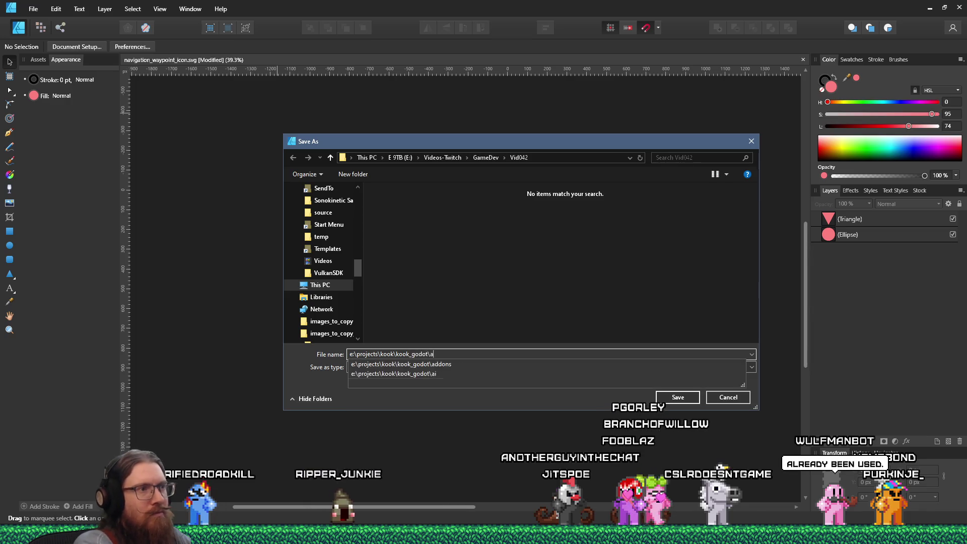
{"action": "key", "text": "Return"}
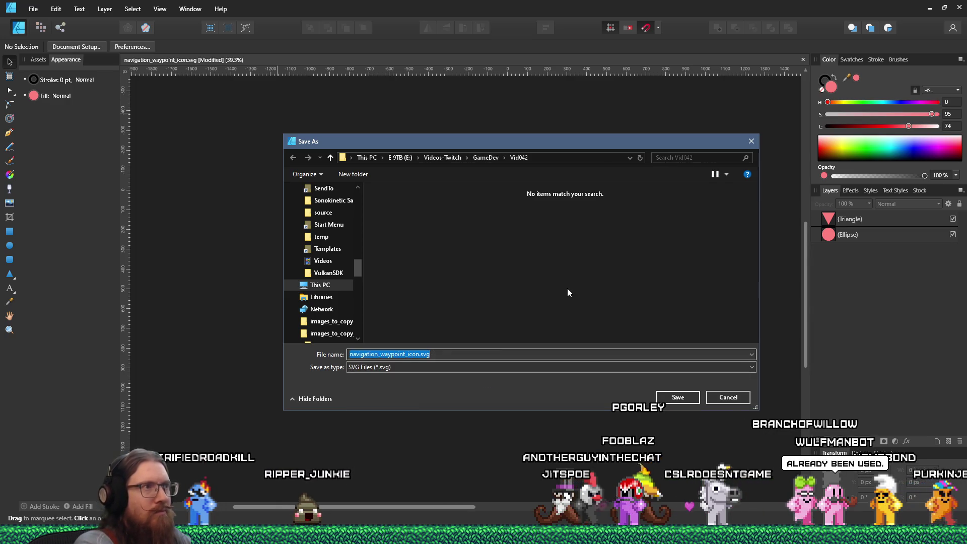
{"action": "double_click", "coordinate": [424, 193]}
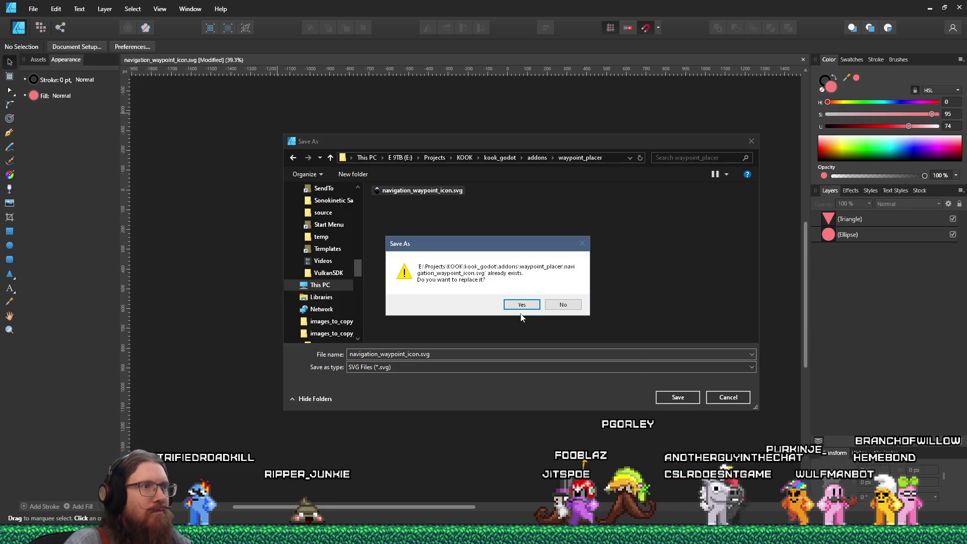
{"action": "left_click", "coordinate": [522, 304]}
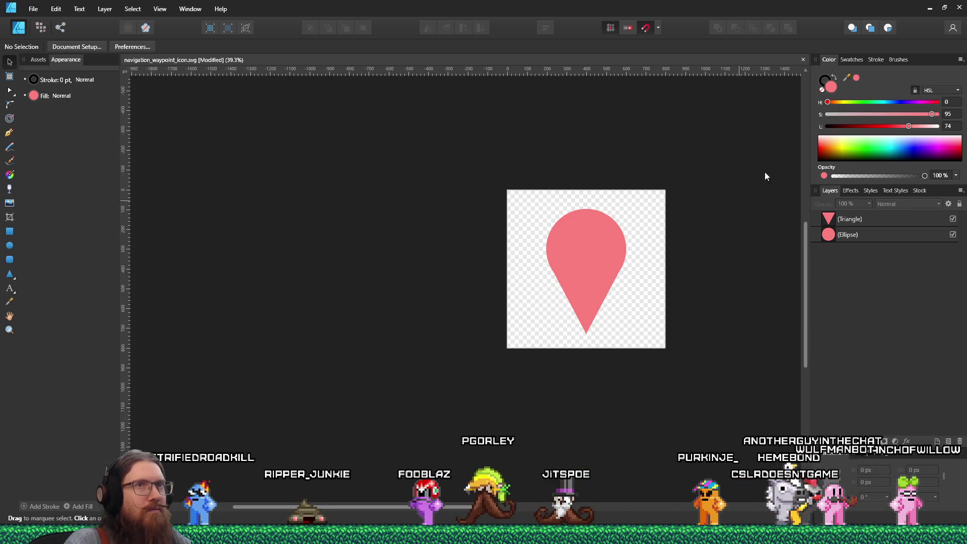
- Cancel closing the icon document and hide the Affinity Designer window
{"action": "left_click", "coordinate": [803, 59]}
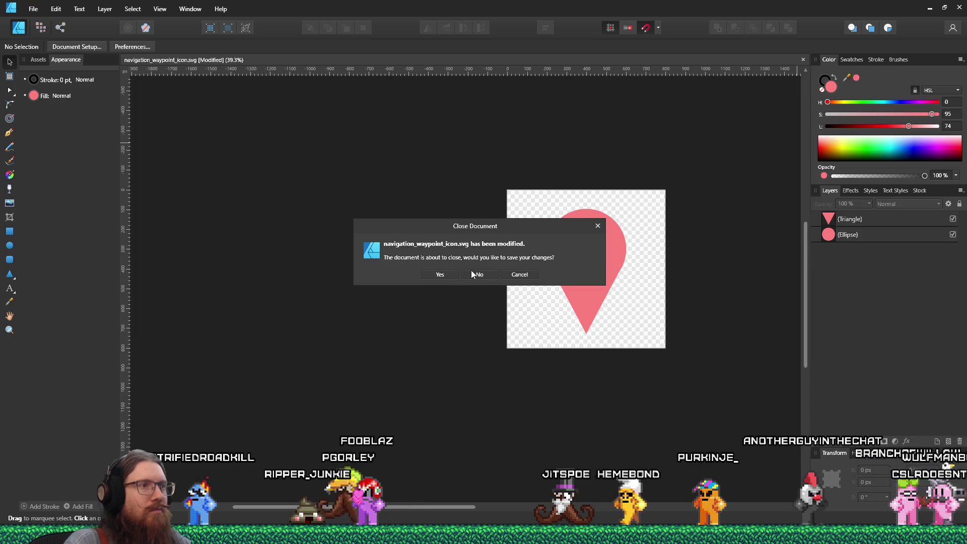
{"action": "left_click", "coordinate": [520, 275]}
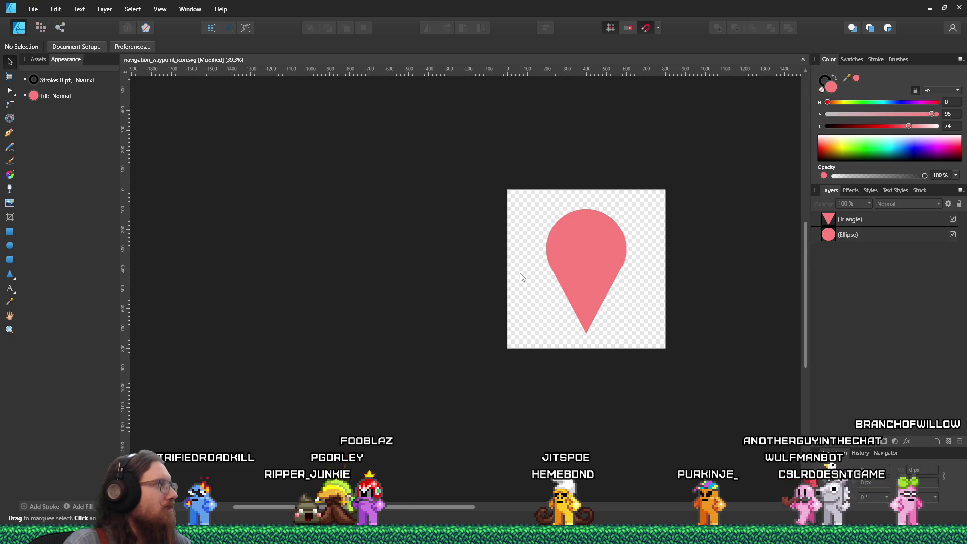
{"action": "left_click", "coordinate": [931, 8]}
{"action": "key", "text": "alt+Tab"}
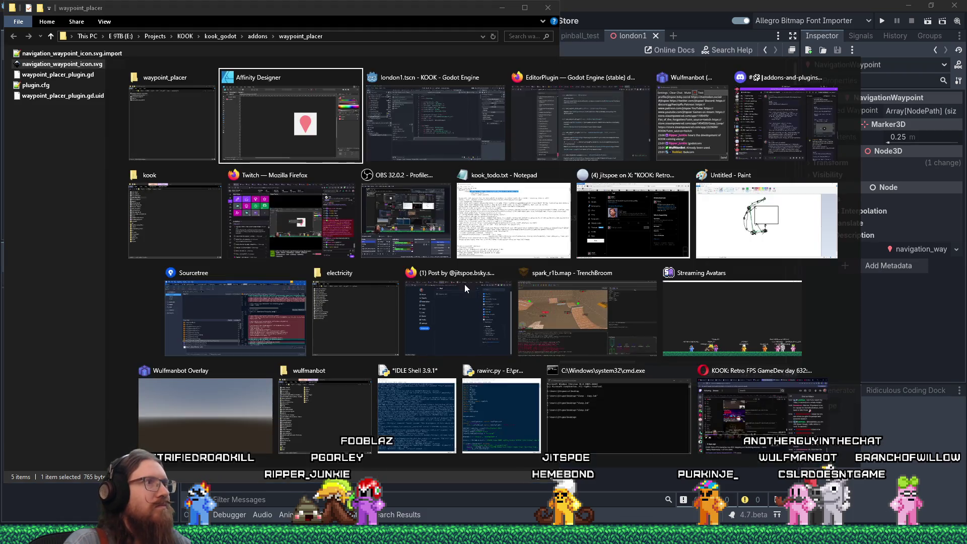
- Back in Godot, select the inner NavigationWaypoint node, then click empty FileSystem space
{"action": "key", "text": "alt+Tab"}
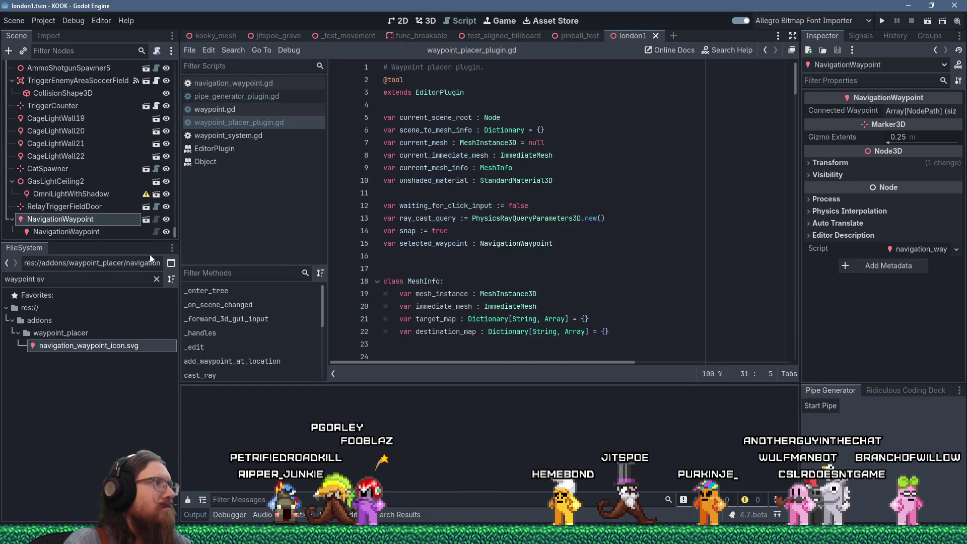
{"action": "left_click", "coordinate": [78, 235]}
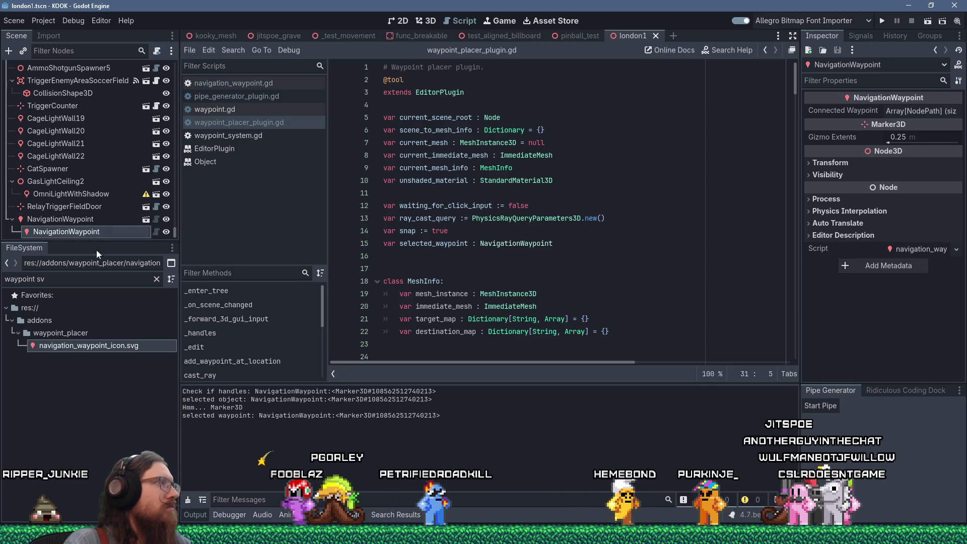
{"action": "left_click", "coordinate": [73, 386]}
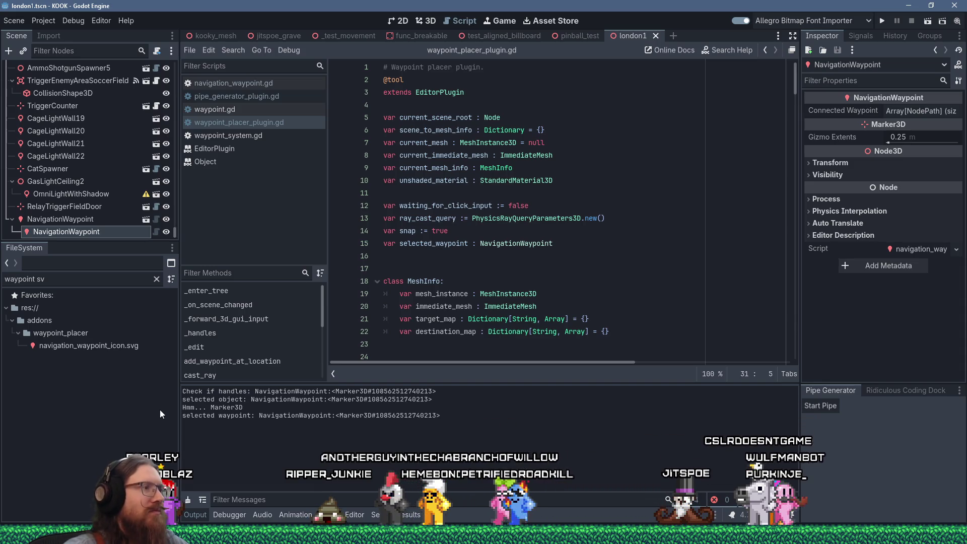
- Select the outer NavigationWaypoint, scroll the plugin script to _handles and _edit, then open the 3D view
{"action": "left_click", "coordinate": [76, 221]}
{"action": "left_click", "coordinate": [79, 230]}
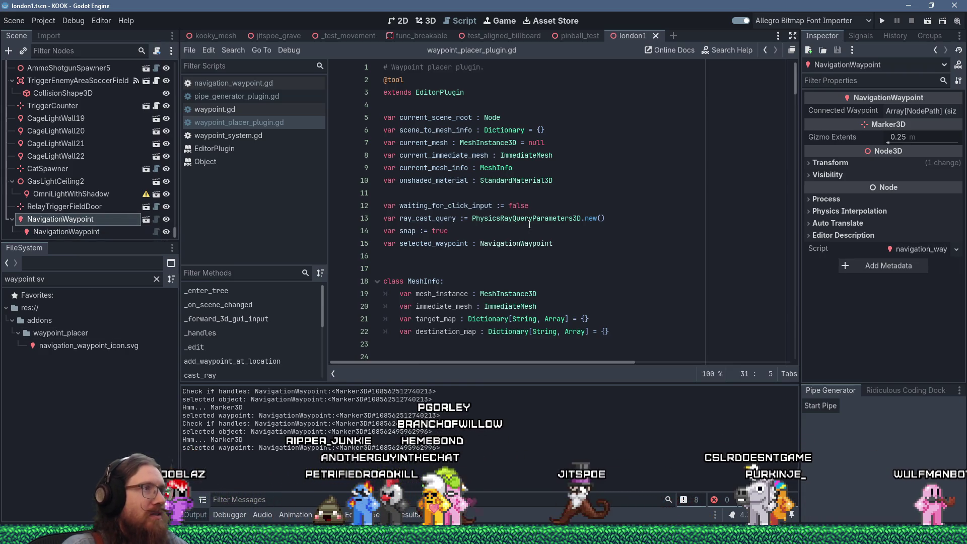
{"action": "scroll", "coordinate": [386, 188], "scroll_direction": "down", "scroll_amount": 7}
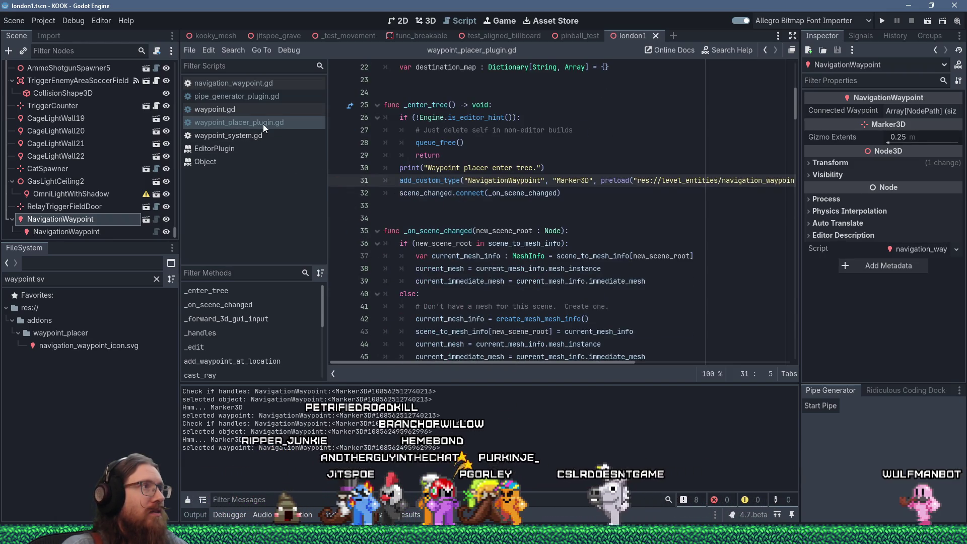
{"action": "scroll", "coordinate": [510, 246], "scroll_direction": "up", "scroll_amount": 3}
{"action": "scroll", "coordinate": [512, 246], "scroll_direction": "down", "scroll_amount": 9}
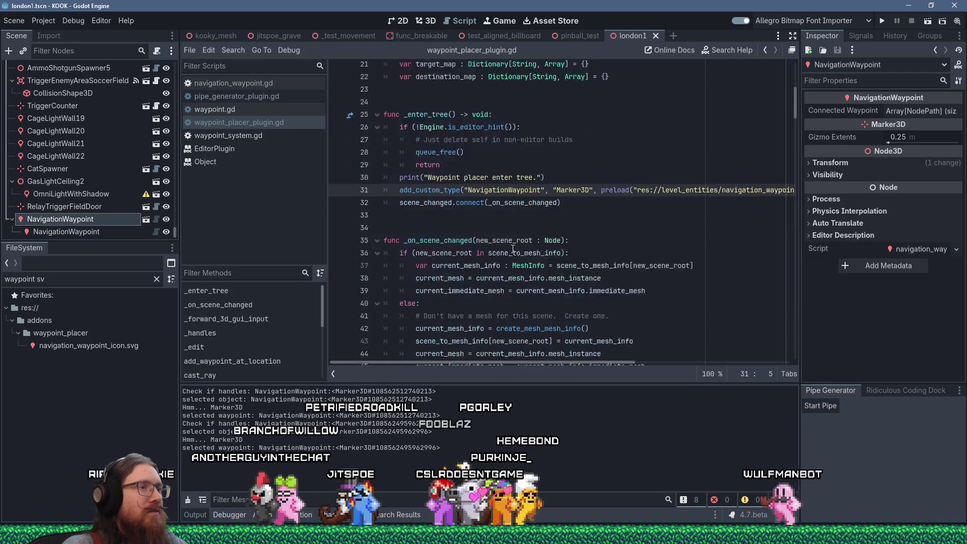
{"action": "scroll", "coordinate": [513, 249], "scroll_direction": "down", "scroll_amount": 10}
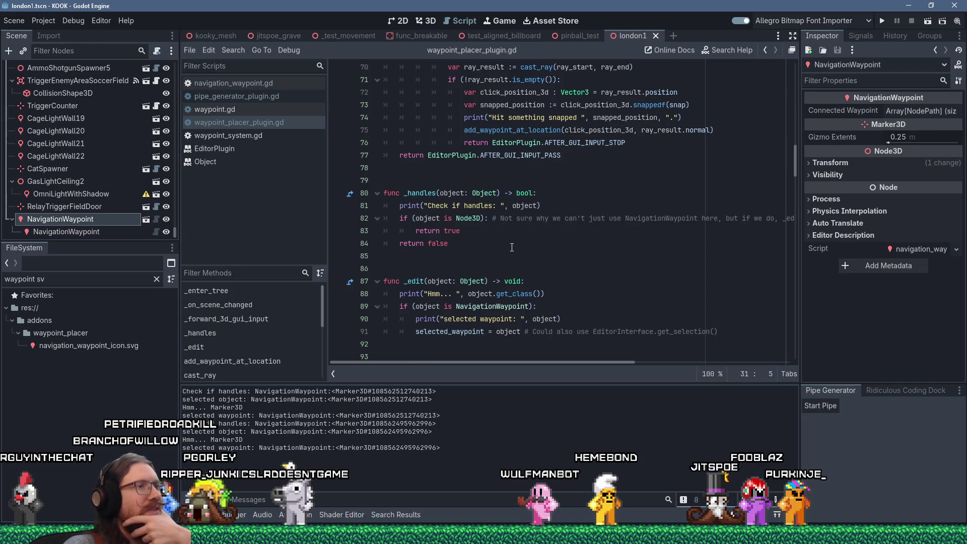
{"action": "scroll", "coordinate": [498, 253], "scroll_direction": "down", "scroll_amount": 2}
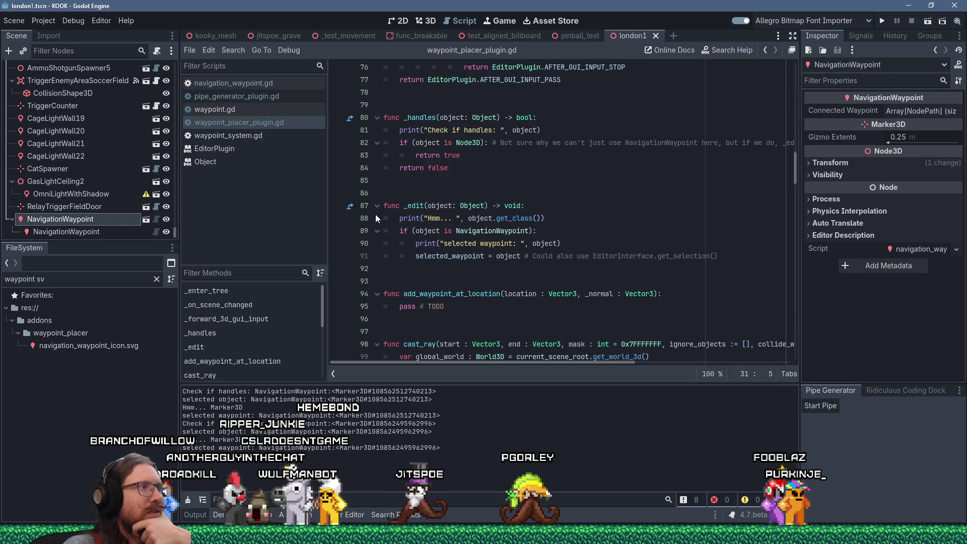
{"action": "left_click", "coordinate": [436, 19]}
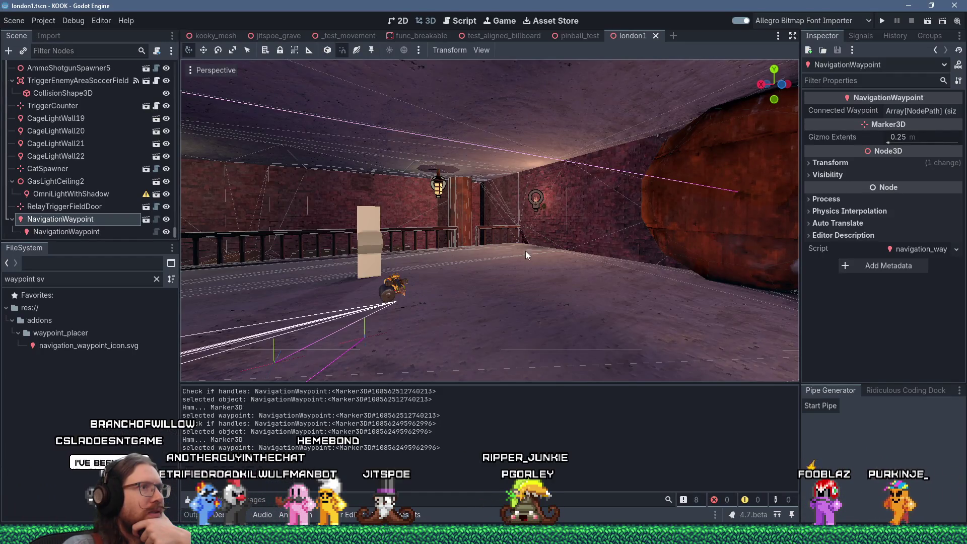
- Focus the 3D viewport on the selected NavigationWaypoint and zoom in among the brick walls
{"action": "scroll", "coordinate": [482, 269], "scroll_direction": "down", "scroll_amount": 3}
{"action": "key", "text": "f"}
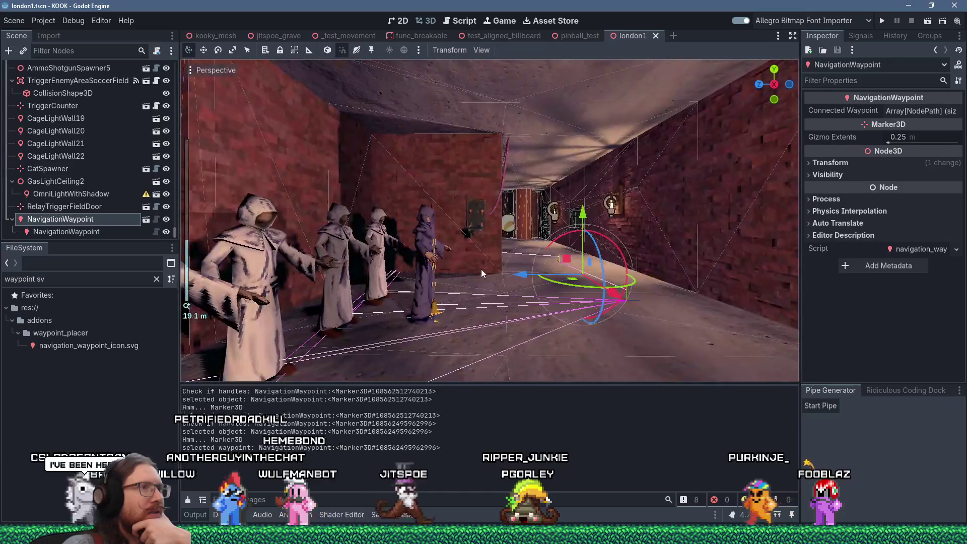
{"action": "scroll", "coordinate": [442, 308], "scroll_direction": "up", "scroll_amount": 3}
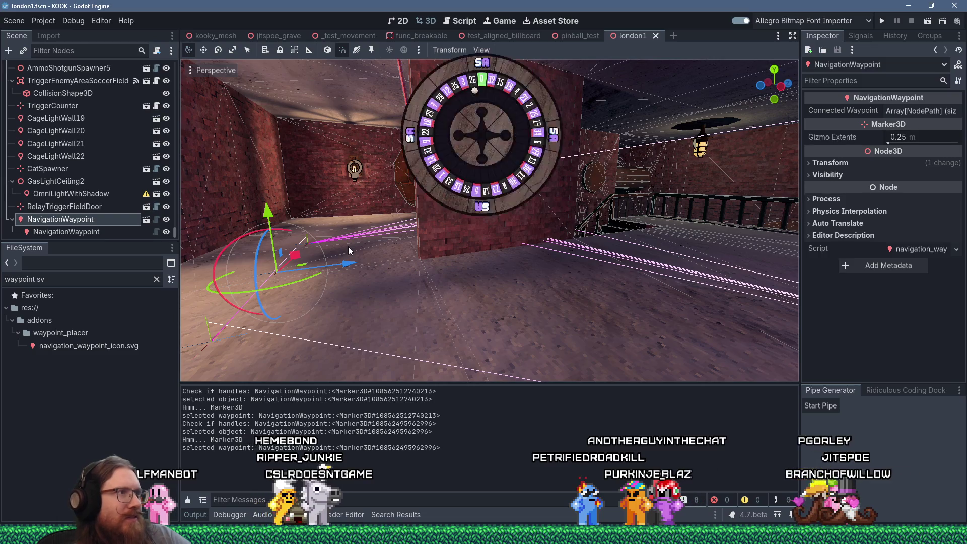
- Bring the EditorPlugin documentation in Firefox back to the front
{"action": "key", "text": "alt+Tab"}
{"action": "key", "text": "alt+Tab"}
{"action": "key", "text": "alt+Tab"}
{"action": "key", "text": "alt+Tab"}
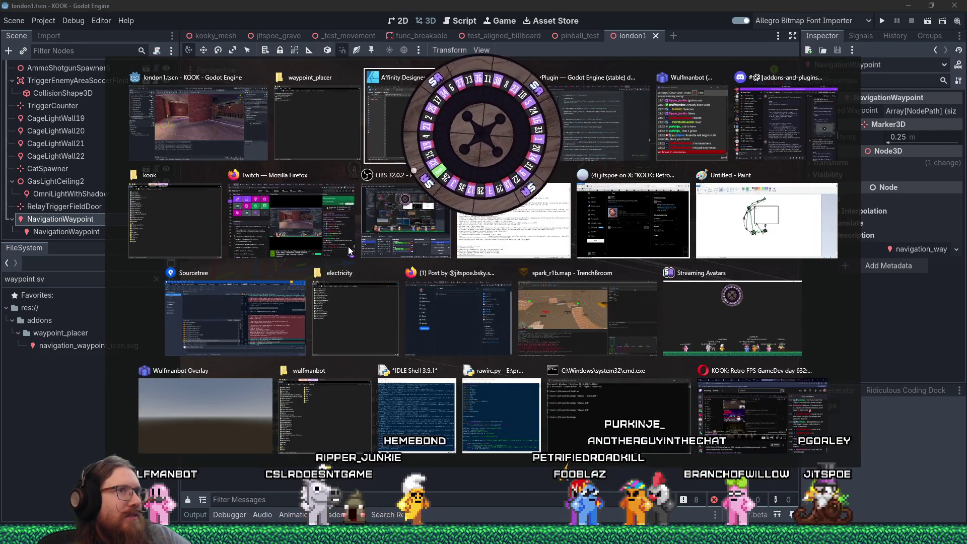
{"action": "key", "text": "Escape"}
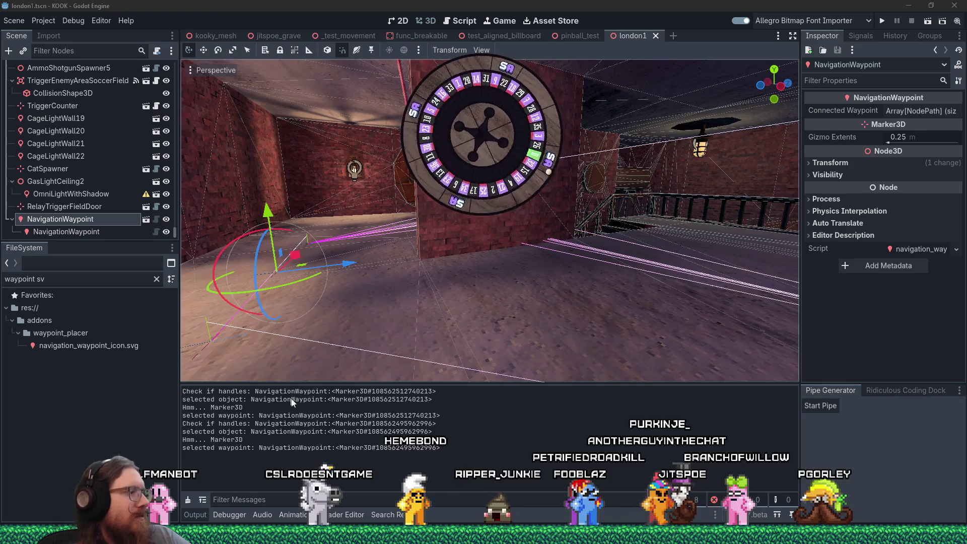
{"action": "mouse_move", "coordinate": [373, 503]}
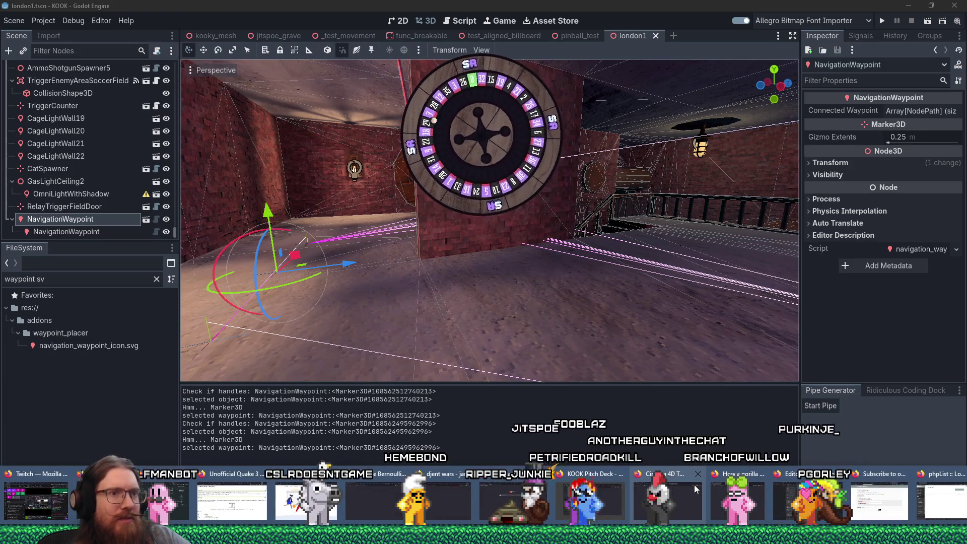
{"action": "left_click", "coordinate": [812, 501]}
- Search the EditorPlugin docs page for 'tr' and step through the first tree matches
{"action": "scroll", "coordinate": [857, 306], "scroll_direction": "down", "scroll_amount": 5}
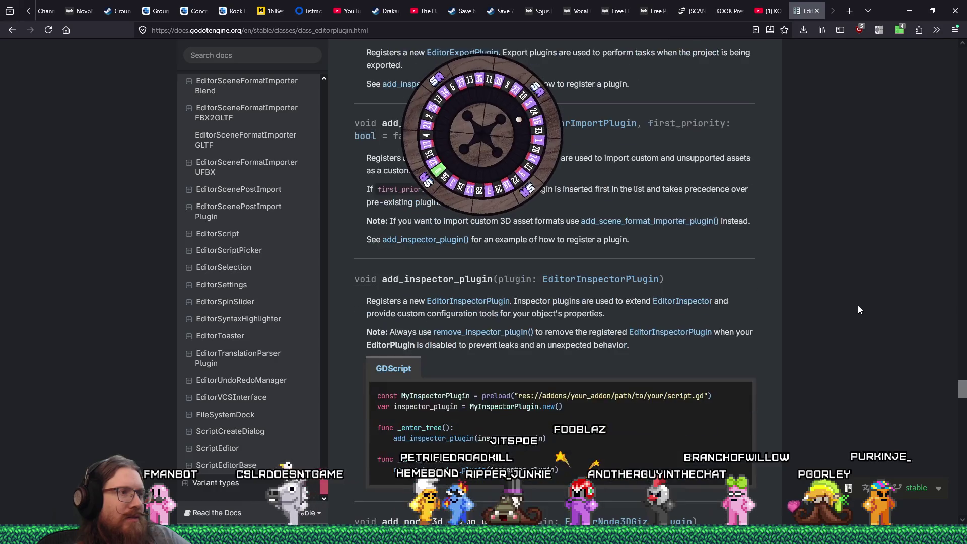
{"action": "scroll", "coordinate": [858, 306], "scroll_direction": "down", "scroll_amount": 3}
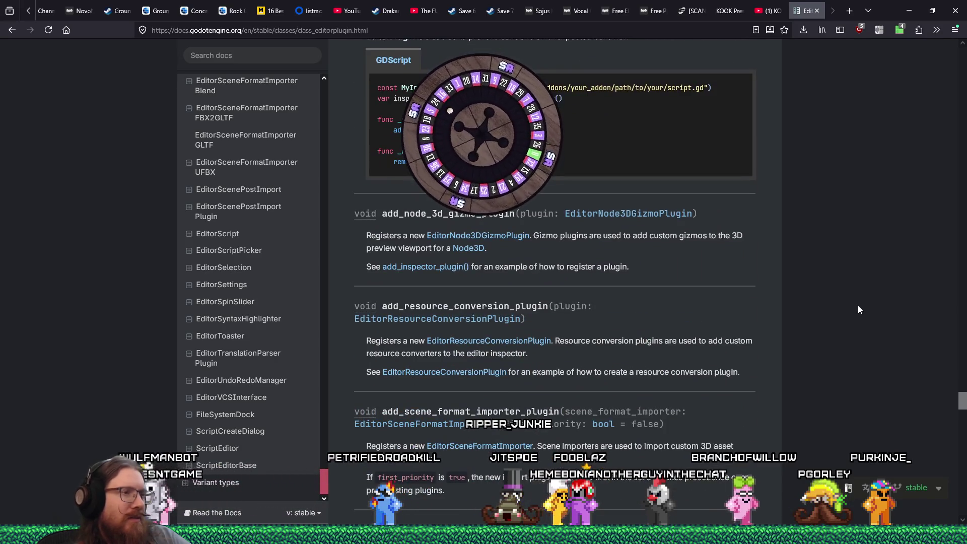
{"action": "scroll", "coordinate": [858, 306], "scroll_direction": "up", "scroll_amount": 6}
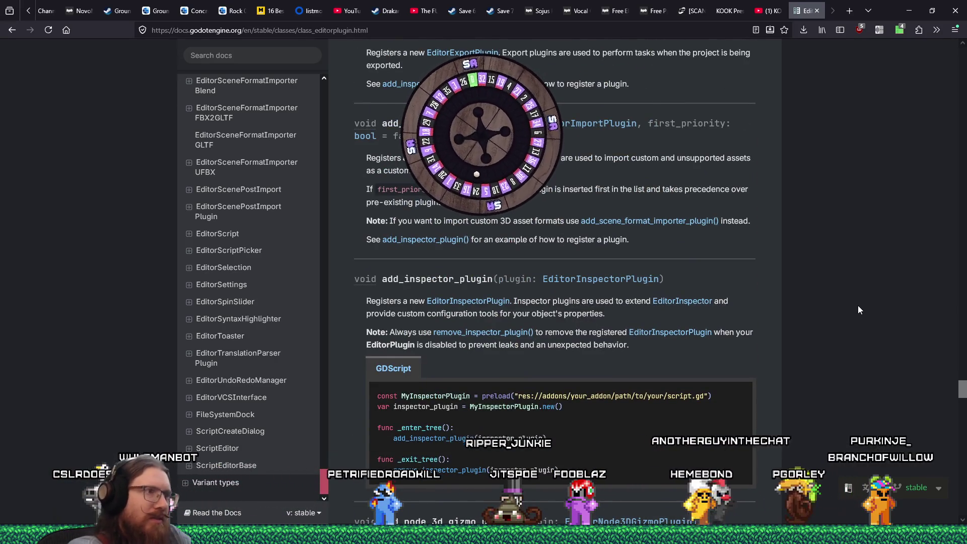
{"action": "key", "text": "ctrl+f"}
{"action": "type", "text": "tree"}
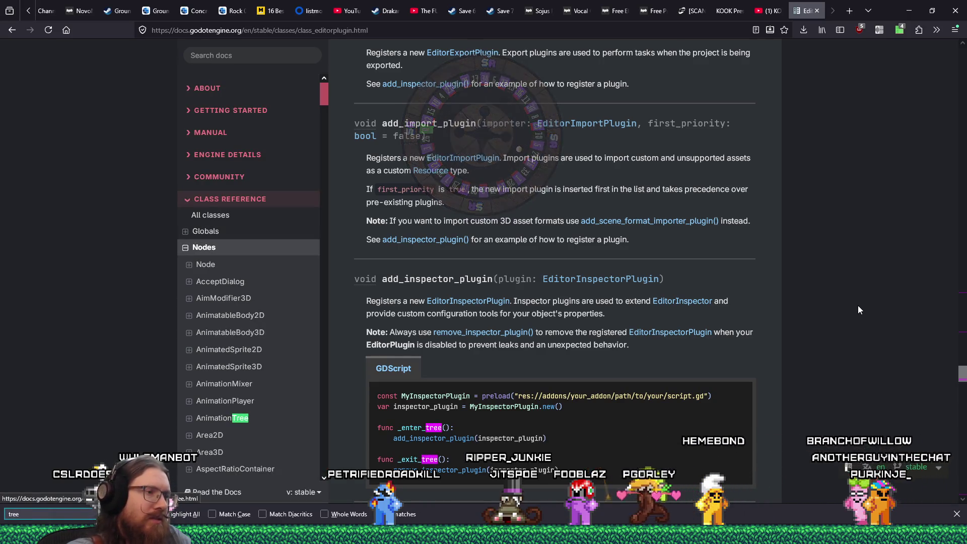
{"action": "key", "text": "Return"}
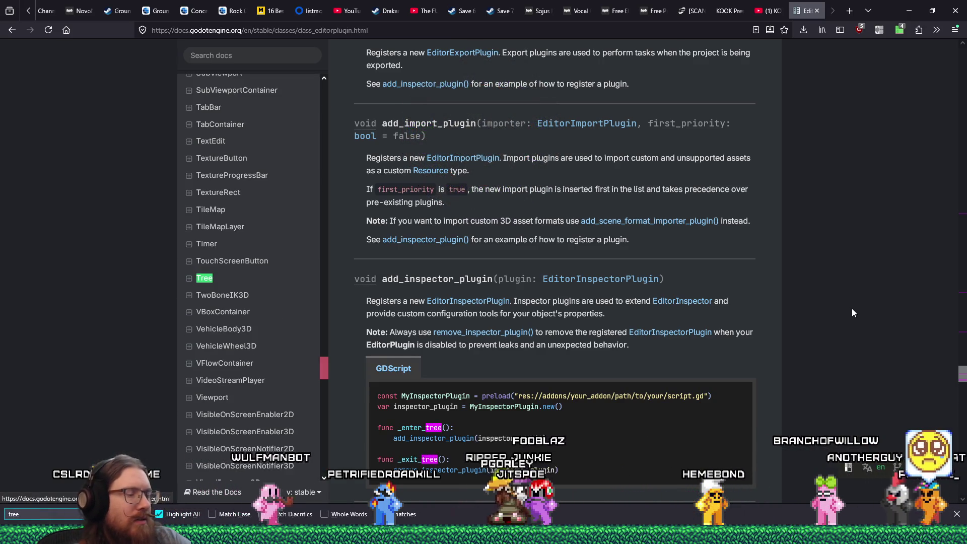
{"action": "key", "text": "Return"}
{"action": "key", "text": "Return"}
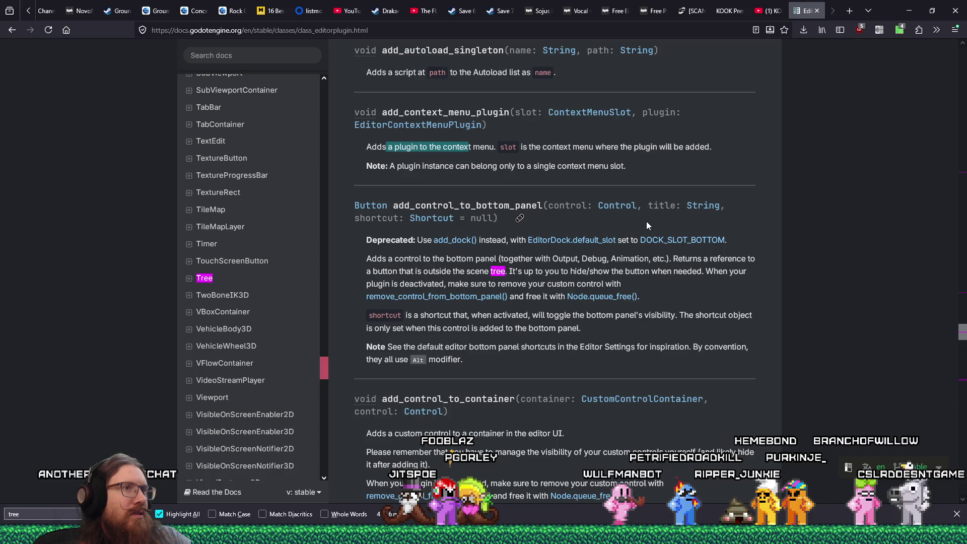
- Orbit the Godot level view around the waypoint, then return to the docs
{"action": "key", "text": "alt+Tab"}
{"action": "key", "text": "alt+Tab"}
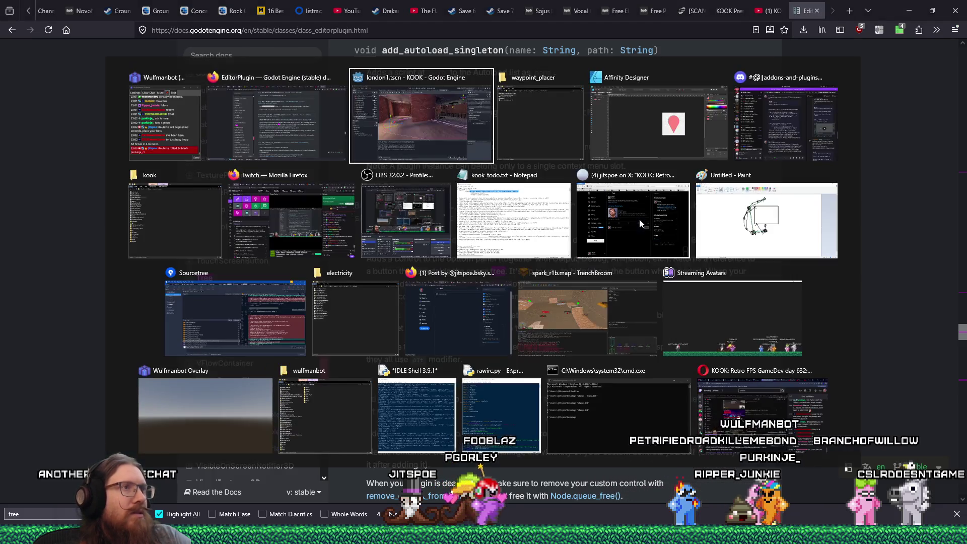
{"action": "left_click_drag", "start_coordinate": [590, 191], "coordinate": [470, 310]}
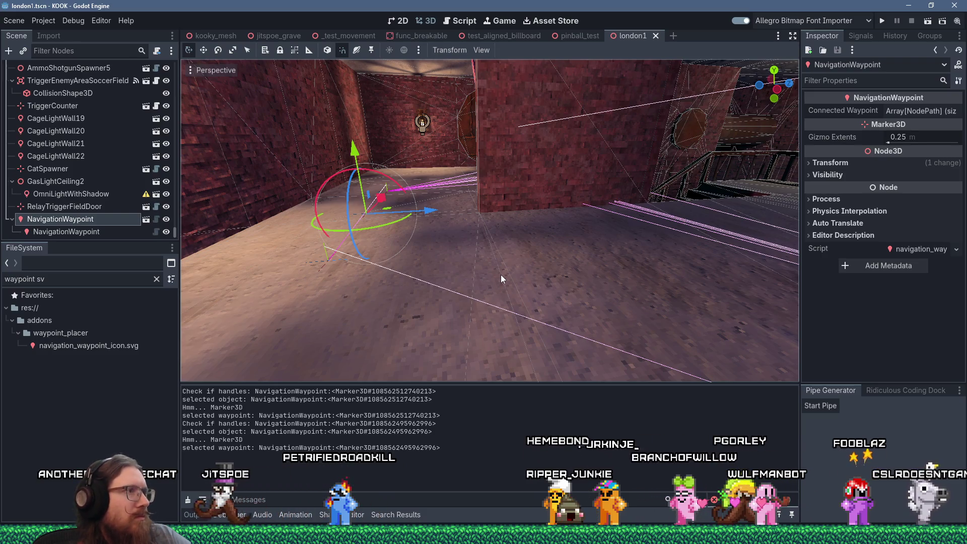
{"action": "key", "text": "alt+Tab"}
{"action": "key", "text": "alt+Tab"}
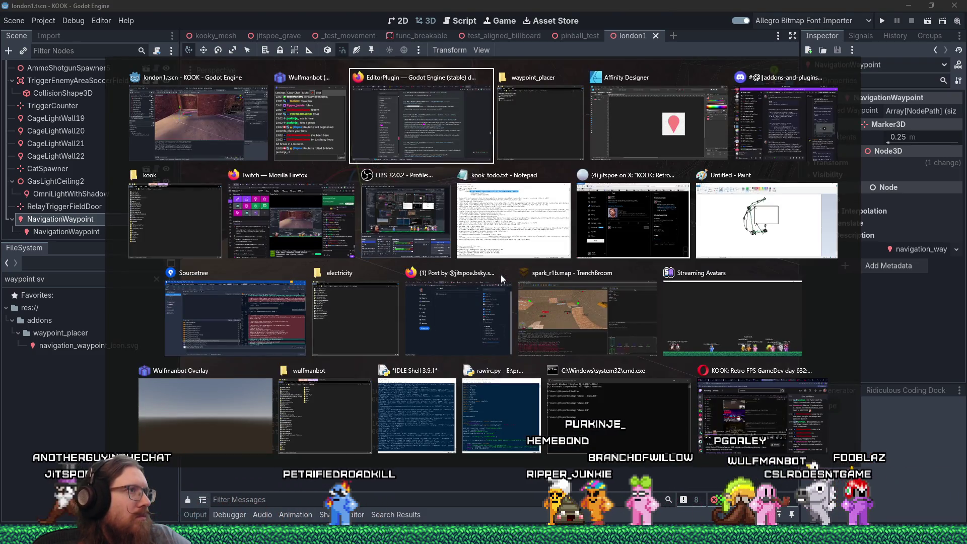
- Step through the tree matches to read add_control_to_bottom_panel, then return to Godot
{"action": "scroll", "coordinate": [594, 295], "scroll_direction": "down", "scroll_amount": 1}
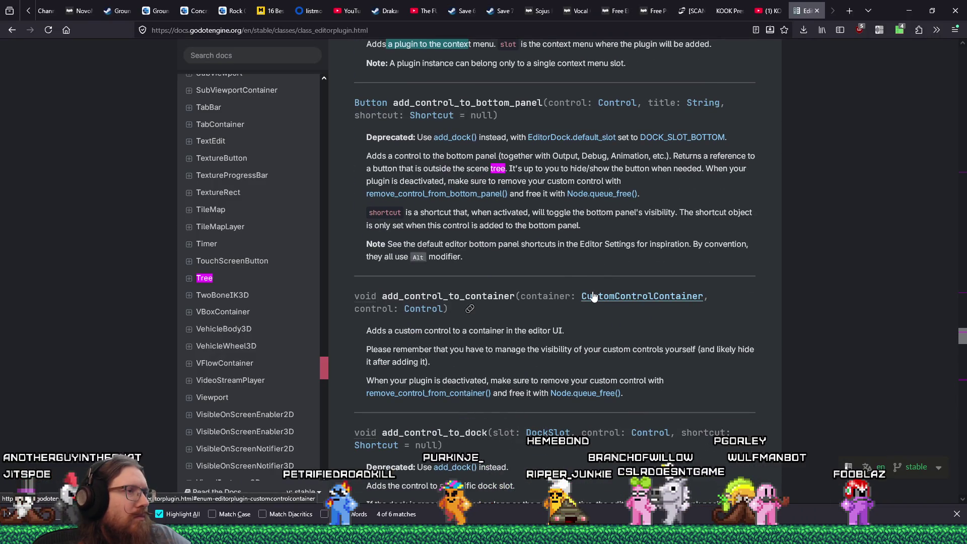
{"action": "scroll", "coordinate": [593, 294], "scroll_direction": "up", "scroll_amount": 2}
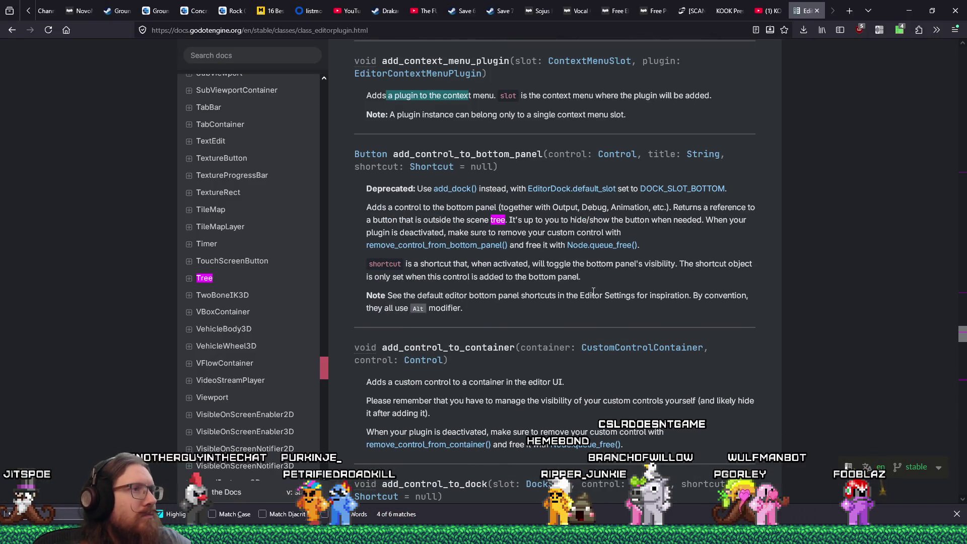
{"action": "key", "text": "shift+Return"}
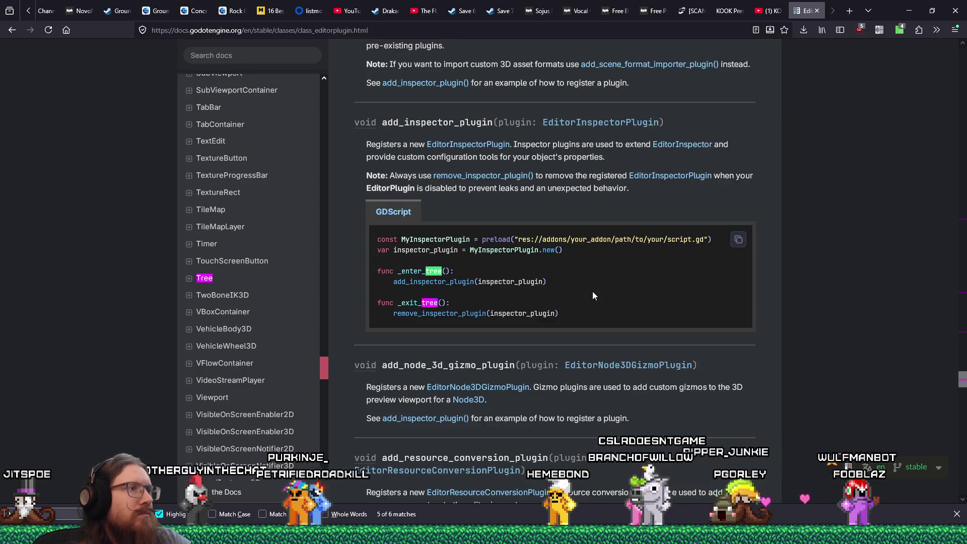
{"action": "key", "text": "shift+Return"}
{"action": "key", "text": "shift+Return"}
{"action": "key", "text": "Return"}
{"action": "key", "text": "Return"}
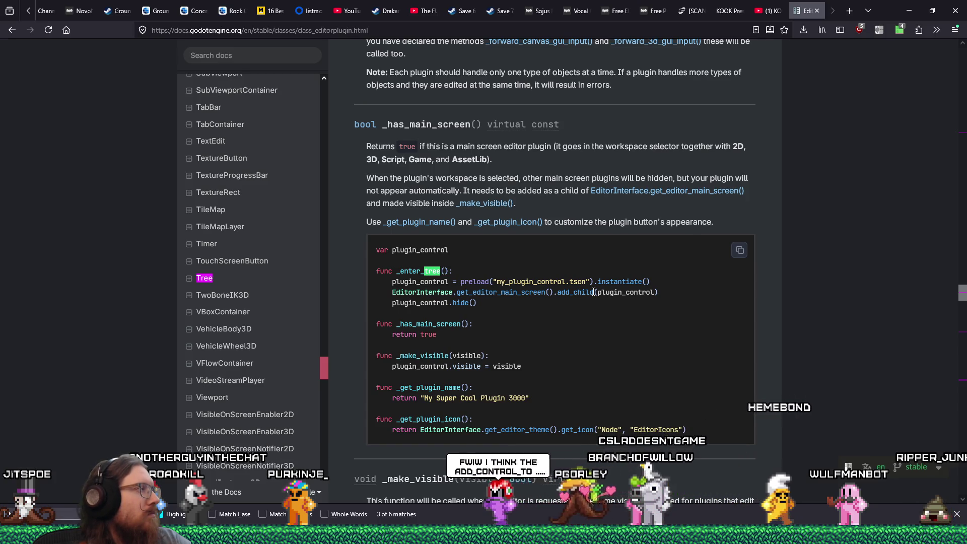
{"action": "key", "text": "Return"}
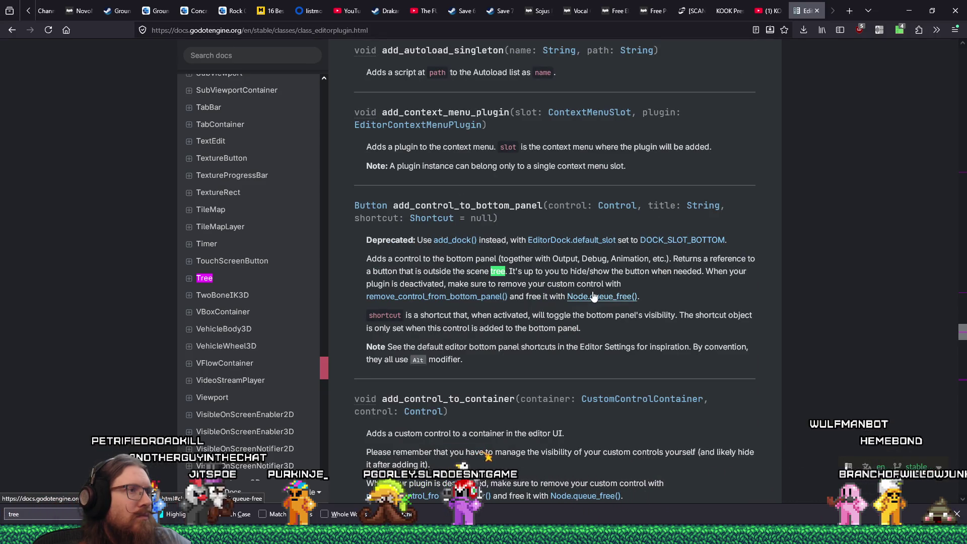
{"action": "left_click", "coordinate": [376, 237]}
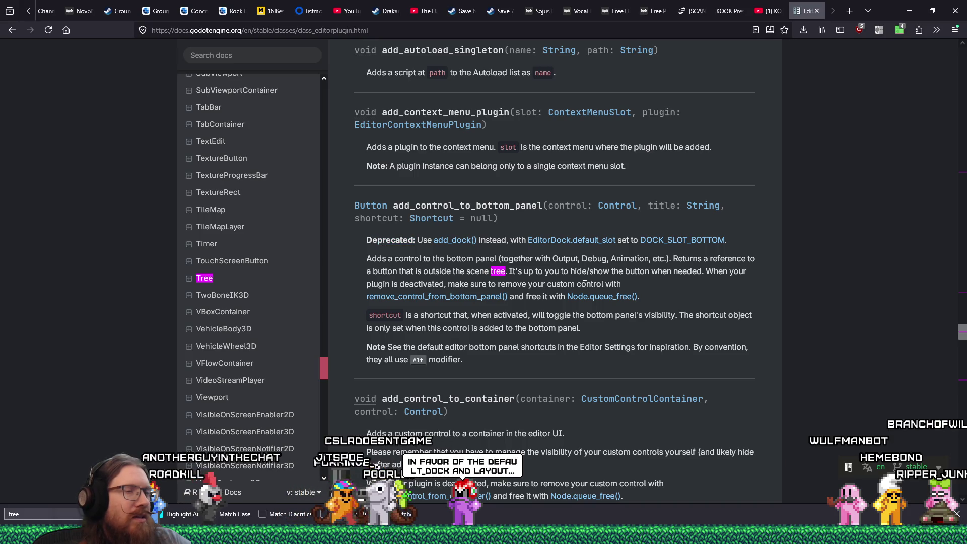
{"action": "left_click_drag", "start_coordinate": [963, 335], "coordinate": [961, 61]}
{"action": "scroll", "coordinate": [634, 282], "scroll_direction": "down", "scroll_amount": 3}
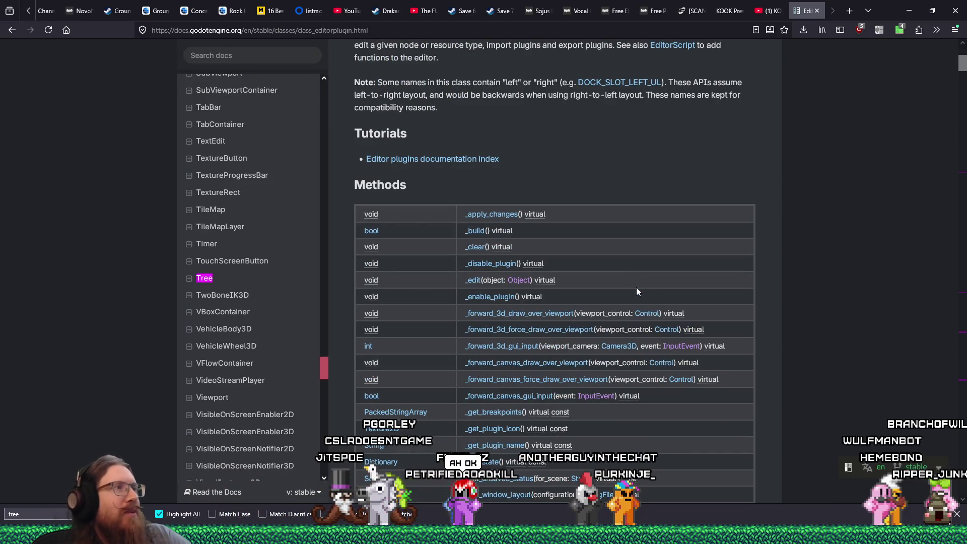
{"action": "key", "text": "alt+Tab"}
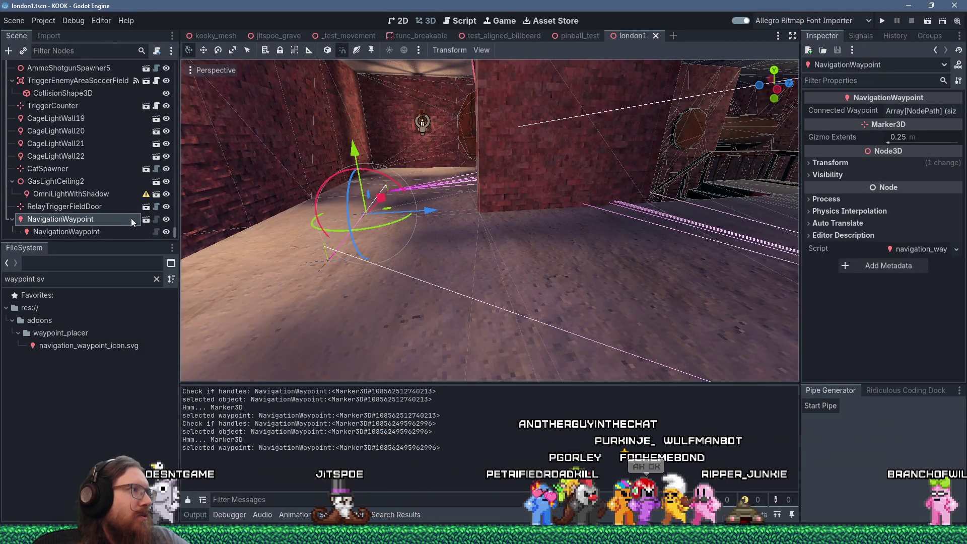
{"action": "left_click", "coordinate": [81, 223]}
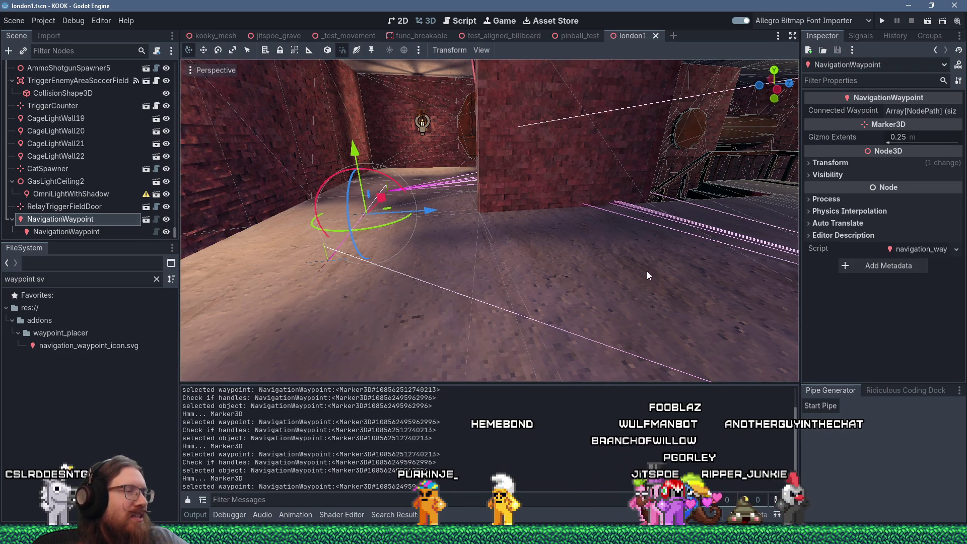
{"action": "key", "text": "w"}
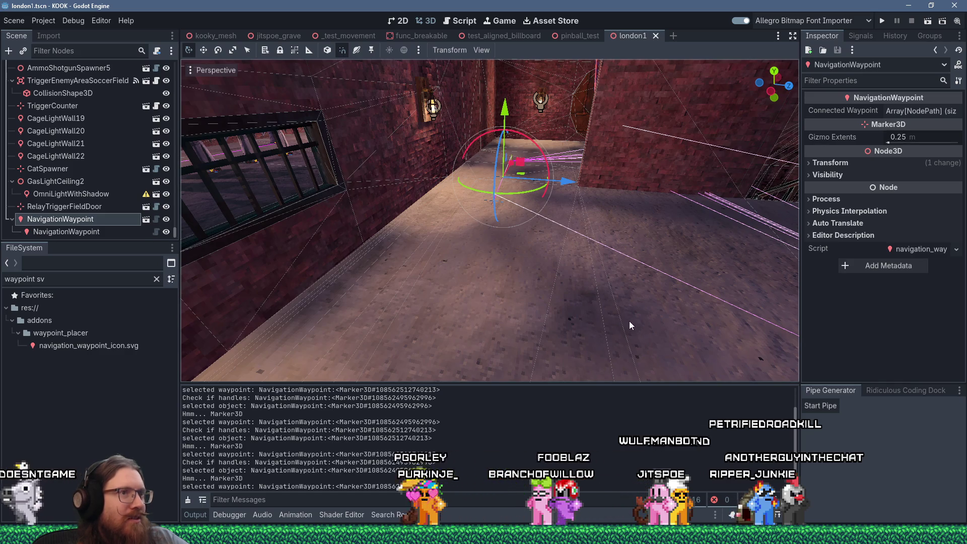
{"action": "scroll", "coordinate": [633, 302], "scroll_direction": "up", "scroll_amount": 5}
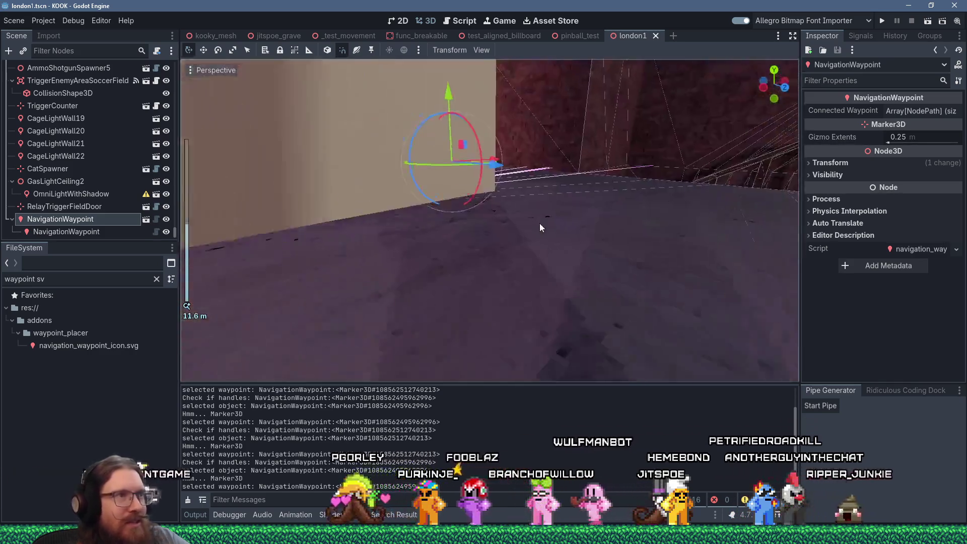
{"action": "mouse_move", "coordinate": [540, 228]}
{"action": "left_mouse_down"}
{"action": "mouse_move", "coordinate": [465, 192]}
{"action": "mouse_move", "coordinate": [345, 210]}
{"action": "left_mouse_up"}
{"action": "mouse_move", "coordinate": [570, 239]}
{"action": "left_mouse_down"}
{"action": "mouse_move", "coordinate": [578, 268]}
{"action": "mouse_move", "coordinate": [565, 274]}
{"action": "left_mouse_up"}
{"action": "mouse_move", "coordinate": [451, 229]}
{"action": "left_mouse_down"}
{"action": "mouse_move", "coordinate": [561, 249]}
{"action": "mouse_move", "coordinate": [528, 288]}
{"action": "left_mouse_up"}
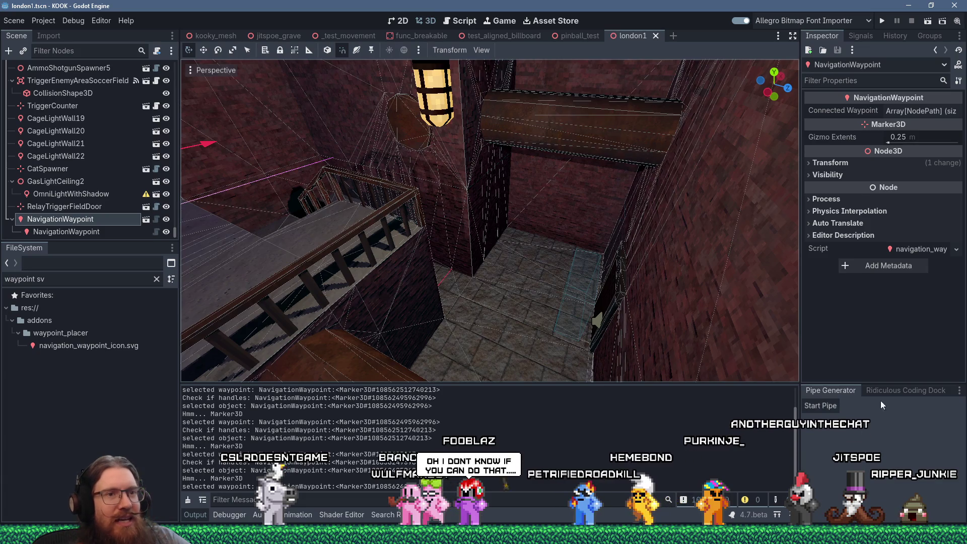
{"action": "key", "text": "f"}
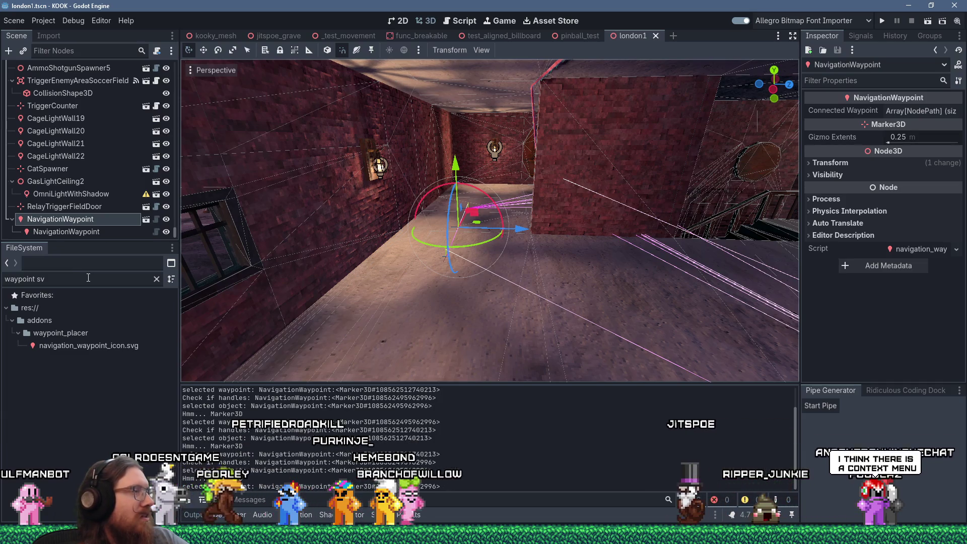
{"action": "right_click", "coordinate": [104, 219]}
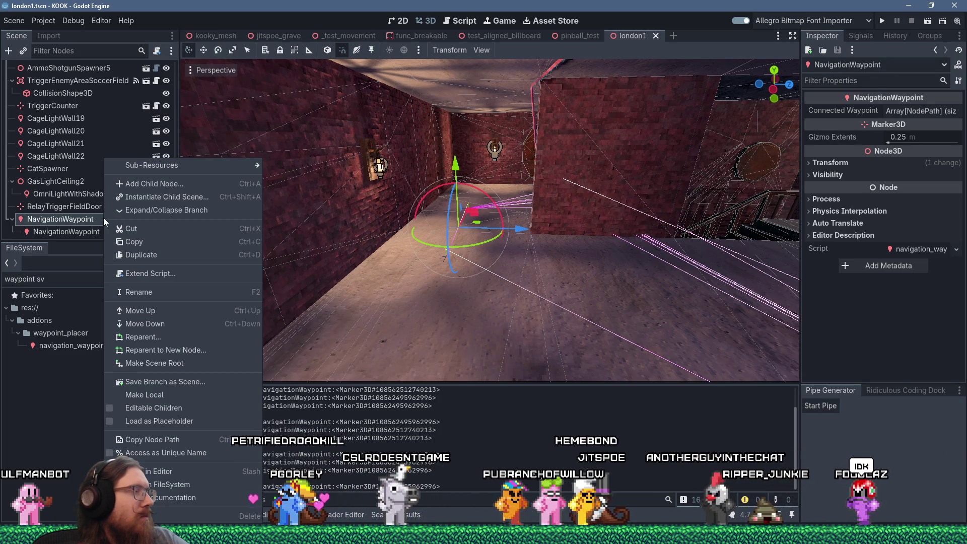
{"action": "left_click", "coordinate": [422, 259]}
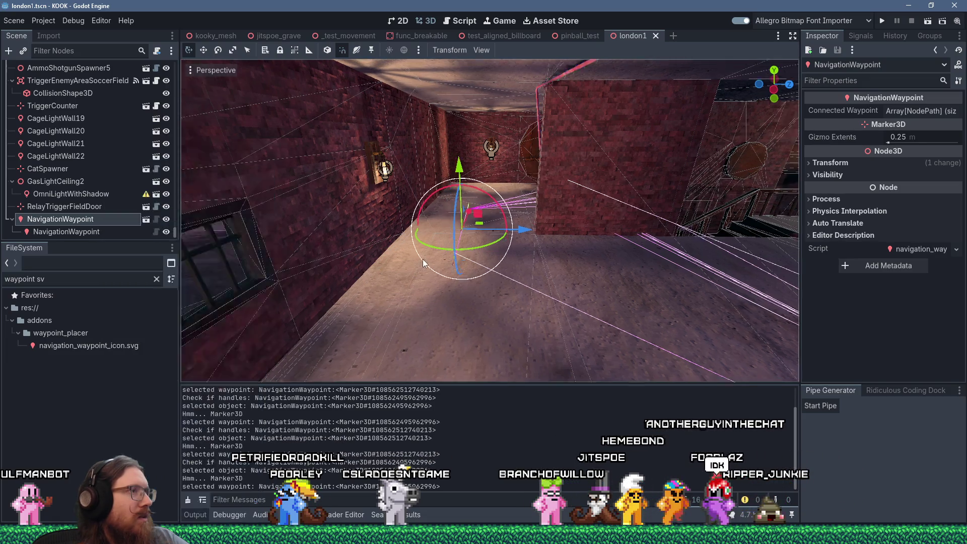
{"action": "scroll", "coordinate": [424, 259], "scroll_direction": "up", "scroll_amount": 3}
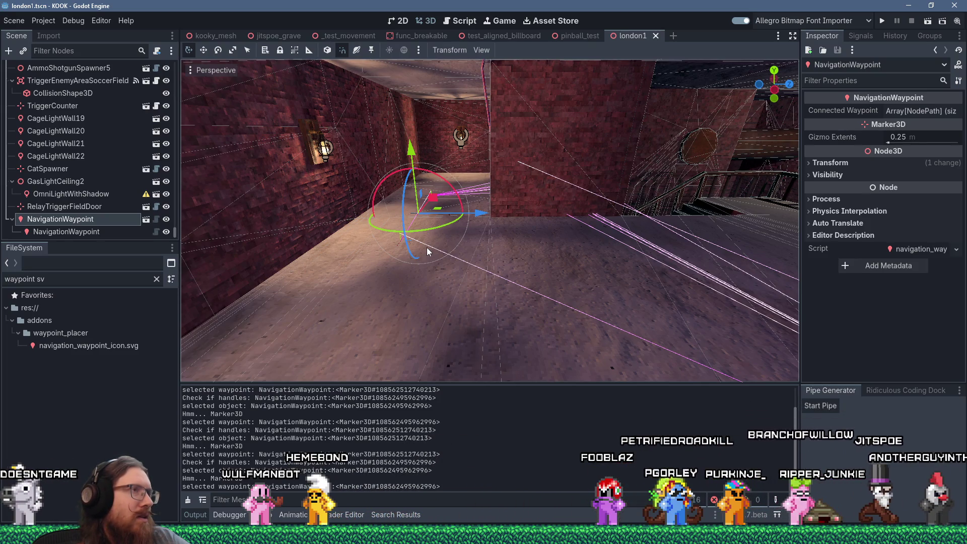
{"action": "key", "text": "alt+Tab"}
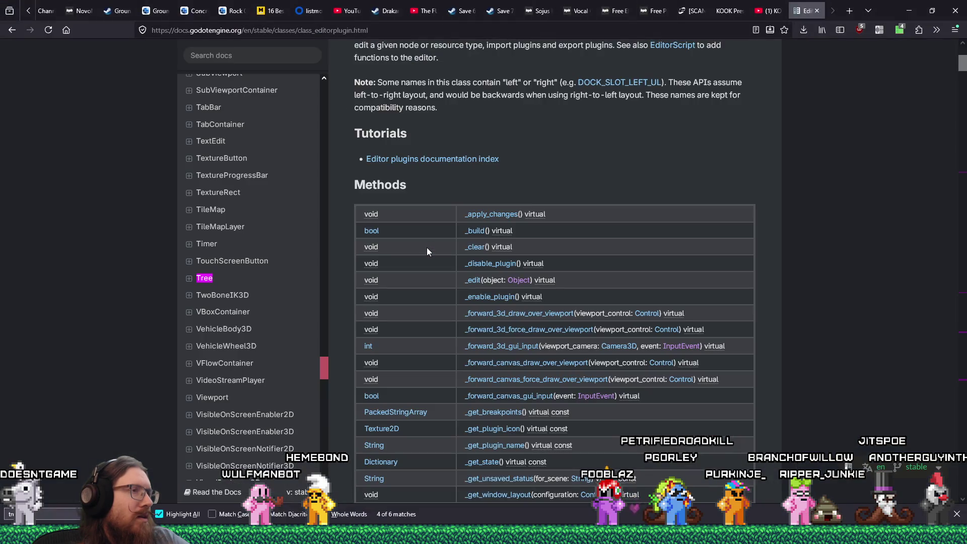
- Scroll the EditorPlugin methods table down to the add_ methods and open add_control_to_dock
{"action": "scroll", "coordinate": [428, 250], "scroll_direction": "down", "scroll_amount": 1}
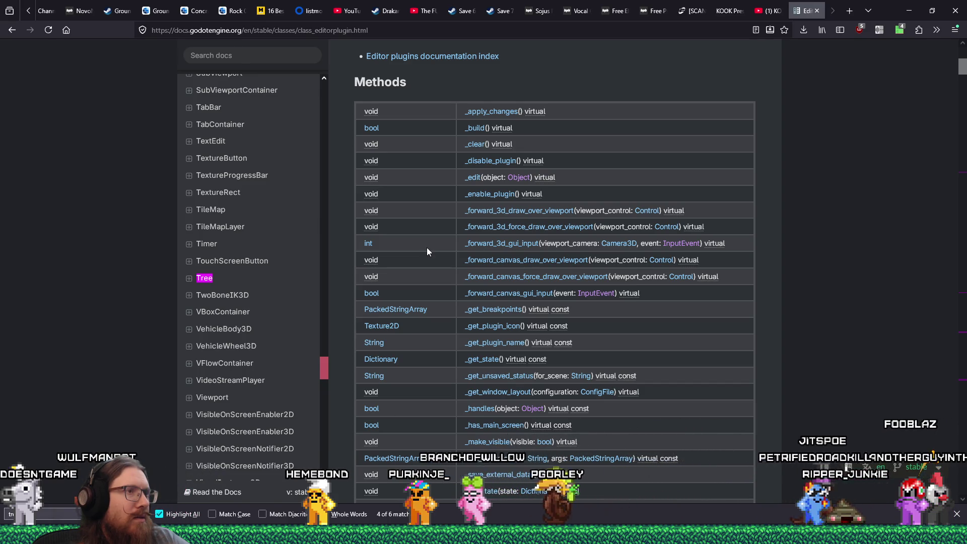
{"action": "scroll", "coordinate": [427, 248], "scroll_direction": "down", "scroll_amount": 1}
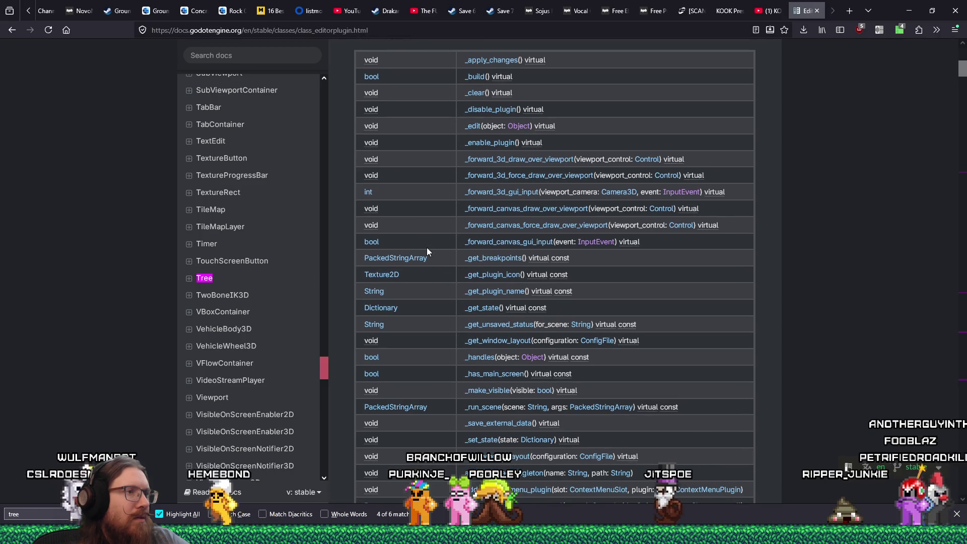
{"action": "scroll", "coordinate": [428, 249], "scroll_direction": "down", "scroll_amount": 2}
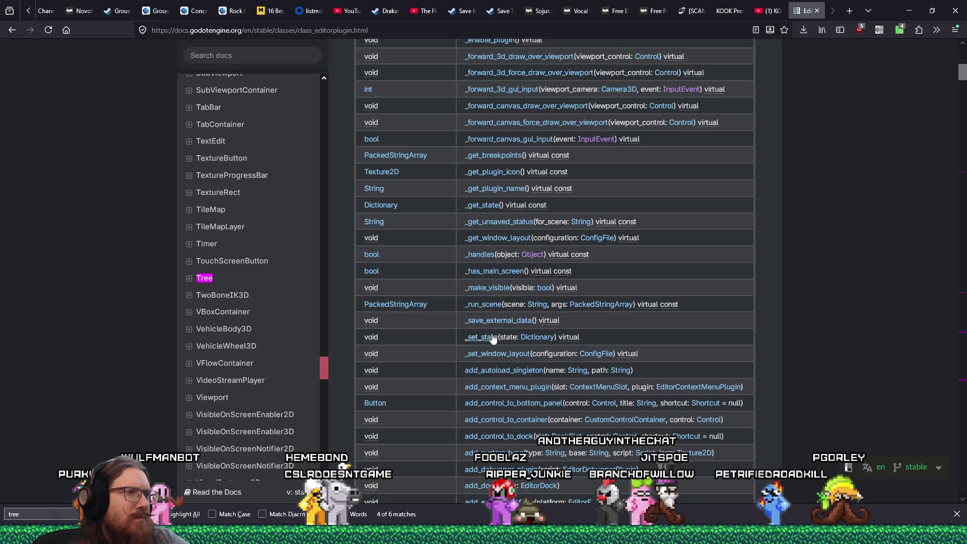
{"action": "scroll", "coordinate": [493, 339], "scroll_direction": "down", "scroll_amount": 2}
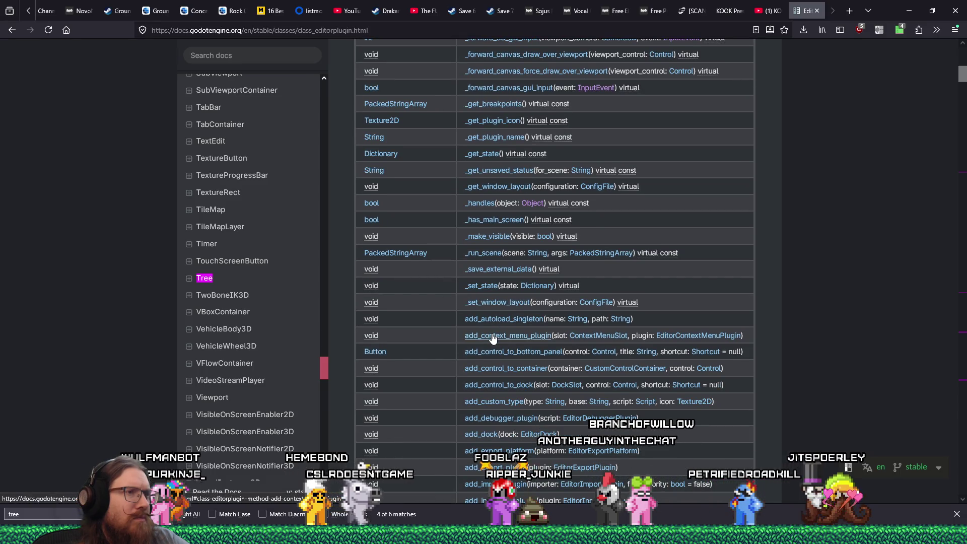
{"action": "scroll", "coordinate": [493, 339], "scroll_direction": "down", "scroll_amount": 2}
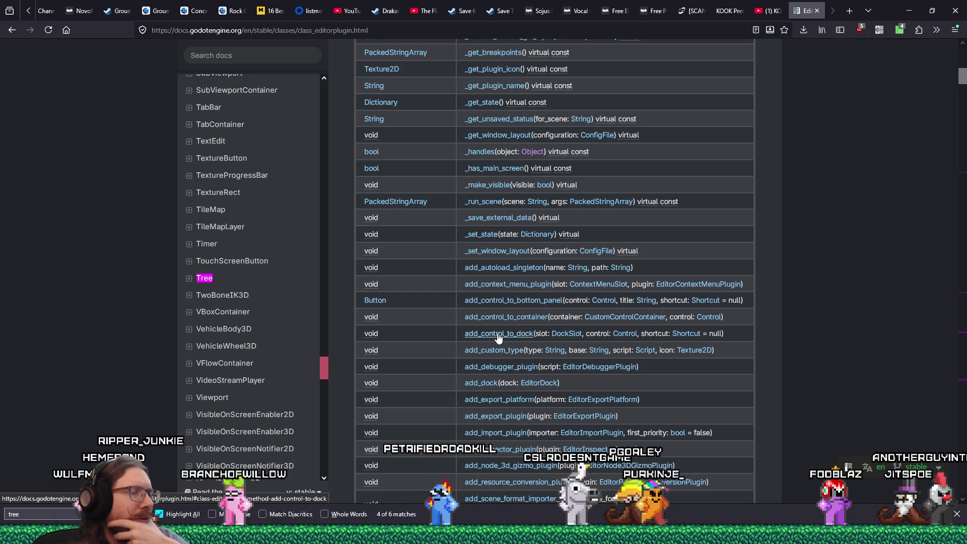
{"action": "left_click", "coordinate": [499, 334]}
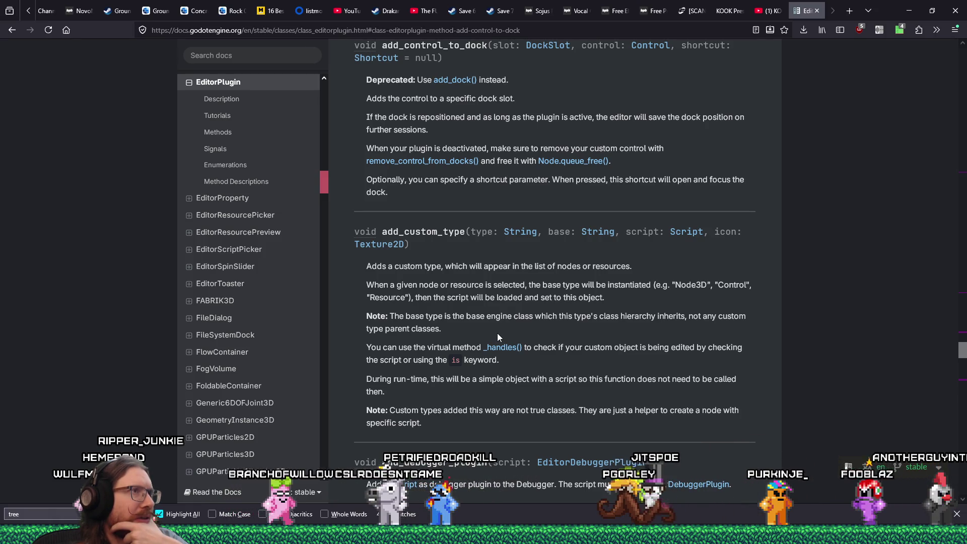
- Read add_dock, go back to the methods table, and open add_node_3d_gizmo_plugin
{"action": "left_click", "coordinate": [455, 79]}
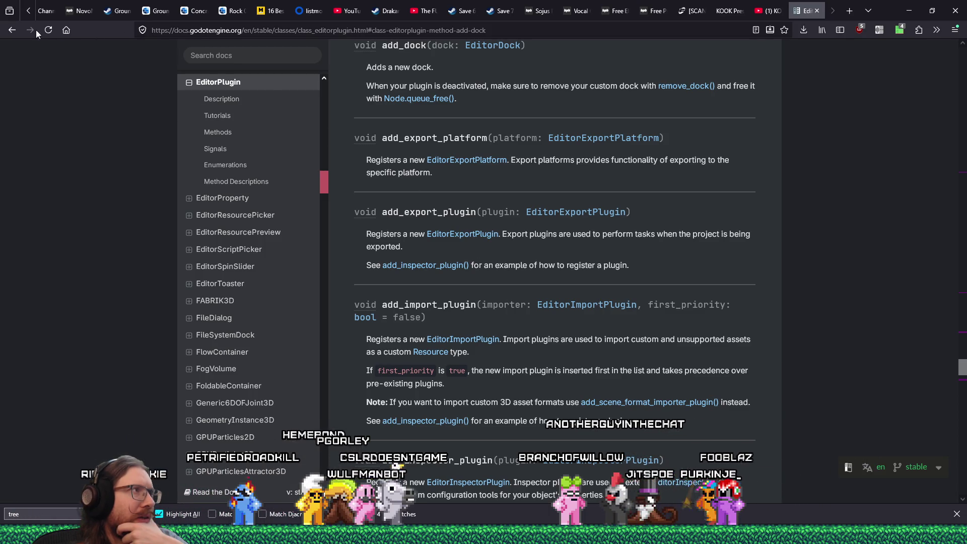
{"action": "left_click", "coordinate": [17, 32]}
{"action": "left_click", "coordinate": [17, 32]}
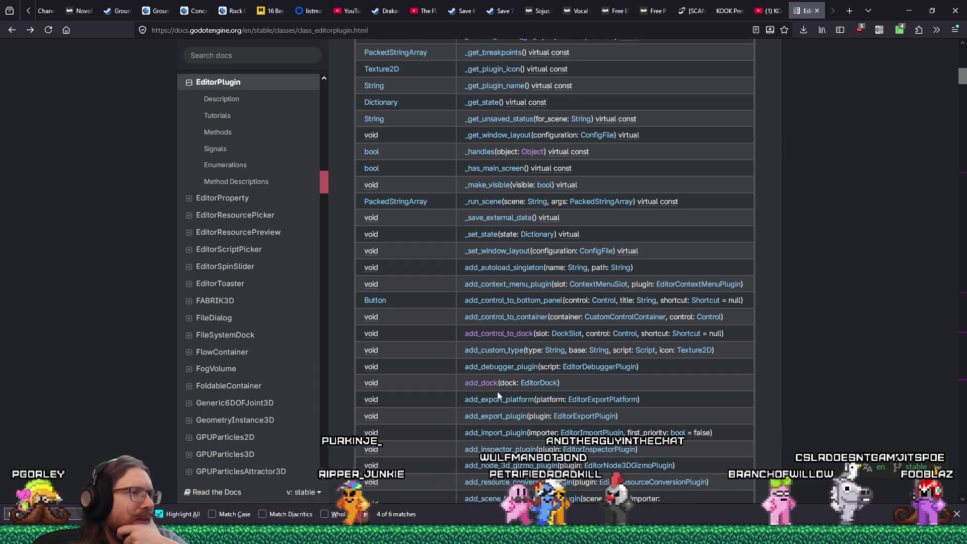
{"action": "scroll", "coordinate": [497, 391], "scroll_direction": "down", "scroll_amount": 3}
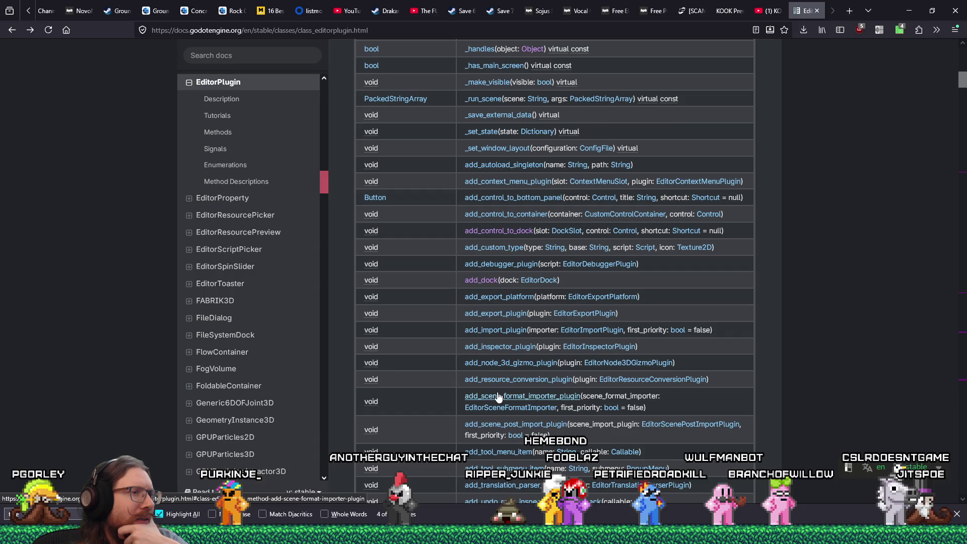
{"action": "left_click", "coordinate": [505, 364]}
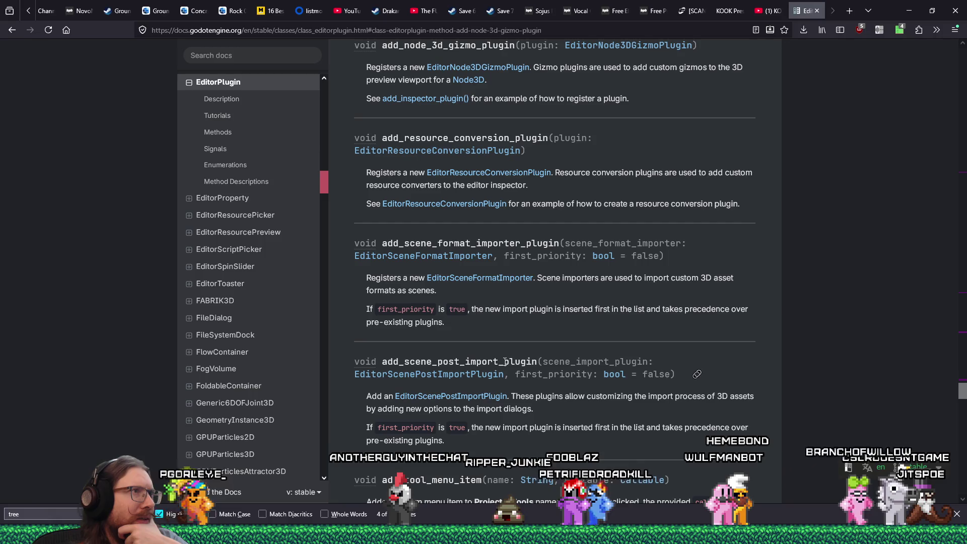
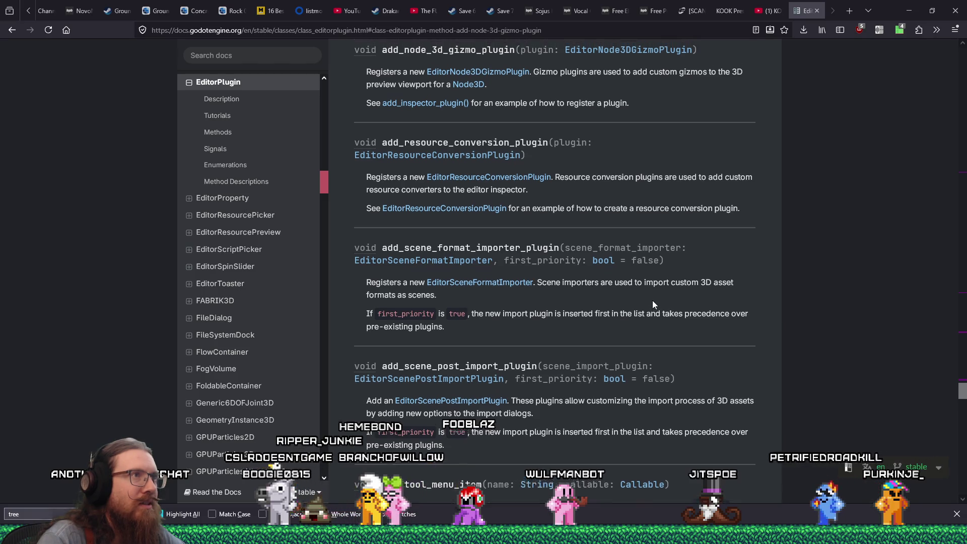
- Open the EditorNode3DGizmoPlugin class reference in a new tab and scan its Methods and Method Descriptions
{"action": "scroll", "coordinate": [652, 301], "scroll_direction": "up", "scroll_amount": 2}
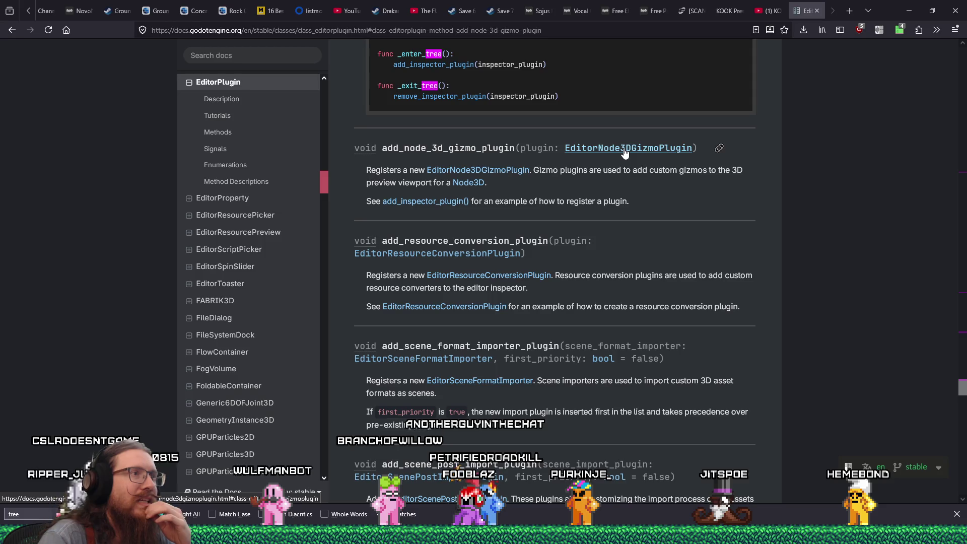
{"action": "left_click", "coordinate": [625, 153]}
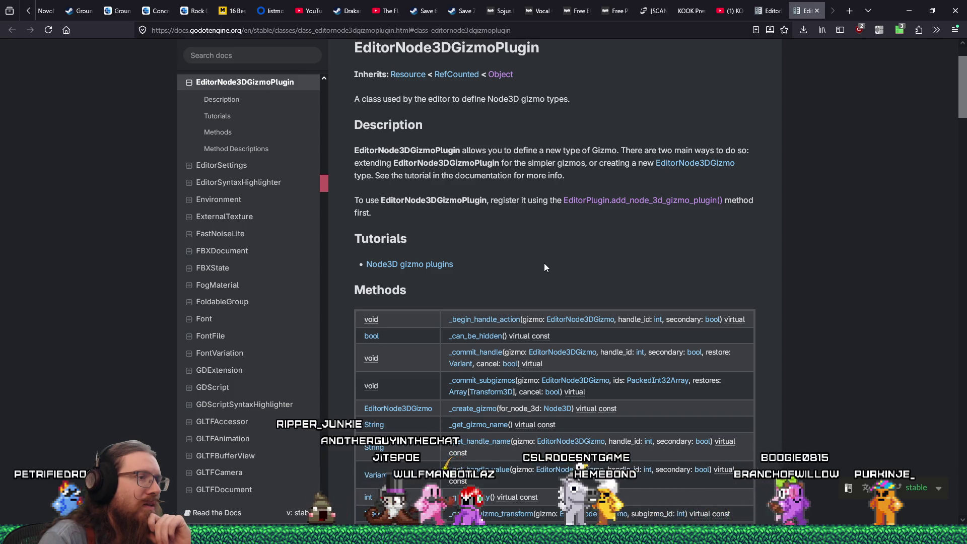
{"action": "scroll", "coordinate": [545, 267], "scroll_direction": "down", "scroll_amount": 1}
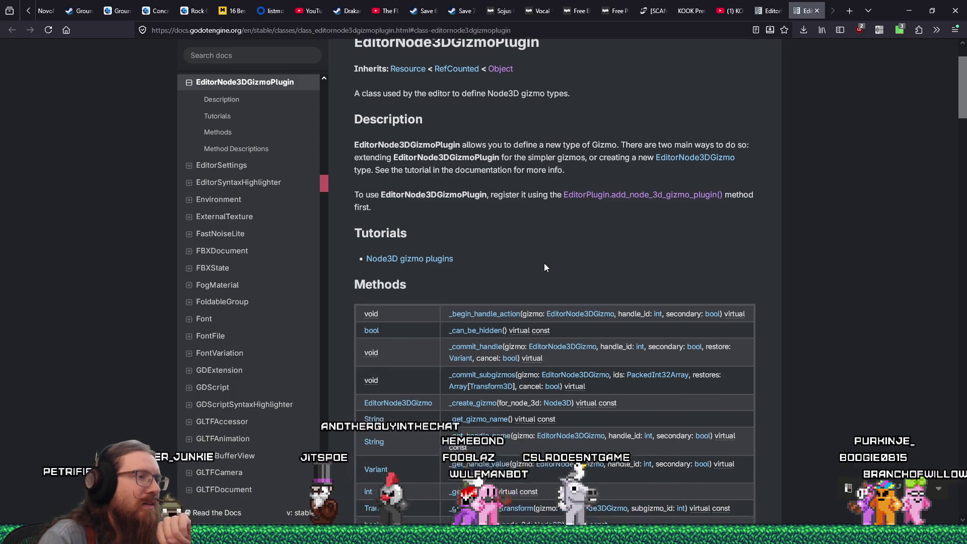
{"action": "scroll", "coordinate": [545, 267], "scroll_direction": "down", "scroll_amount": 3}
{"action": "scroll", "coordinate": [545, 267], "scroll_direction": "down", "scroll_amount": 4}
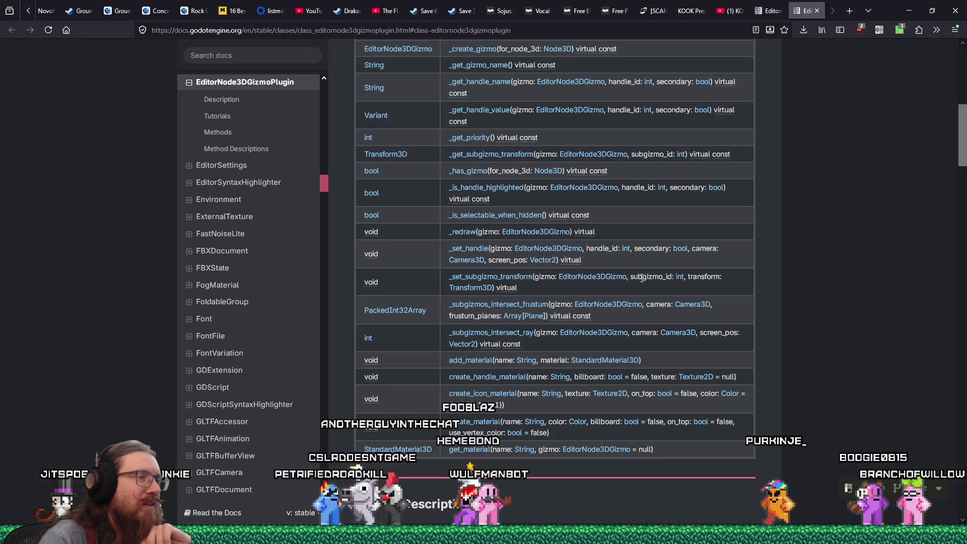
{"action": "scroll", "coordinate": [642, 278], "scroll_direction": "down", "scroll_amount": 2}
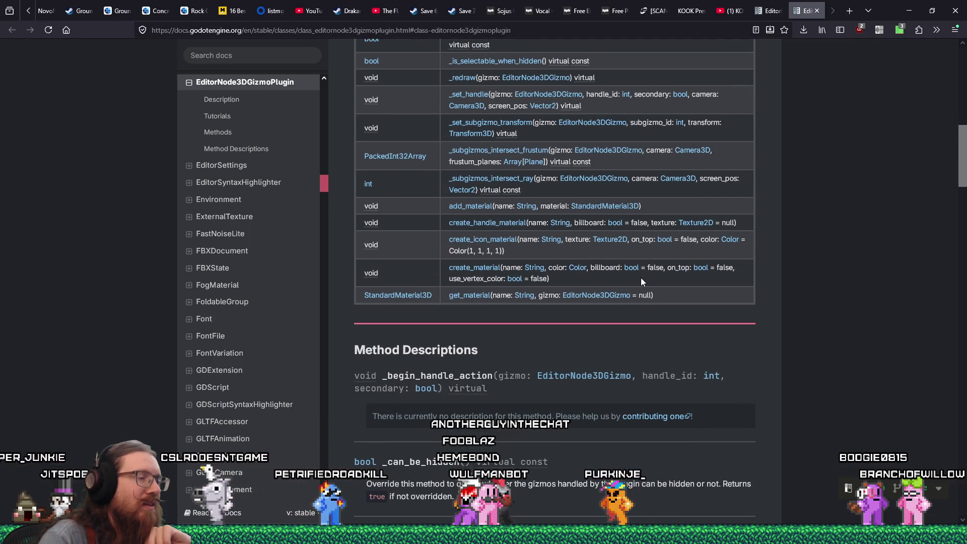
{"action": "scroll", "coordinate": [642, 277], "scroll_direction": "down", "scroll_amount": 5}
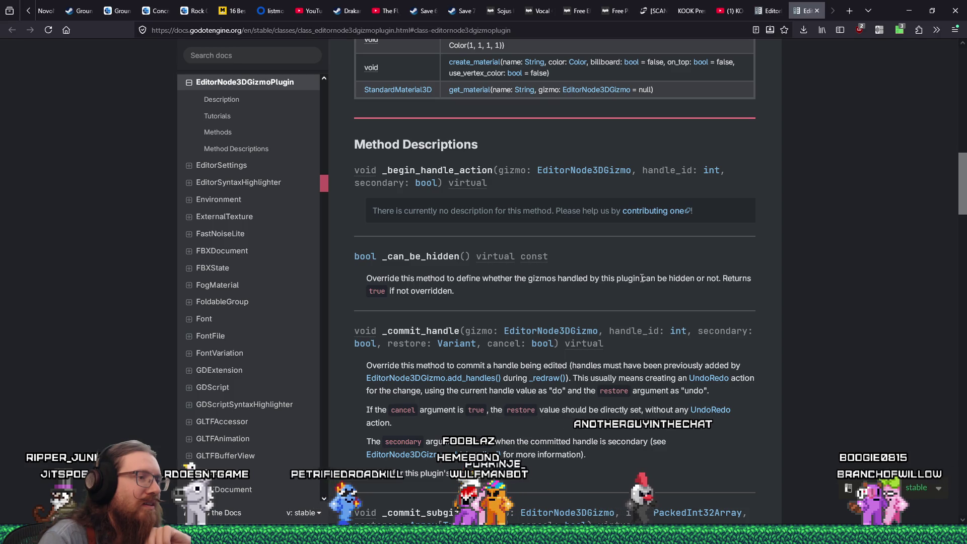
{"action": "scroll", "coordinate": [642, 278], "scroll_direction": "down", "scroll_amount": 3}
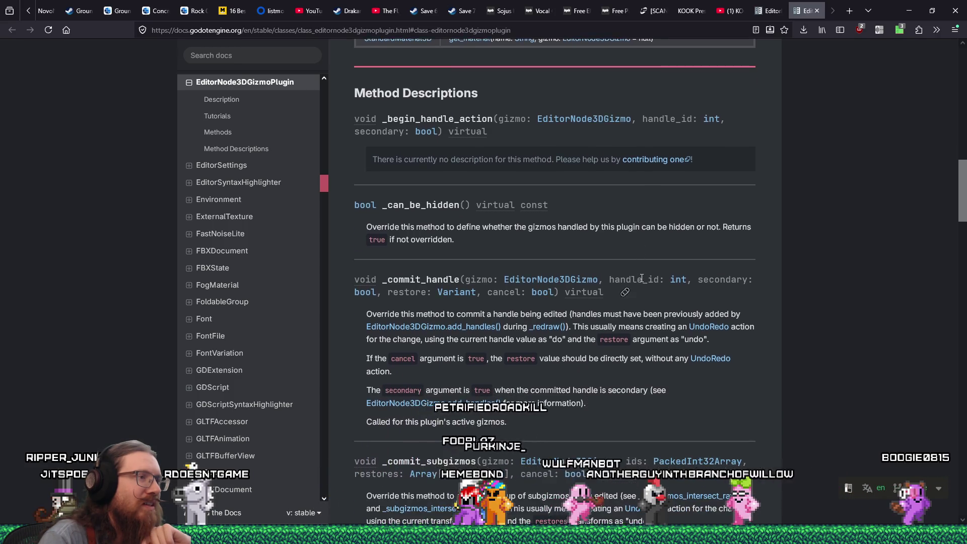
{"action": "scroll", "coordinate": [642, 278], "scroll_direction": "down", "scroll_amount": 4}
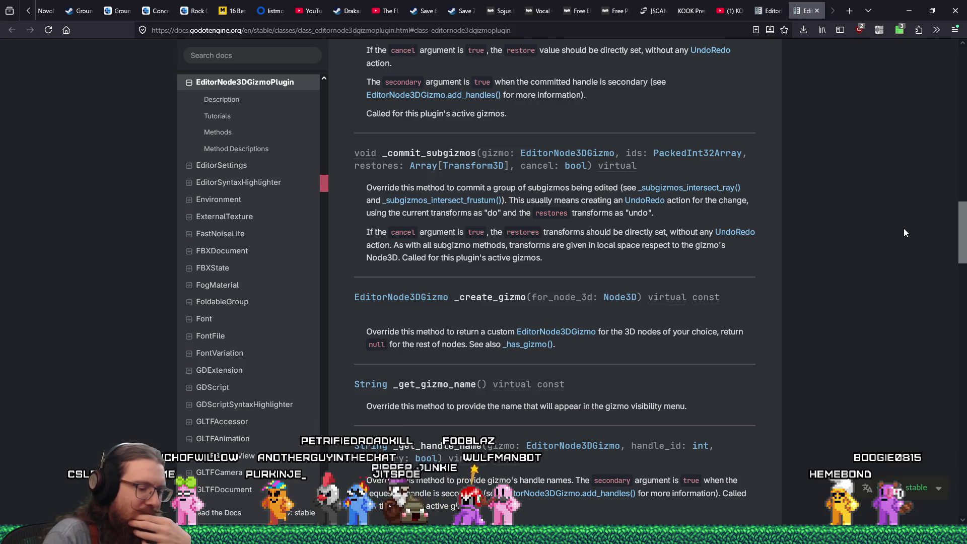
{"action": "scroll", "coordinate": [904, 230], "scroll_direction": "up", "scroll_amount": 10}
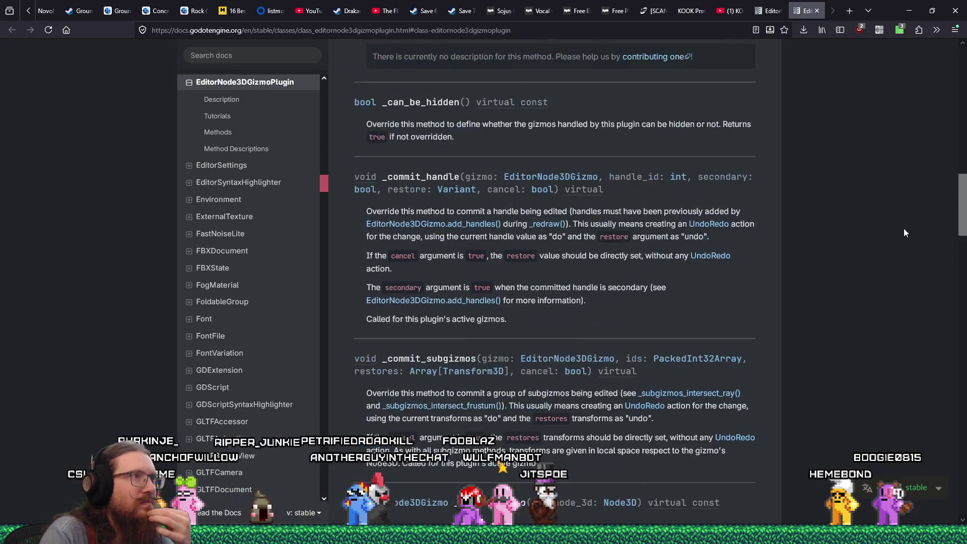
{"action": "scroll", "coordinate": [904, 232], "scroll_direction": "up", "scroll_amount": 10}
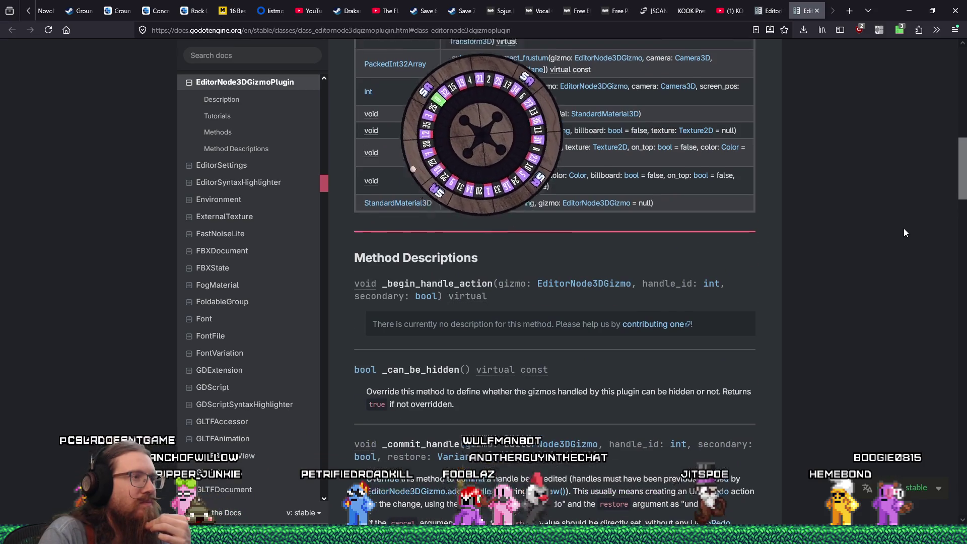
{"action": "scroll", "coordinate": [904, 229], "scroll_direction": "up", "scroll_amount": 2}
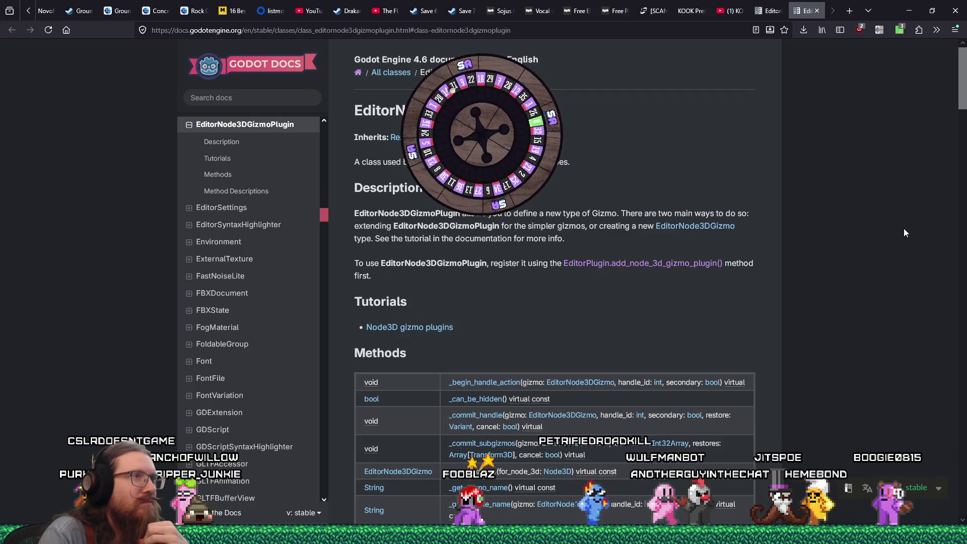
- Copy the EditorNode3DGizmoPlugin class name from the page title
{"action": "double_click", "coordinate": [444, 111]}
{"action": "right_click", "coordinate": [515, 112]}
{"action": "left_click", "coordinate": [534, 119]}
- Search DuckDuckGo in a new tab for 'EditorNode3DGizmoPlugin example' and skim the results
{"action": "key", "text": "ctrl+t"}
{"action": "right_click", "coordinate": [696, 30]}
{"action": "left_click", "coordinate": [718, 94]}
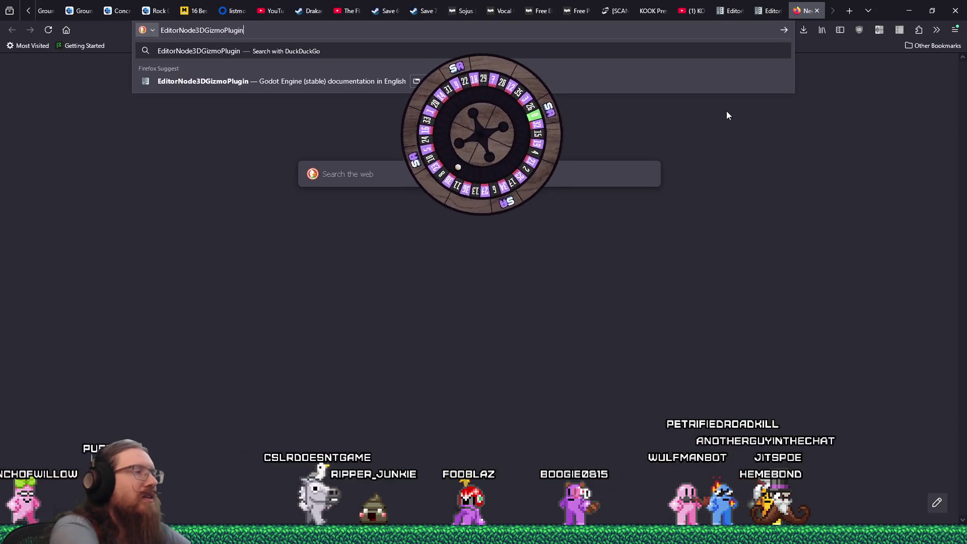
{"action": "type", "text": "example"}
{"action": "key", "text": "Return"}
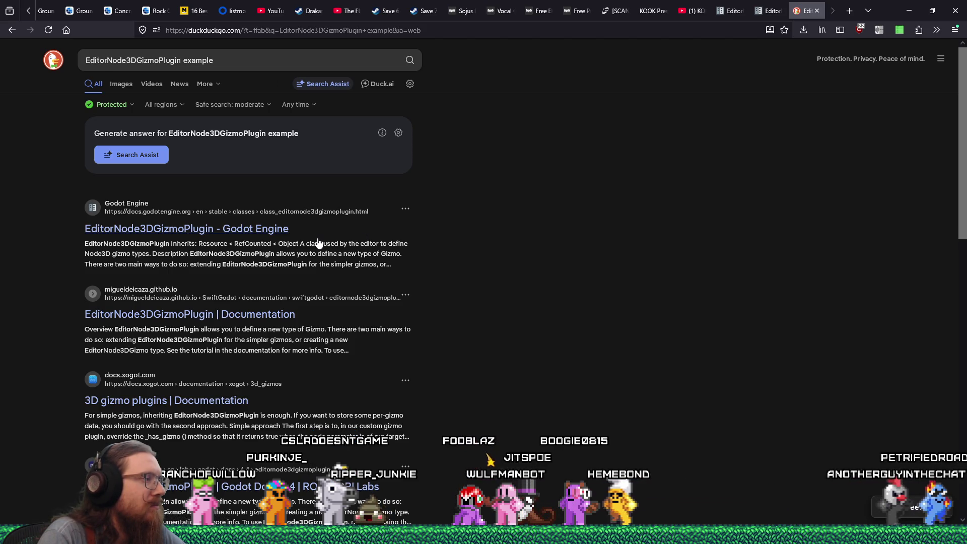
{"action": "scroll", "coordinate": [318, 243], "scroll_direction": "down", "scroll_amount": 5}
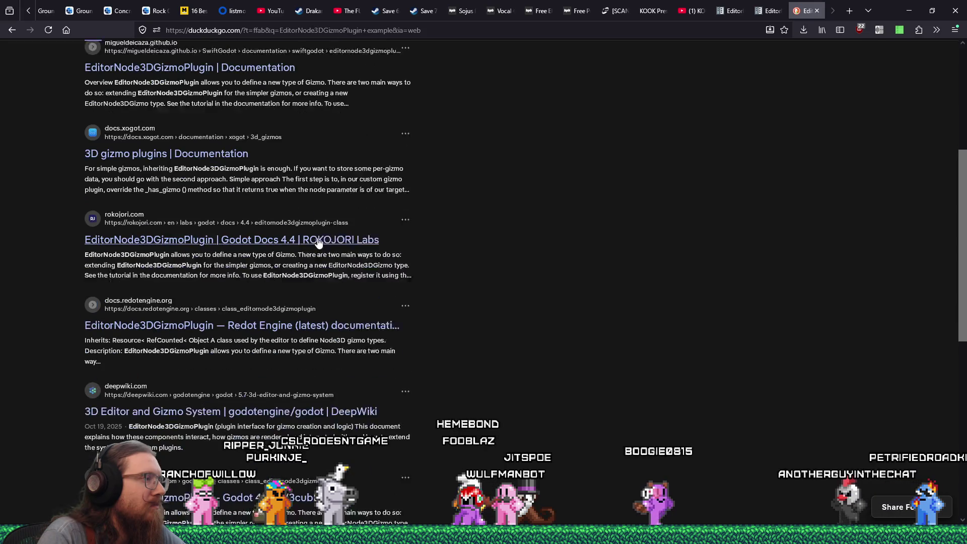
{"action": "scroll", "coordinate": [318, 244], "scroll_direction": "down", "scroll_amount": 1}
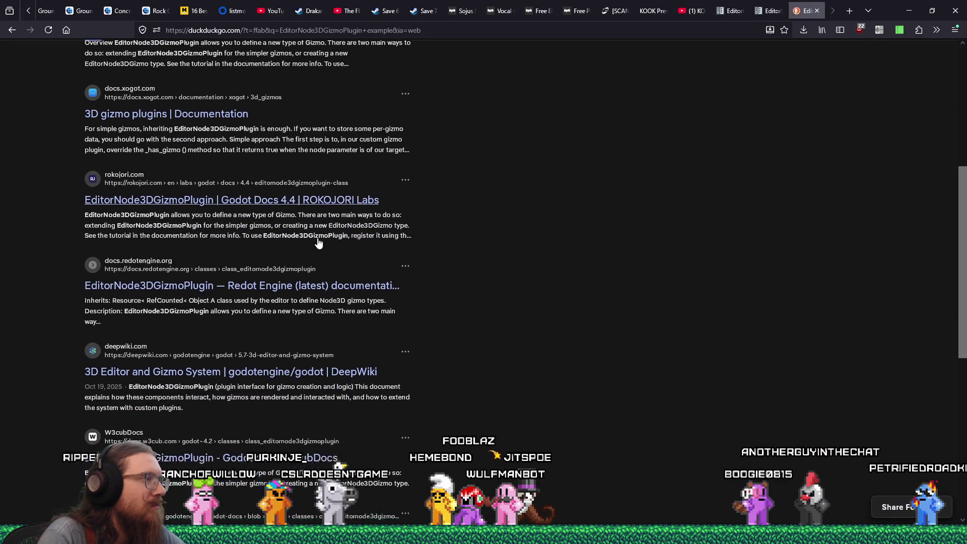
{"action": "scroll", "coordinate": [318, 243], "scroll_direction": "down", "scroll_amount": 1}
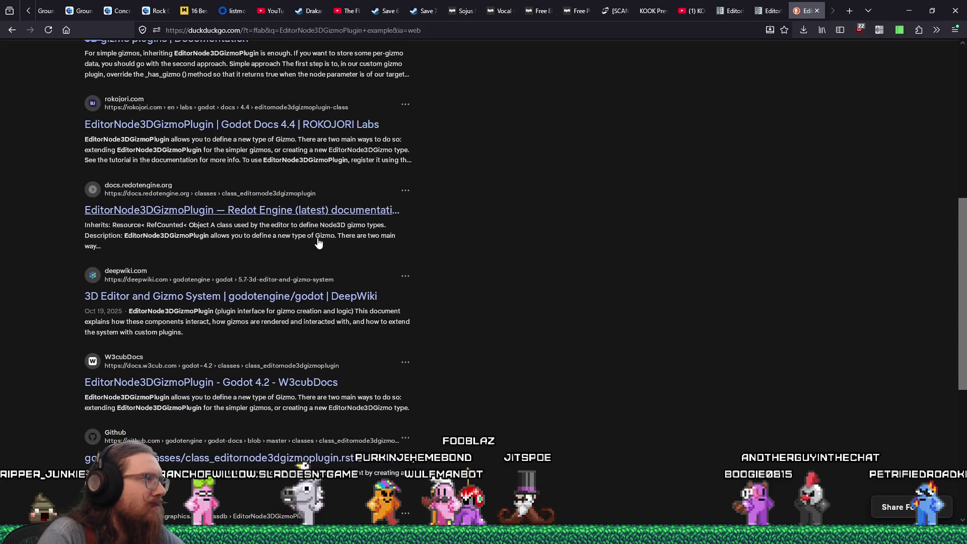
- Read the DeepWiki '3D Editor and Gizmo System' overview page, then go back to the results
{"action": "left_click", "coordinate": [374, 297]}
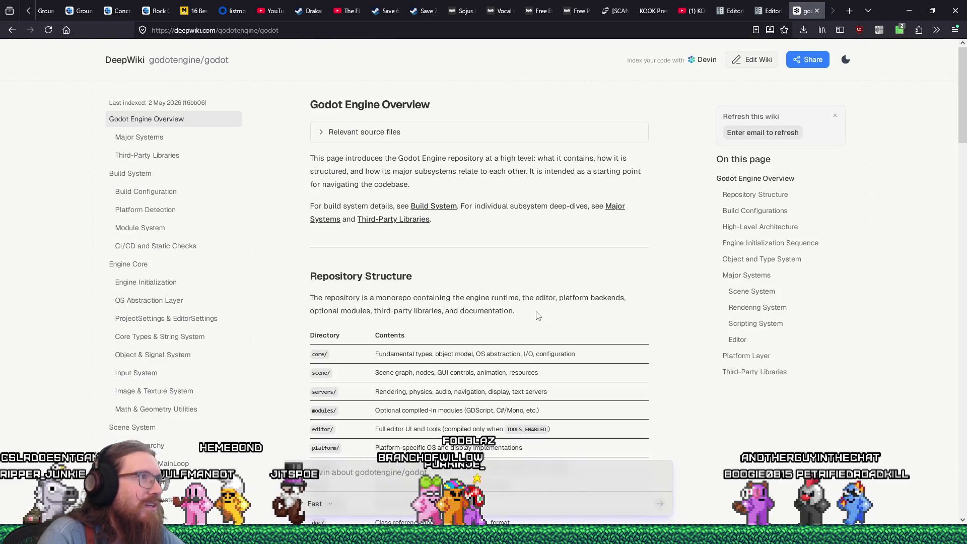
{"action": "scroll", "coordinate": [538, 315], "scroll_direction": "down", "scroll_amount": 8}
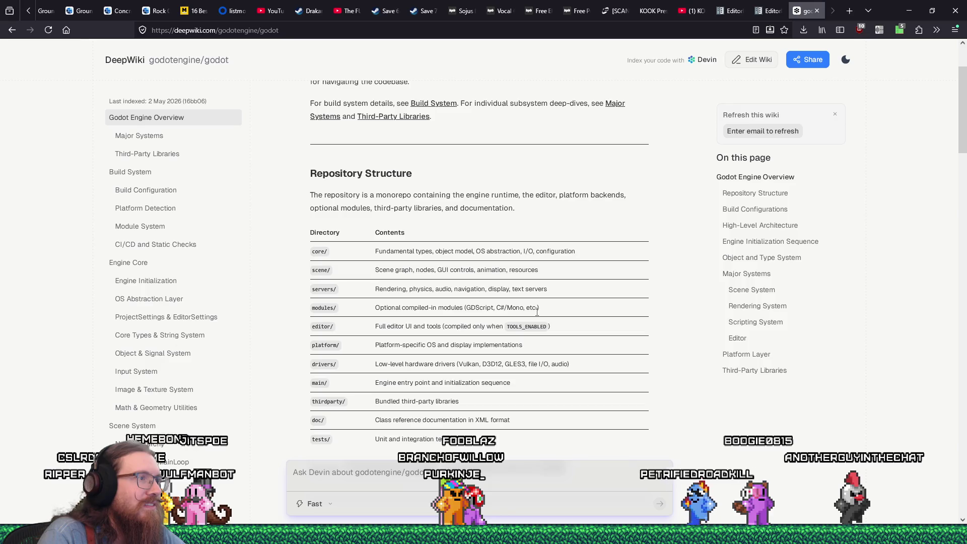
{"action": "scroll", "coordinate": [539, 316], "scroll_direction": "down", "scroll_amount": 10}
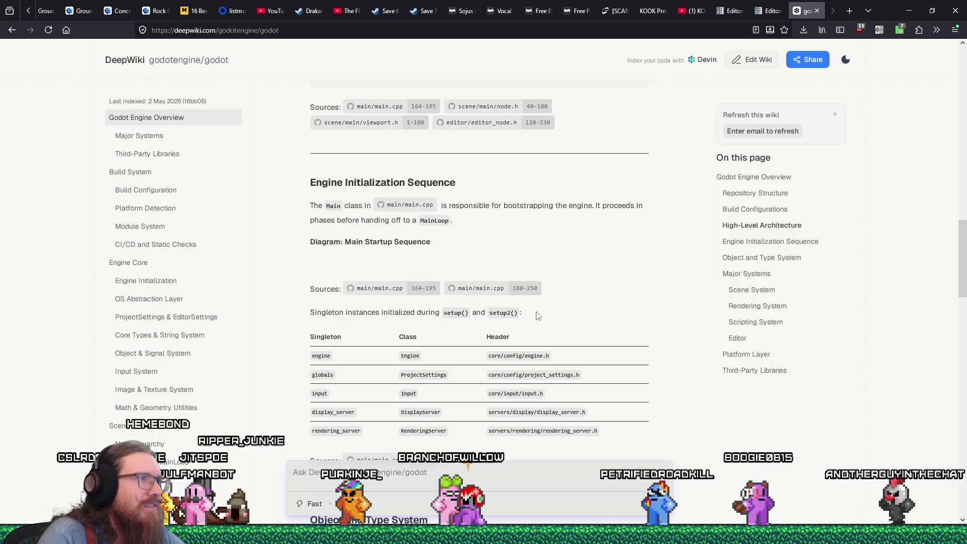
{"action": "scroll", "coordinate": [538, 316], "scroll_direction": "down", "scroll_amount": 6}
{"action": "scroll", "coordinate": [538, 316], "scroll_direction": "down", "scroll_amount": 6}
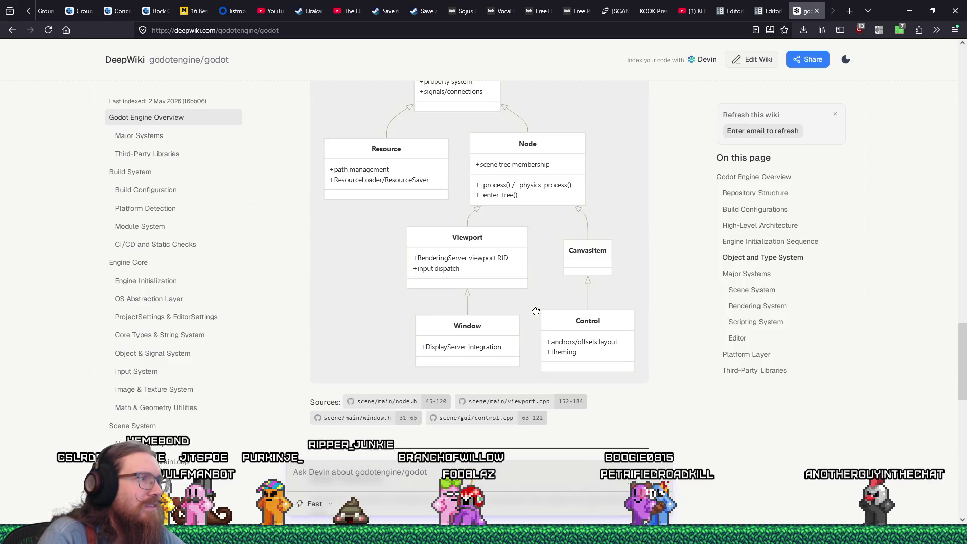
{"action": "scroll", "coordinate": [537, 311], "scroll_direction": "down", "scroll_amount": 5}
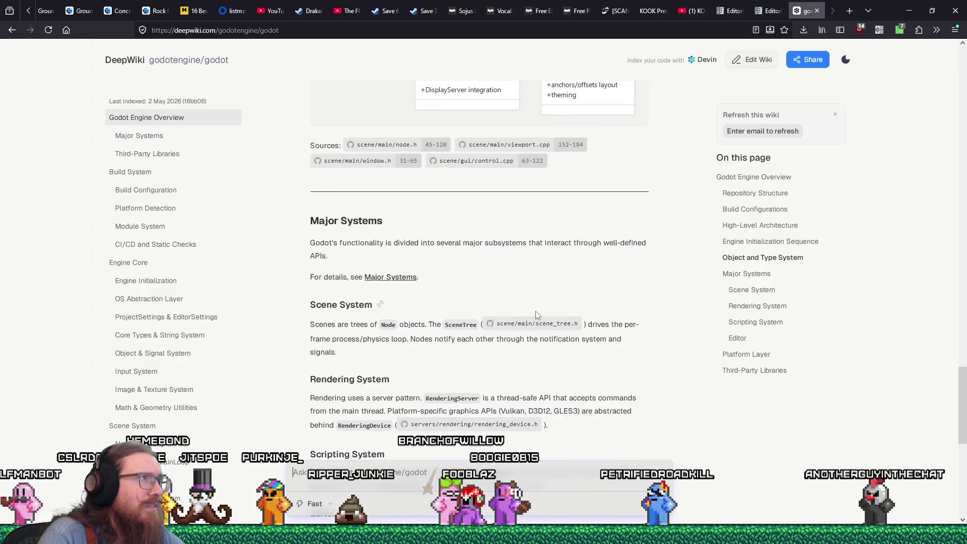
{"action": "scroll", "coordinate": [244, 202], "scroll_direction": "down", "scroll_amount": 5}
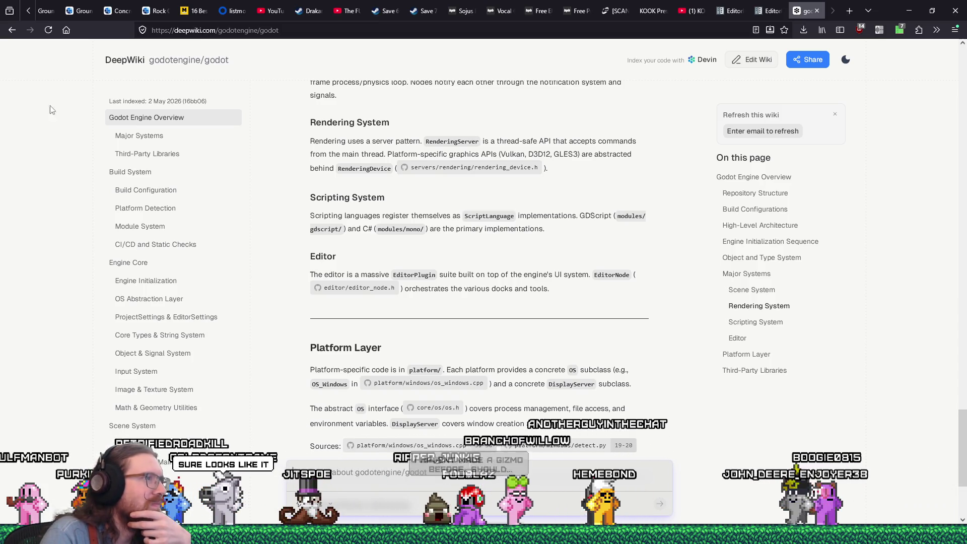
{"action": "left_click", "coordinate": [13, 33]}
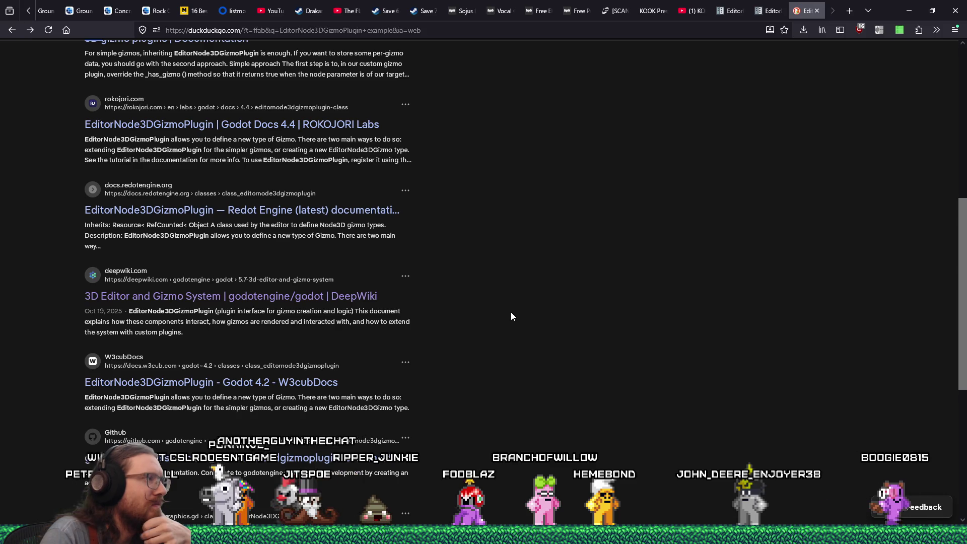
{"action": "scroll", "coordinate": [509, 314], "scroll_direction": "down", "scroll_amount": 1}
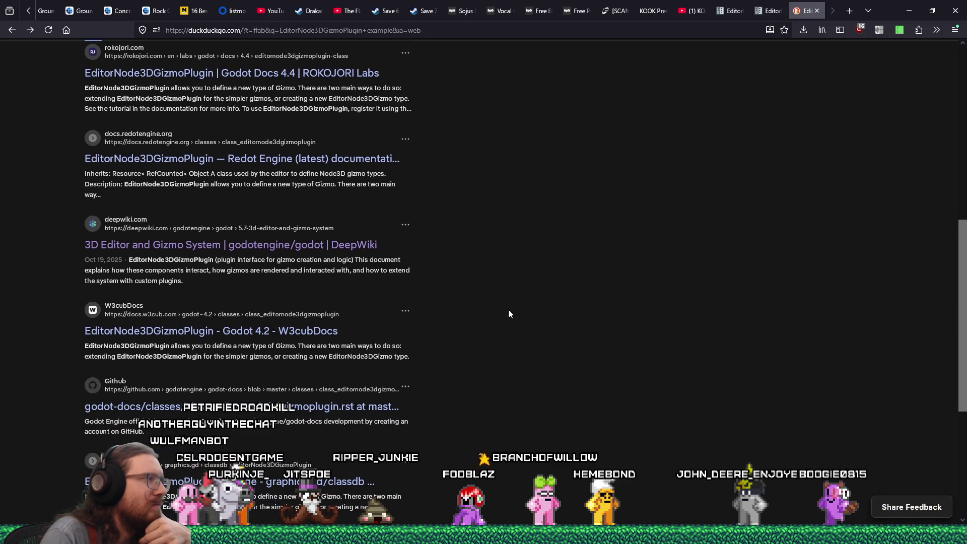
{"action": "scroll", "coordinate": [509, 314], "scroll_direction": "down", "scroll_amount": 5}
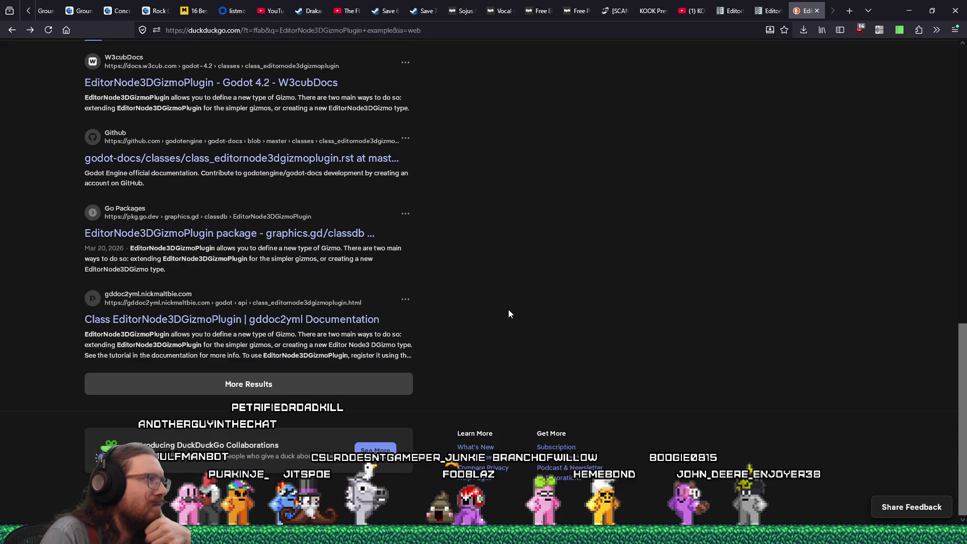
{"action": "scroll", "coordinate": [509, 314], "scroll_direction": "up", "scroll_amount": 5}
{"action": "scroll", "coordinate": [509, 314], "scroll_direction": "up", "scroll_amount": 4}
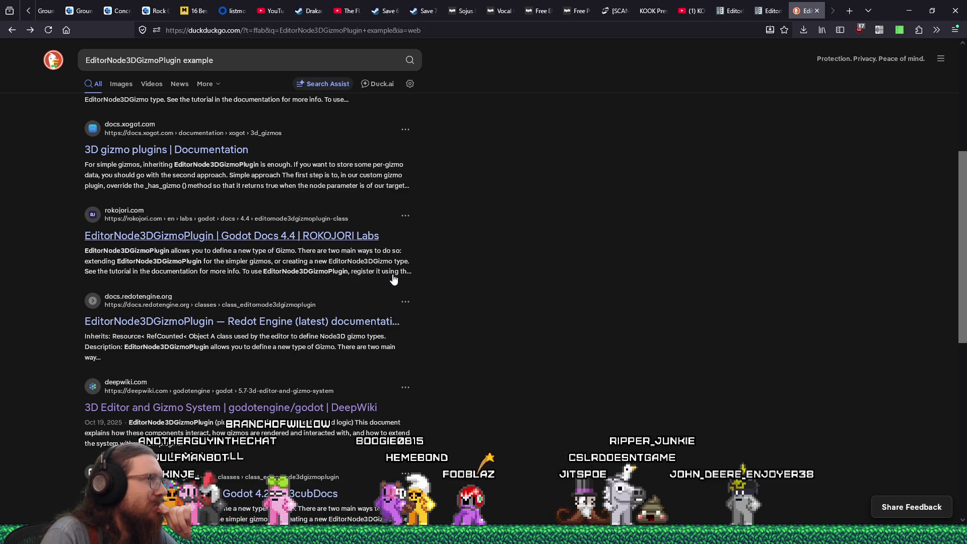
{"action": "scroll", "coordinate": [394, 279], "scroll_direction": "down", "scroll_amount": 6}
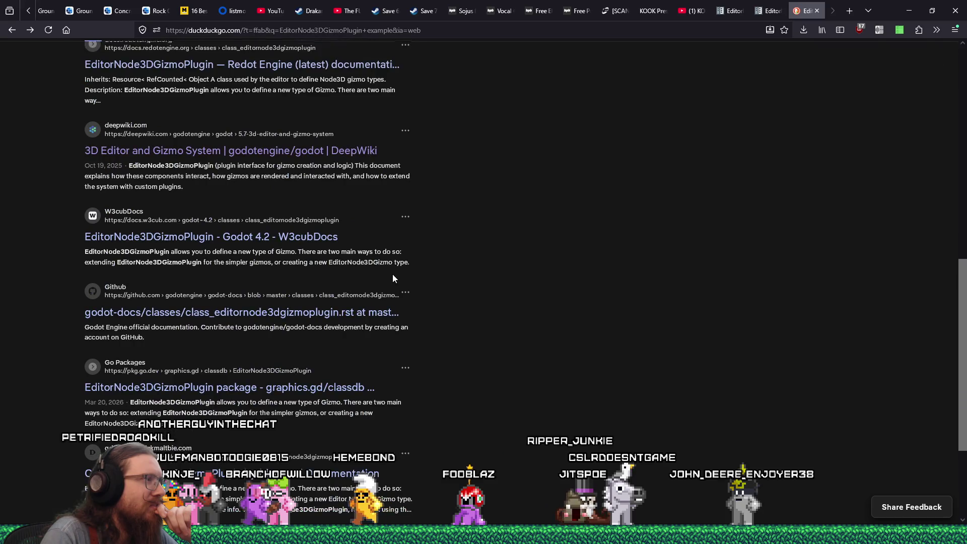
{"action": "scroll", "coordinate": [393, 279], "scroll_direction": "up", "scroll_amount": 10}
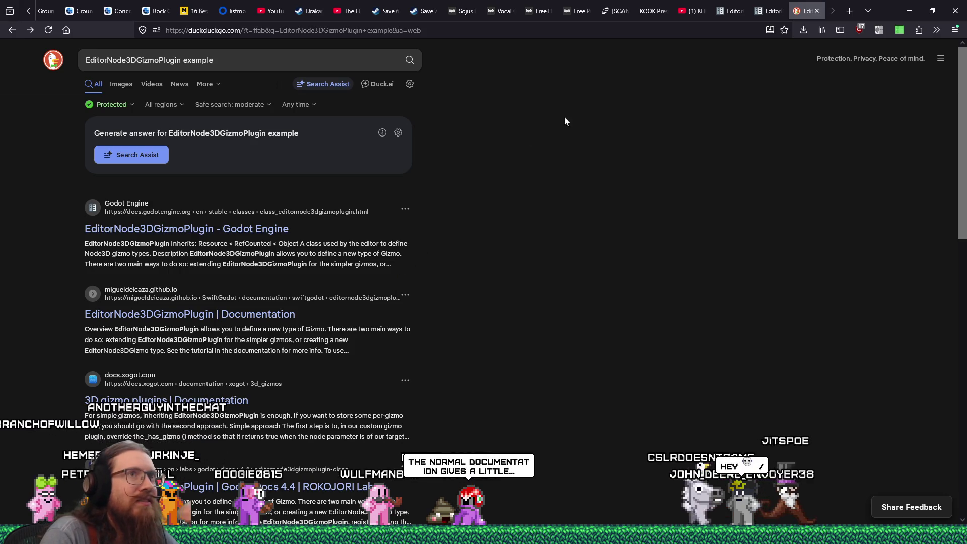
{"action": "left_click", "coordinate": [763, 14]}
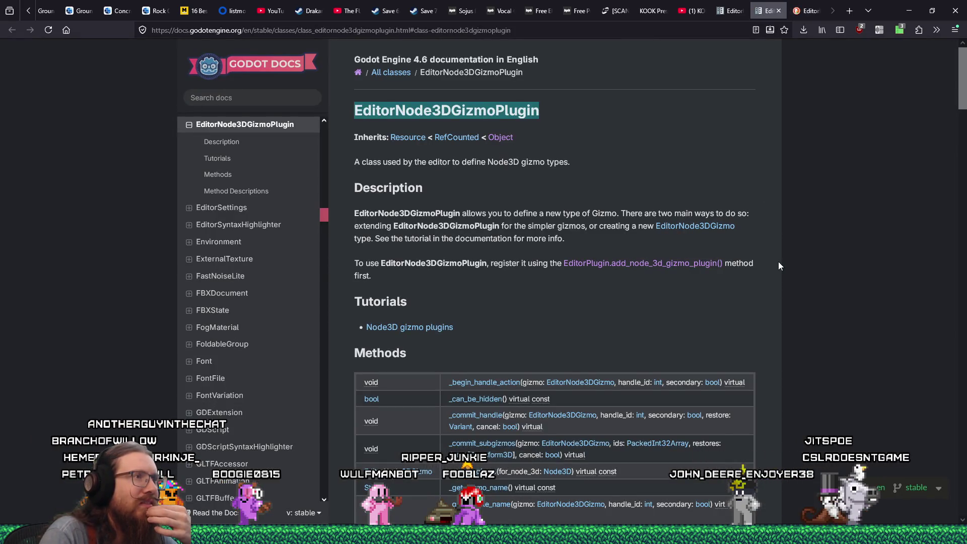
- Read the EditorNode3DGizmoPlugin method descriptions down to _has_gizmo, then switch to the Godot editor
{"action": "scroll", "coordinate": [779, 262], "scroll_direction": "down", "scroll_amount": 2}
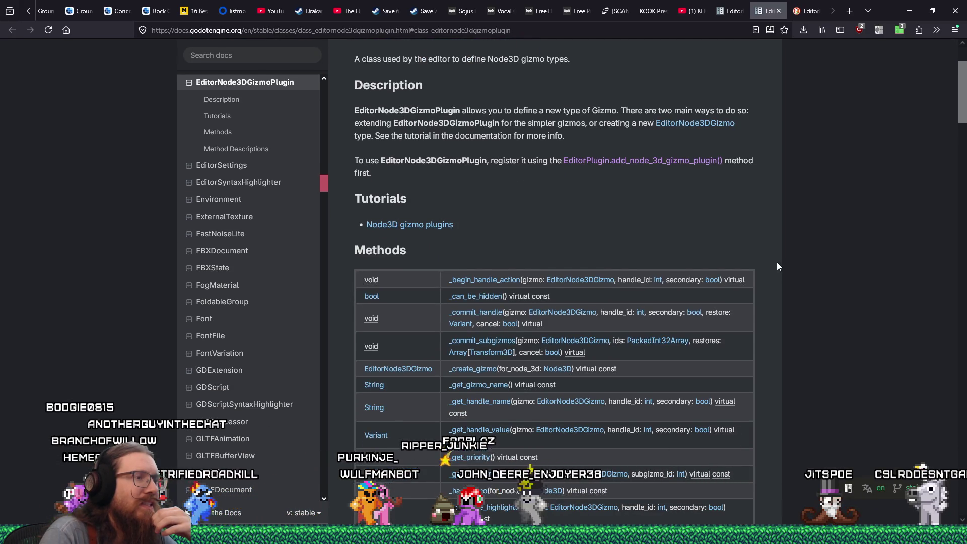
{"action": "scroll", "coordinate": [778, 266], "scroll_direction": "down", "scroll_amount": 7}
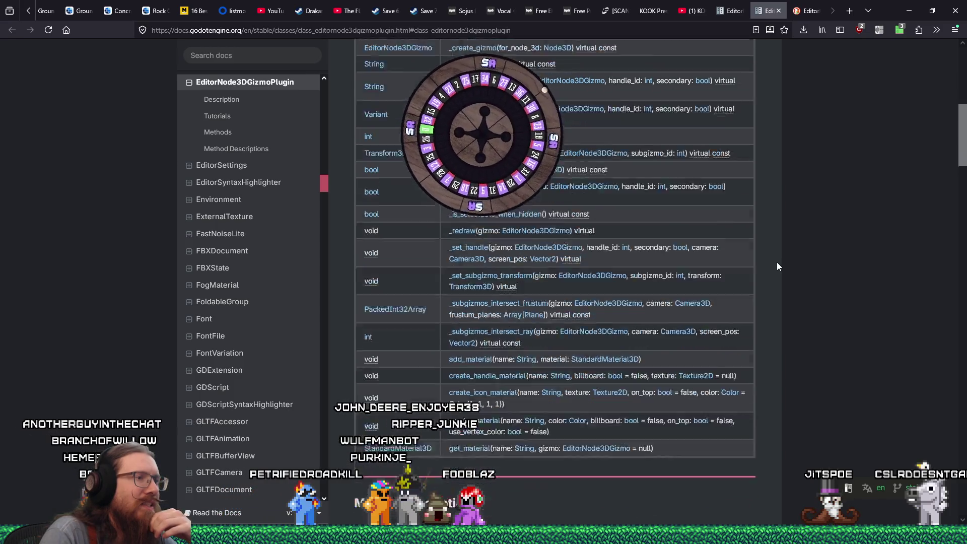
{"action": "scroll", "coordinate": [777, 262], "scroll_direction": "down", "scroll_amount": 6}
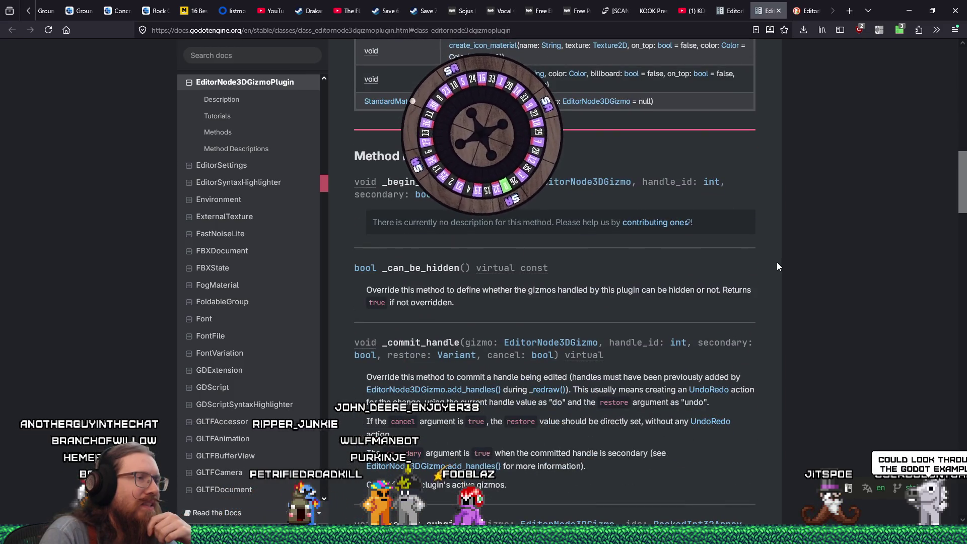
{"action": "scroll", "coordinate": [777, 262], "scroll_direction": "down", "scroll_amount": 3}
{"action": "scroll", "coordinate": [777, 263], "scroll_direction": "down", "scroll_amount": 2}
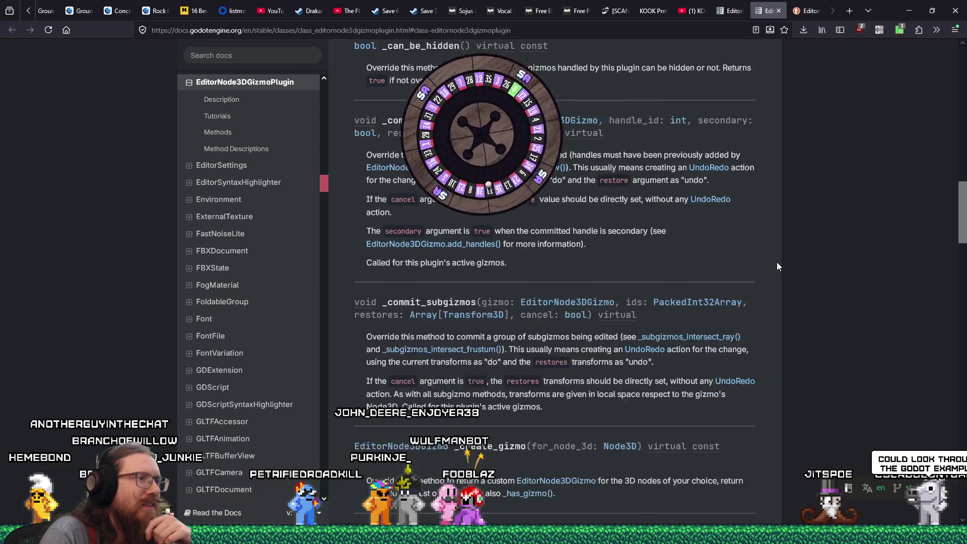
{"action": "scroll", "coordinate": [777, 263], "scroll_direction": "down", "scroll_amount": 2}
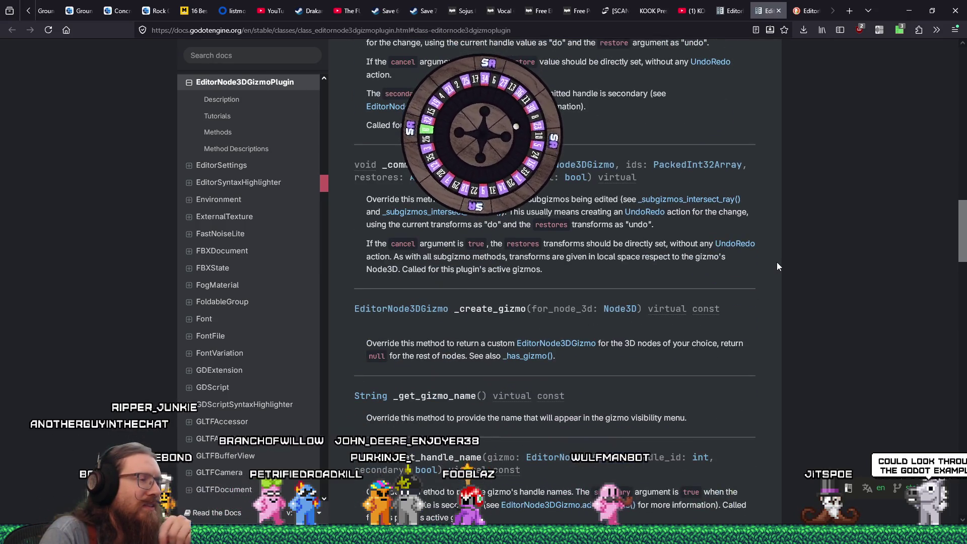
{"action": "scroll", "coordinate": [777, 263], "scroll_direction": "down", "scroll_amount": 2}
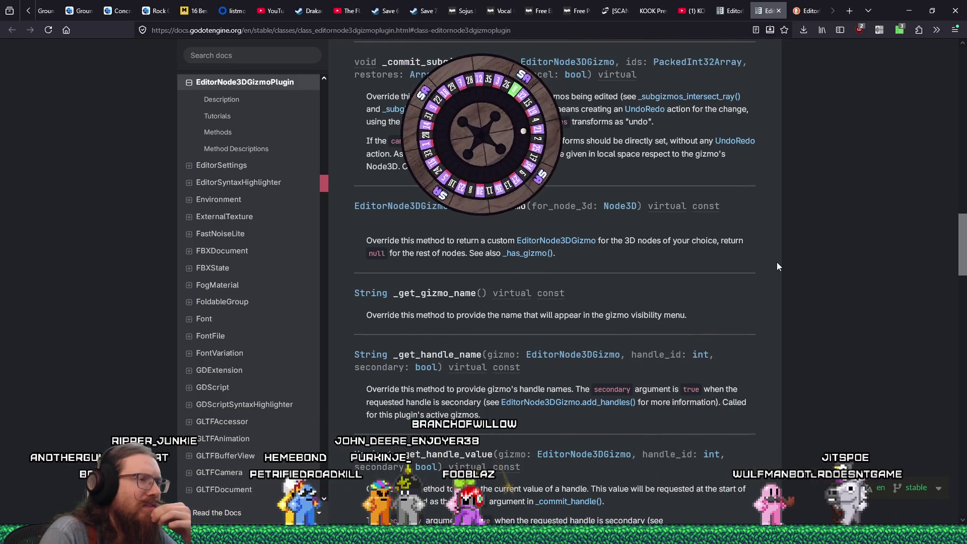
{"action": "scroll", "coordinate": [777, 263], "scroll_direction": "down", "scroll_amount": 6}
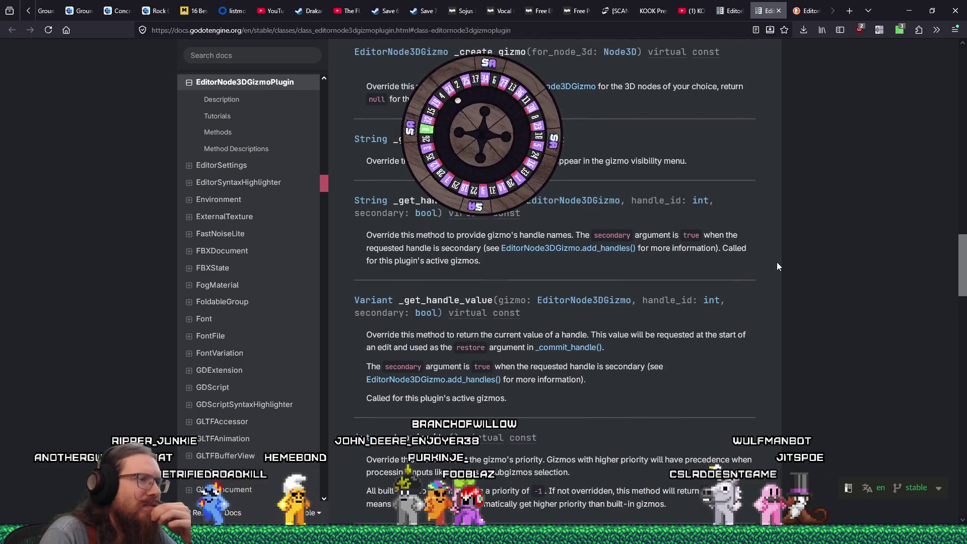
{"action": "scroll", "coordinate": [778, 263], "scroll_direction": "down", "scroll_amount": 5}
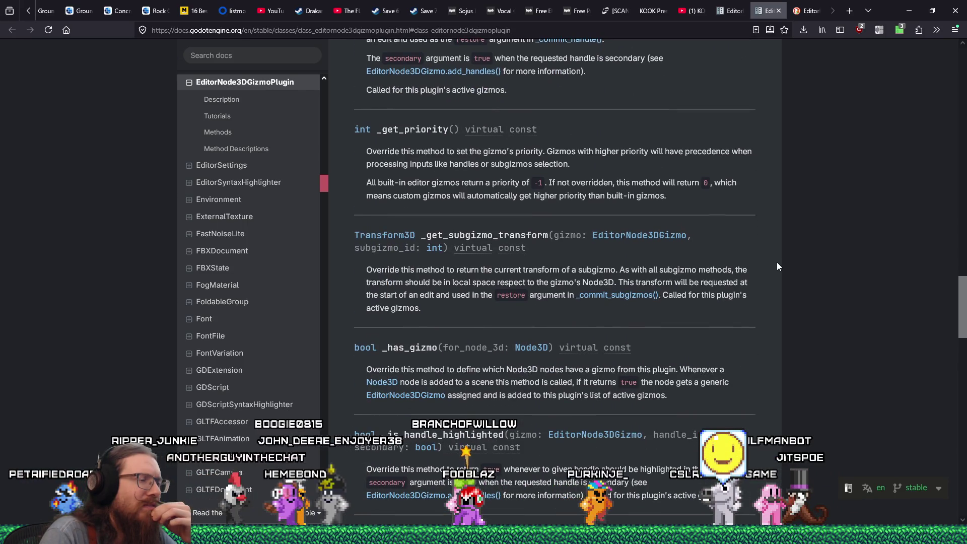
{"action": "scroll", "coordinate": [777, 266], "scroll_direction": "down", "scroll_amount": 1}
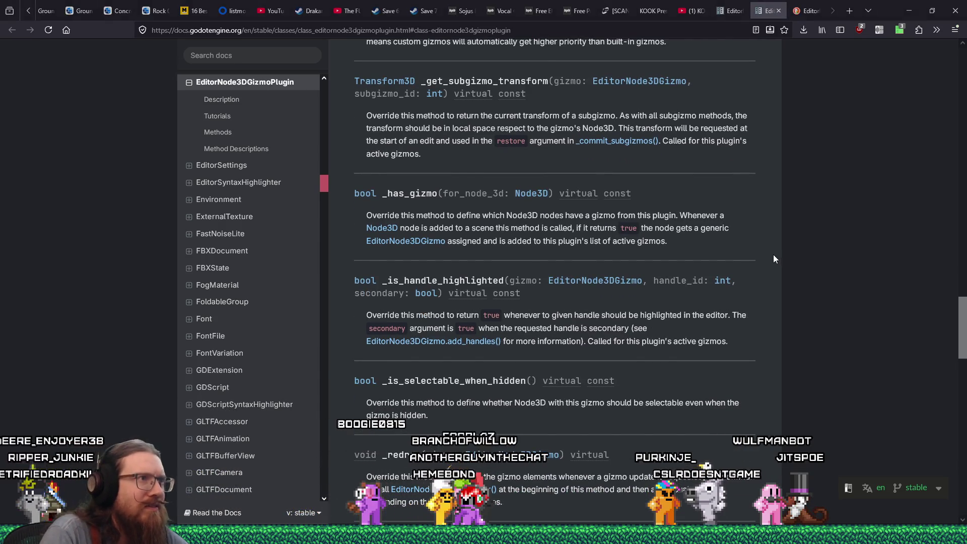
{"action": "key", "text": "alt+Tab"}
{"action": "key", "text": "alt+Tab"}
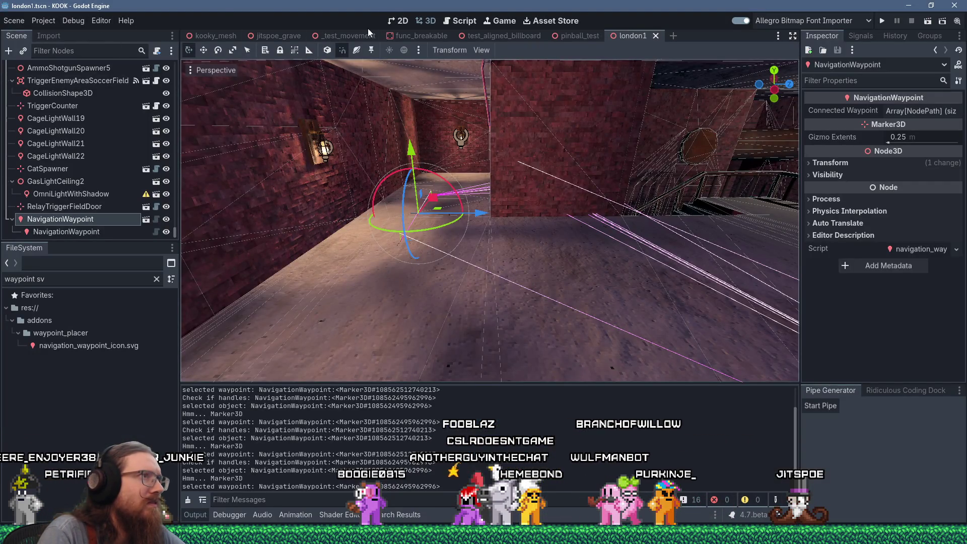
- From the Script editor, Find in Files for 'gizmo' across the project, then return to the docs
{"action": "left_click", "coordinate": [460, 20]}
{"action": "left_click", "coordinate": [227, 51]}
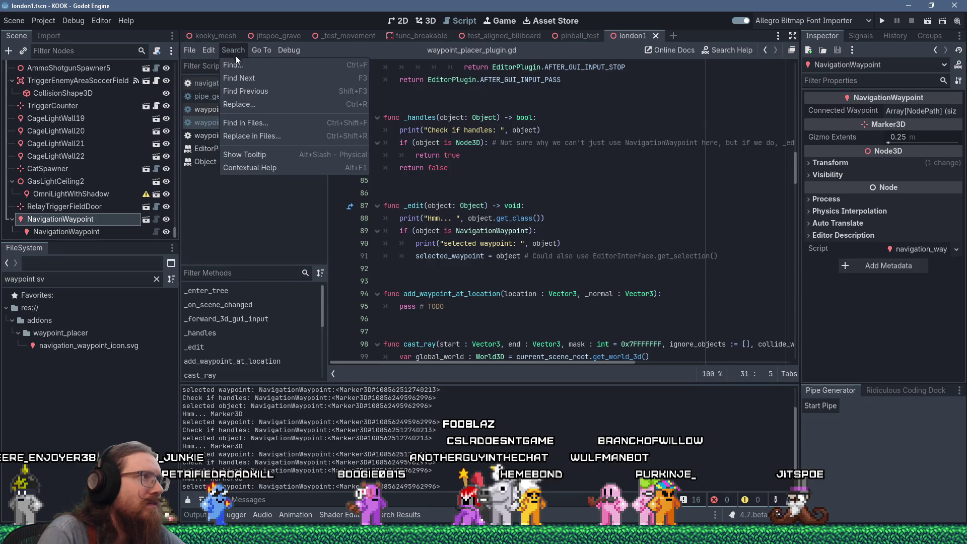
{"action": "left_click", "coordinate": [267, 128]}
{"action": "type", "text": "gizmo"}
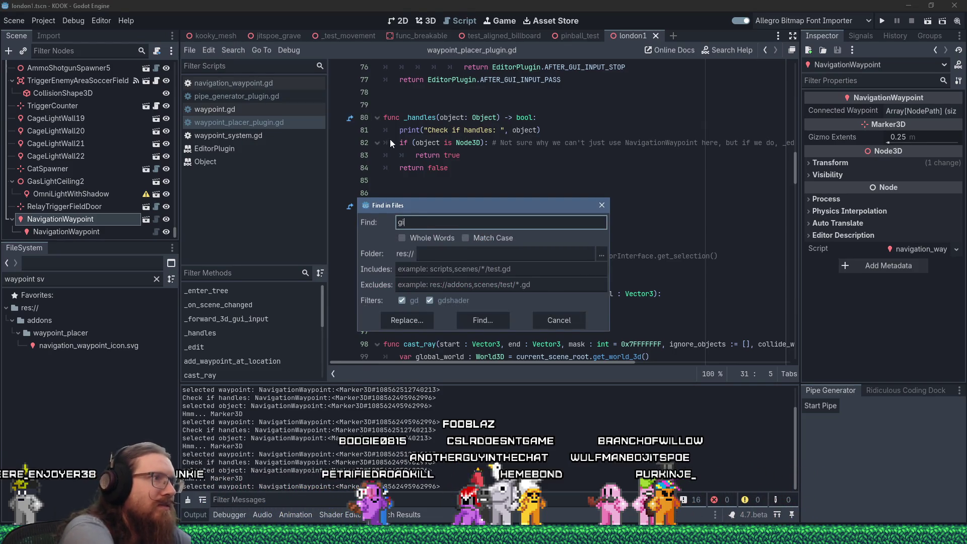
{"action": "key", "text": "Return"}
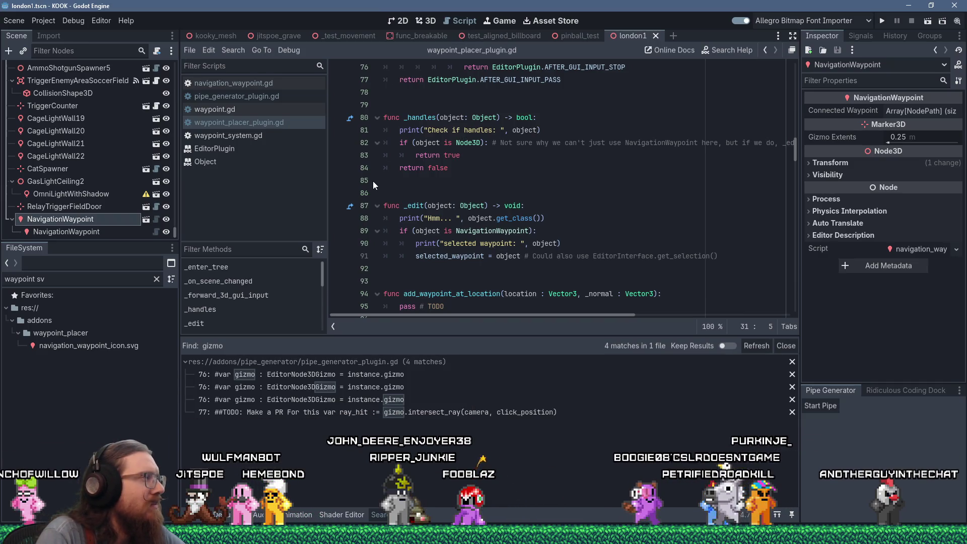
{"action": "key", "text": "alt+Tab"}
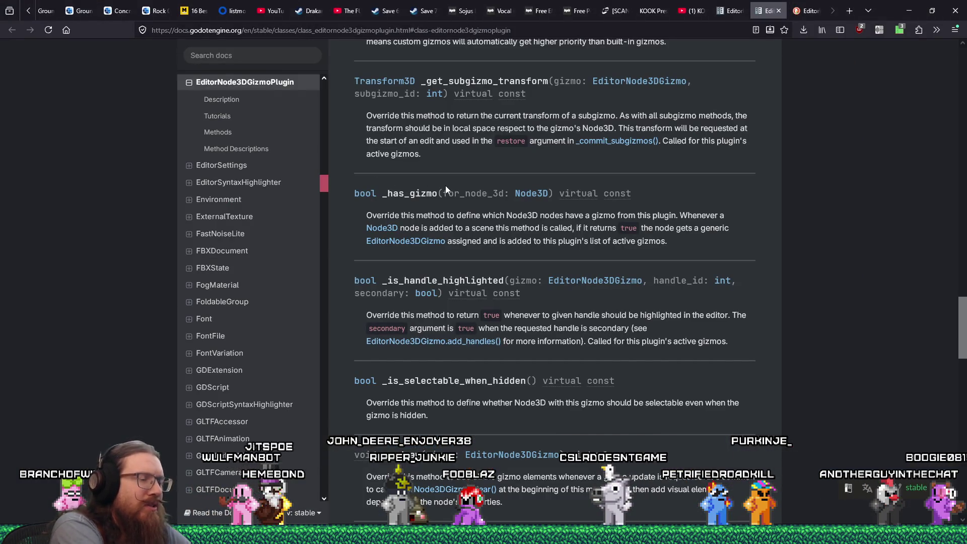
- Read from _has_gizmo through _redraw and _set_handle to _subgizmos_intersect_ray, then drag the X window over
{"action": "scroll", "coordinate": [632, 374], "scroll_direction": "down", "scroll_amount": 5}
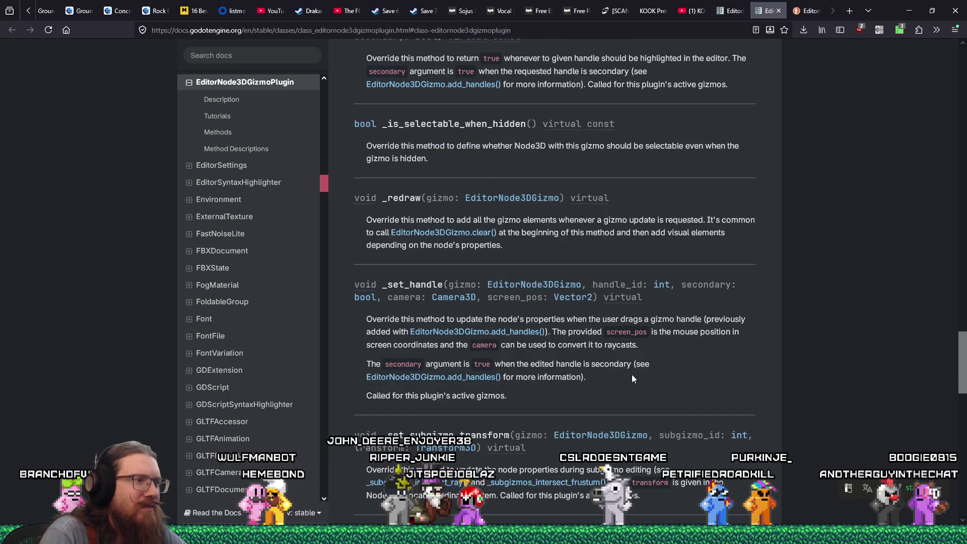
{"action": "scroll", "coordinate": [632, 374], "scroll_direction": "down", "scroll_amount": 3}
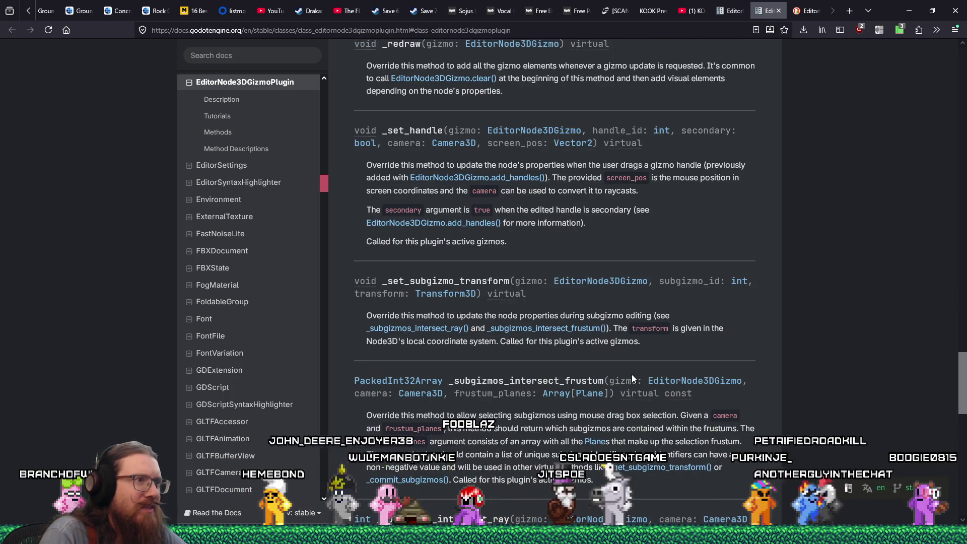
{"action": "scroll", "coordinate": [632, 374], "scroll_direction": "down", "scroll_amount": 4}
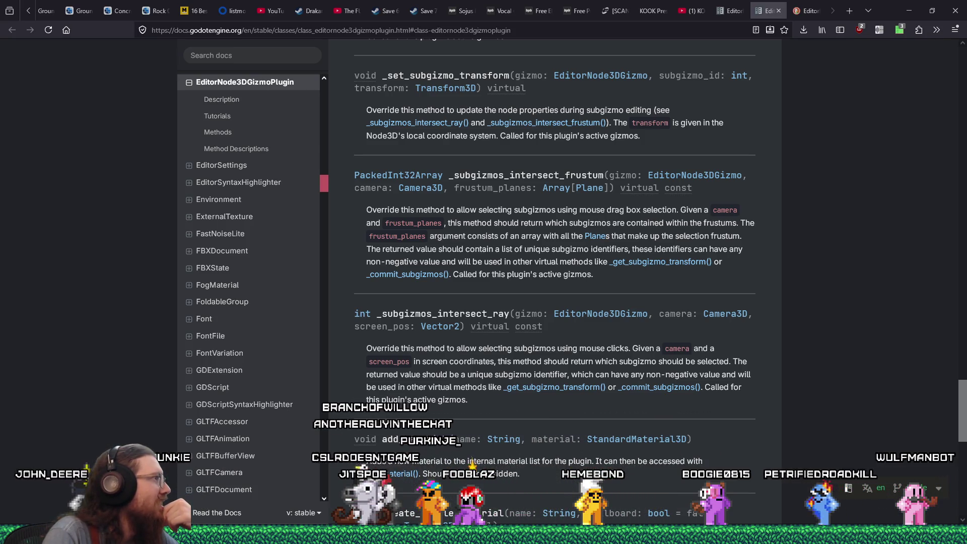
{"action": "left_click_drag", "start_coordinate": [0, 53], "coordinate": [460, 52]}
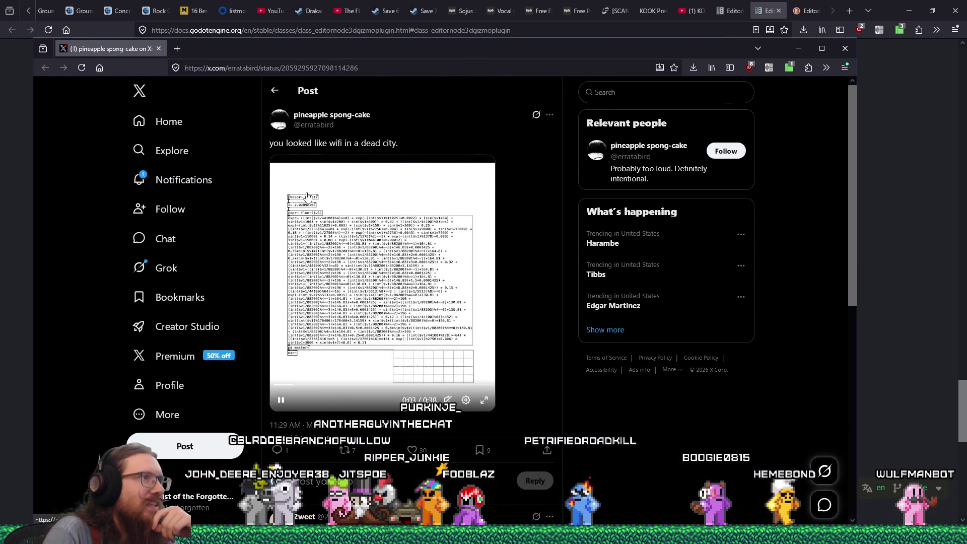
- Unmute the X post's video, raise its volume, check the reply, then close that window
{"action": "left_click", "coordinate": [447, 401]}
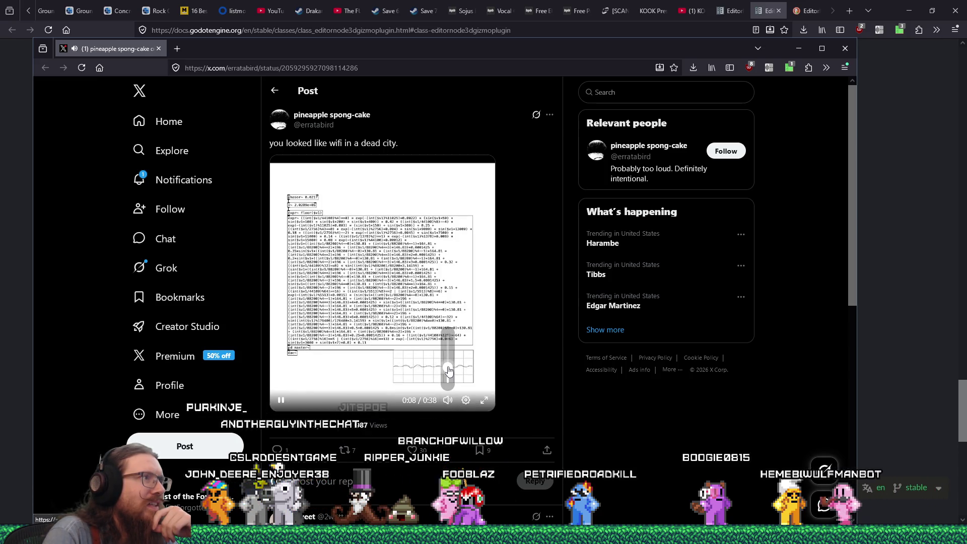
{"action": "left_click_drag", "start_coordinate": [449, 372], "coordinate": [452, 368]}
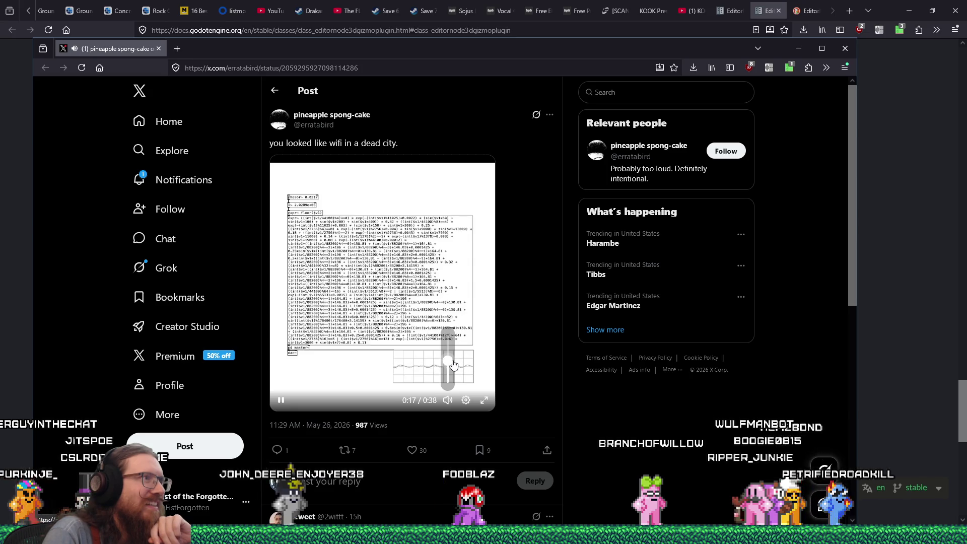
{"action": "scroll", "coordinate": [507, 356], "scroll_direction": "down", "scroll_amount": 2}
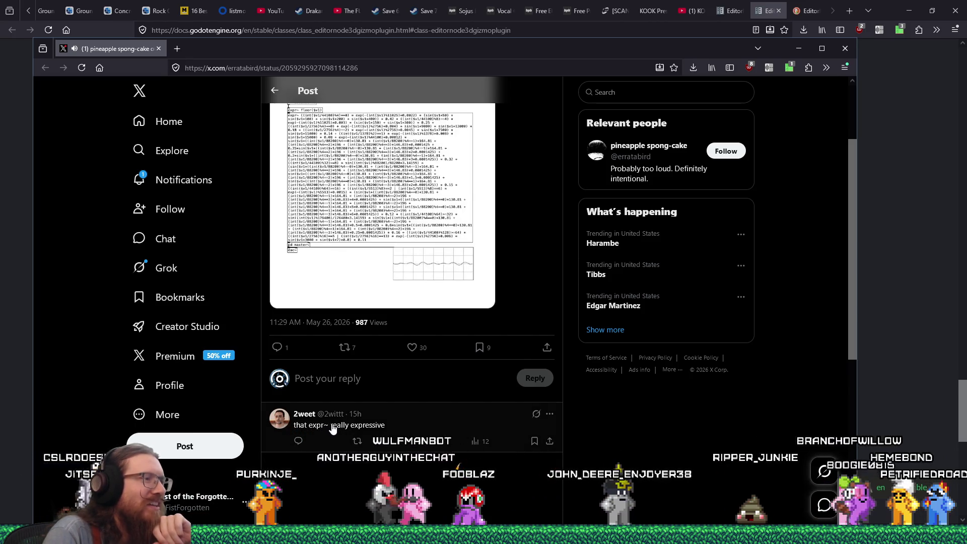
{"action": "scroll", "coordinate": [372, 424], "scroll_direction": "up", "scroll_amount": 1}
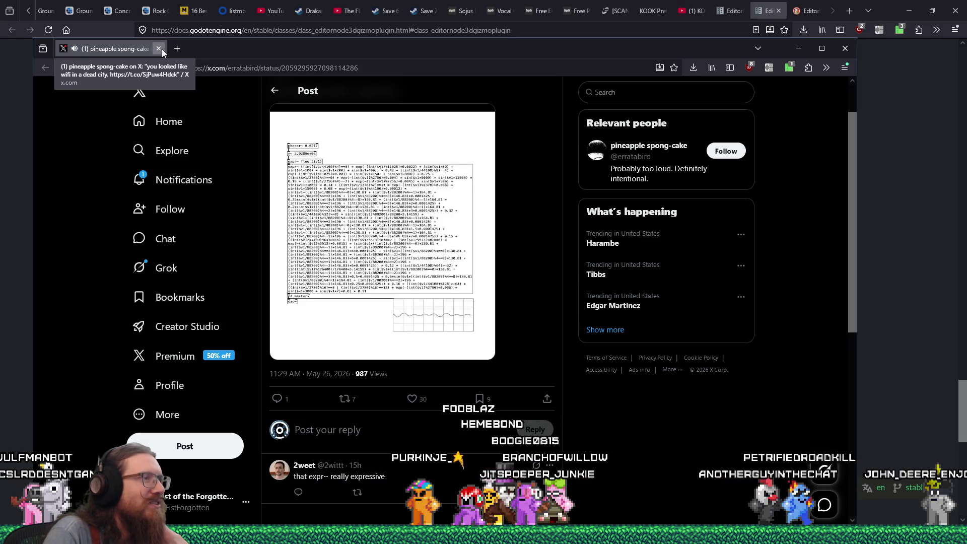
{"action": "left_click", "coordinate": [162, 49]}
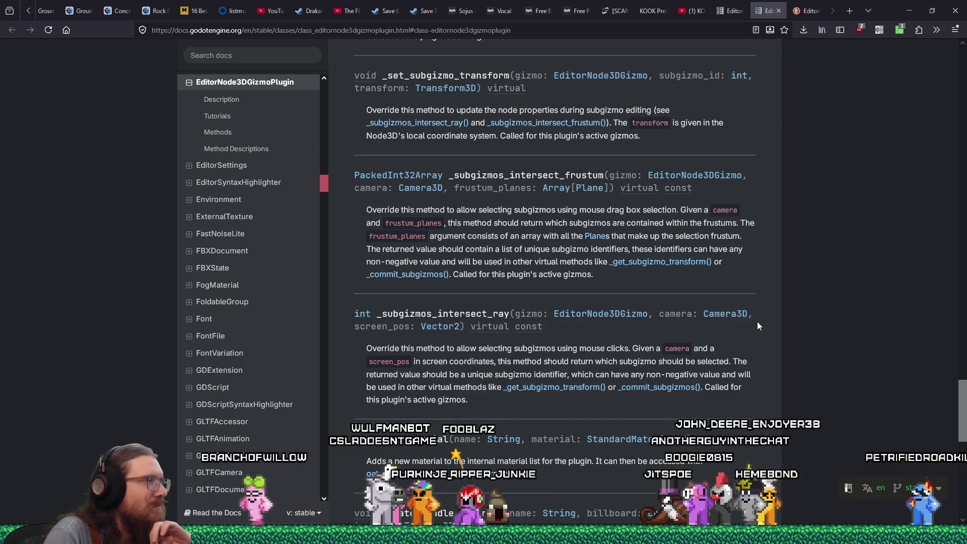
- On the DuckDuckGo tab, search the web for 'godot gizmo tutorial'
{"action": "scroll", "coordinate": [758, 322], "scroll_direction": "up", "scroll_amount": 6}
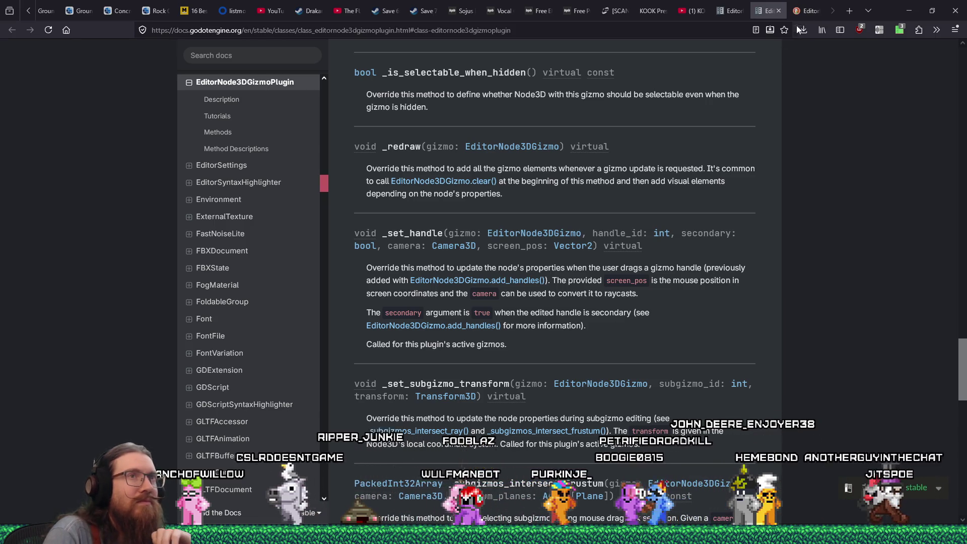
{"action": "key", "text": "ctrl+Tab"}
{"action": "key", "text": "ctrl+l"}
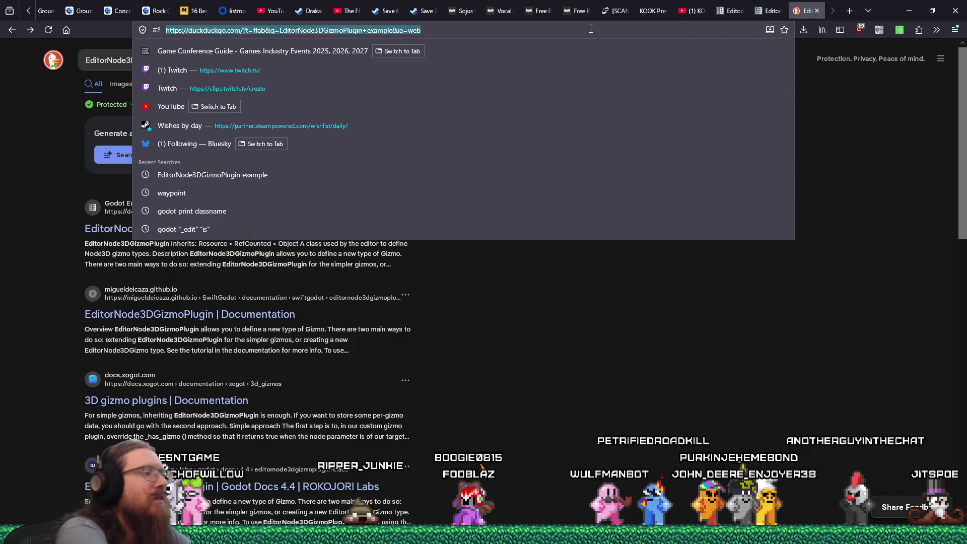
{"action": "type", "text": "godot gizmo tutorial"}
{"action": "key", "text": "Return"}
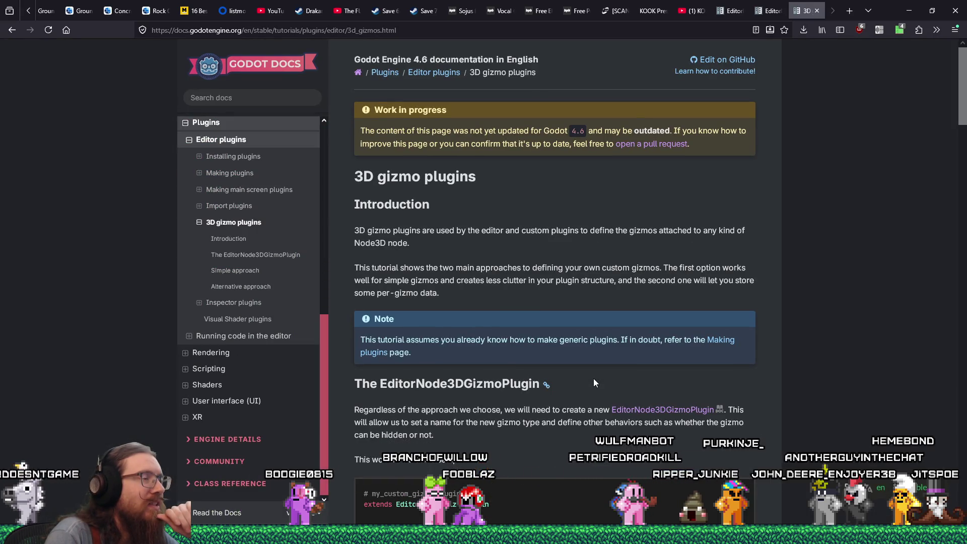
- Read the 3D gizmo plugins tutorial down to the Simple approach _has_gizmo code, then return to Godot
{"action": "scroll", "coordinate": [595, 382], "scroll_direction": "down", "scroll_amount": 6}
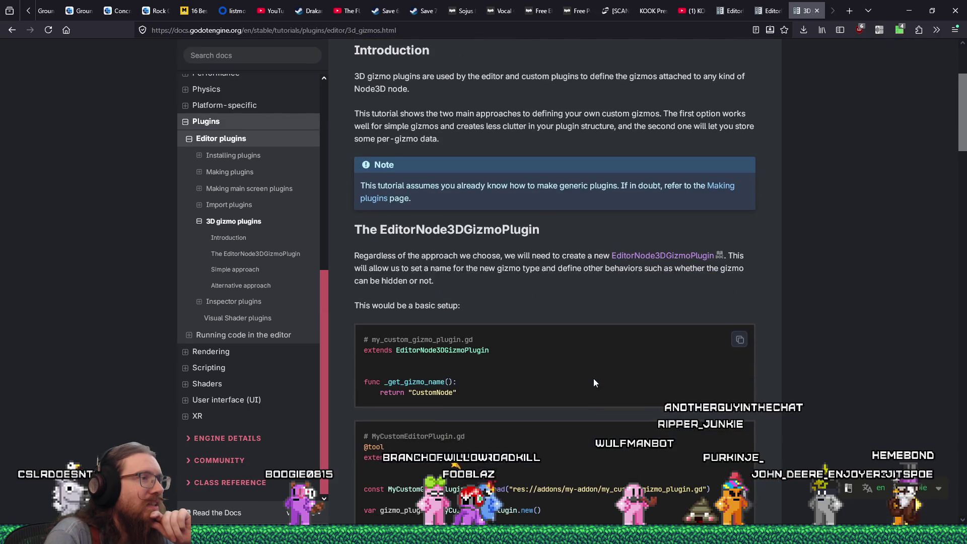
{"action": "scroll", "coordinate": [593, 383], "scroll_direction": "down", "scroll_amount": 2}
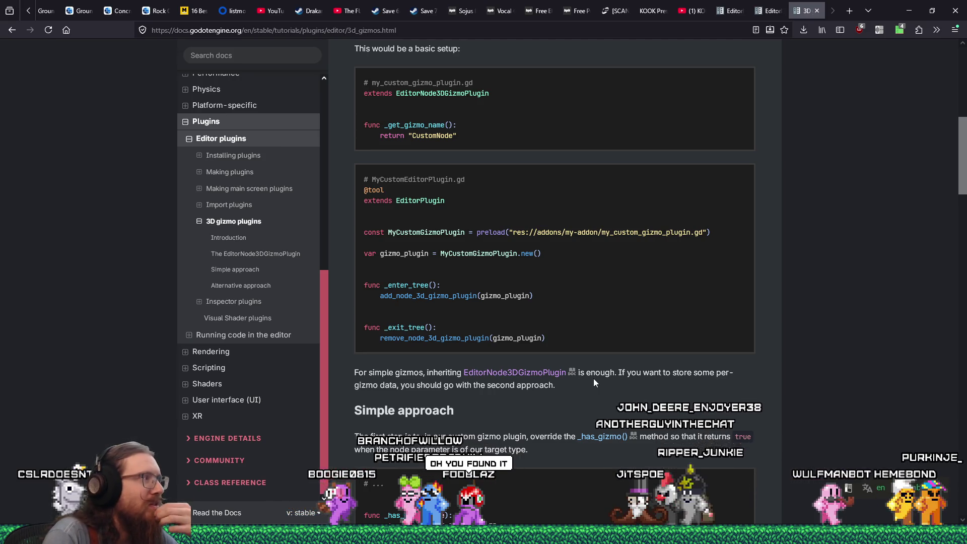
{"action": "scroll", "coordinate": [593, 379], "scroll_direction": "down", "scroll_amount": 1}
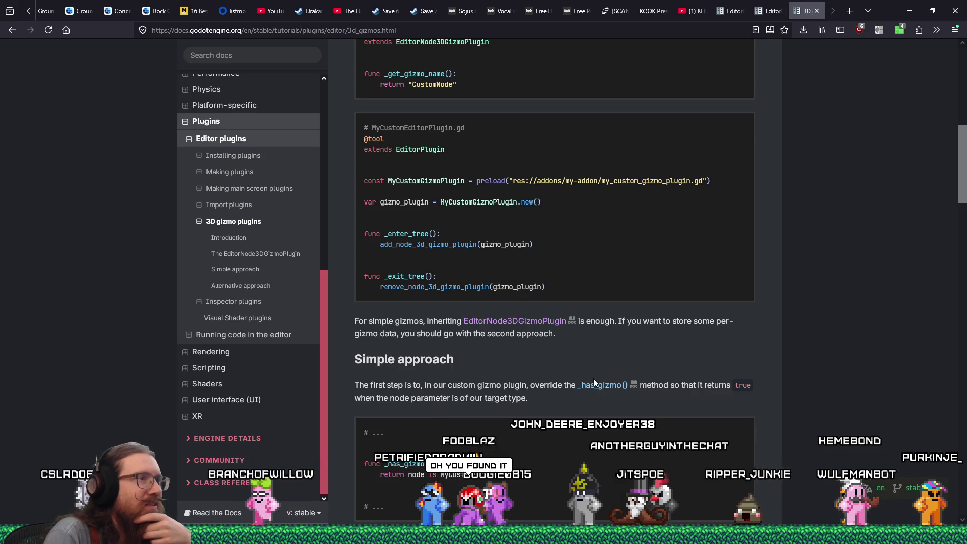
{"action": "scroll", "coordinate": [593, 382], "scroll_direction": "down", "scroll_amount": 1}
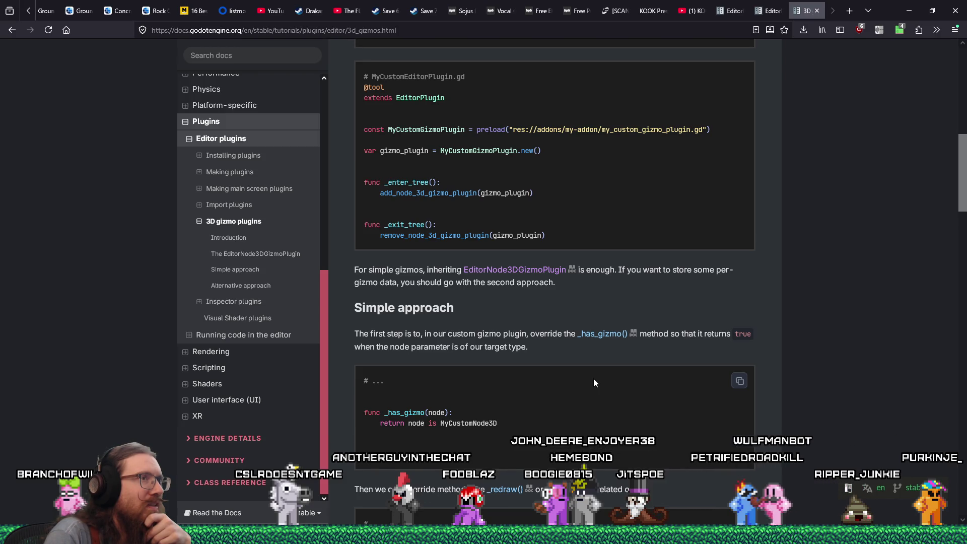
{"action": "scroll", "coordinate": [594, 382], "scroll_direction": "down", "scroll_amount": 2}
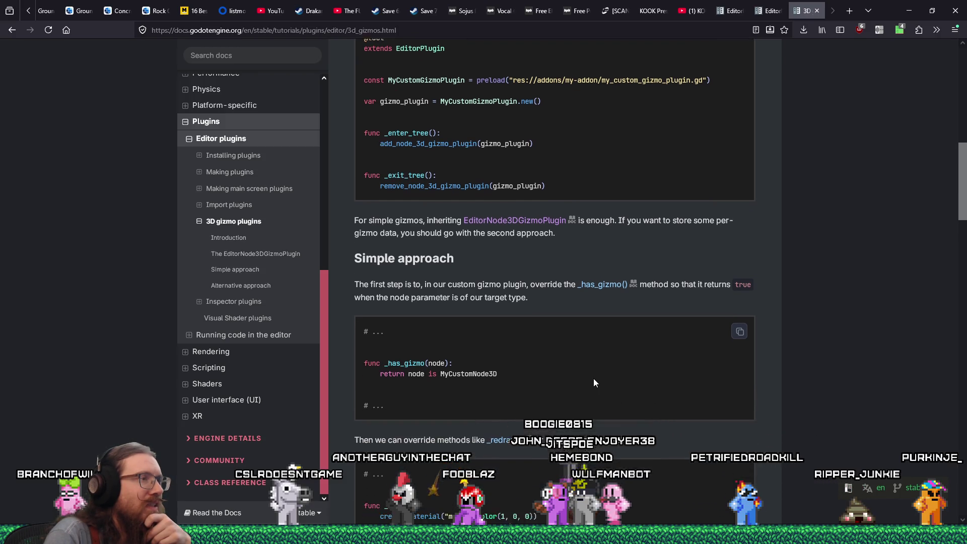
{"action": "scroll", "coordinate": [593, 382], "scroll_direction": "down", "scroll_amount": 1}
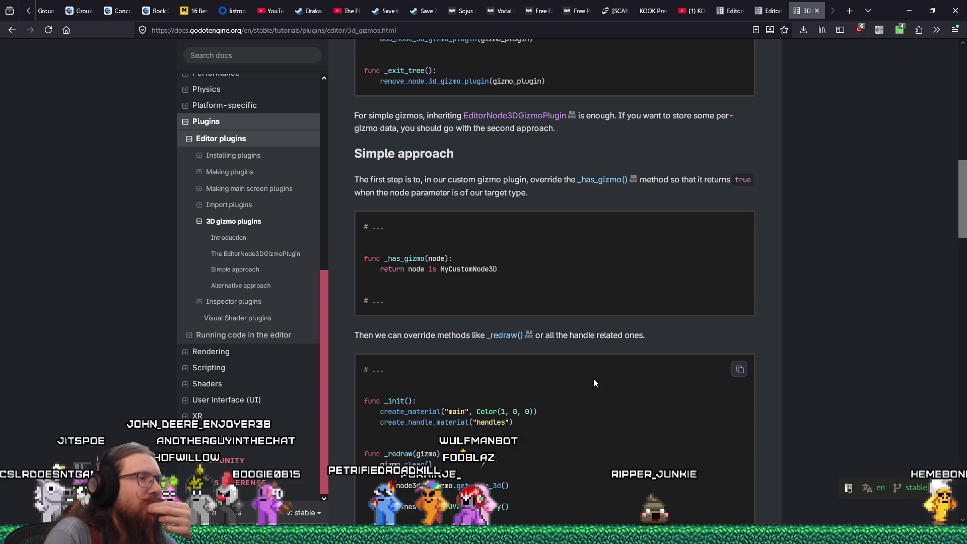
{"action": "scroll", "coordinate": [593, 379], "scroll_direction": "down", "scroll_amount": 3}
{"action": "scroll", "coordinate": [594, 381], "scroll_direction": "up", "scroll_amount": 4}
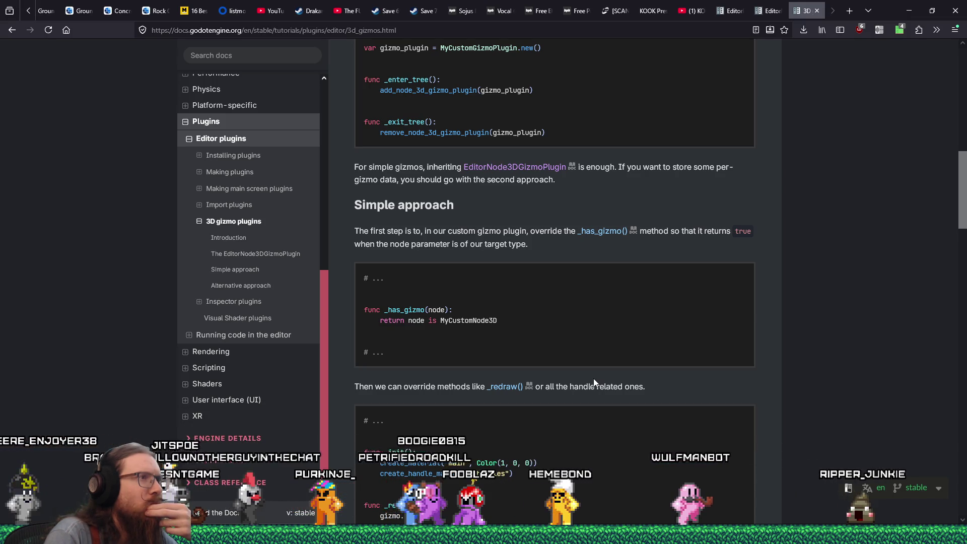
{"action": "scroll", "coordinate": [594, 381], "scroll_direction": "up", "scroll_amount": 1}
{"action": "key", "text": "alt+Tab"}
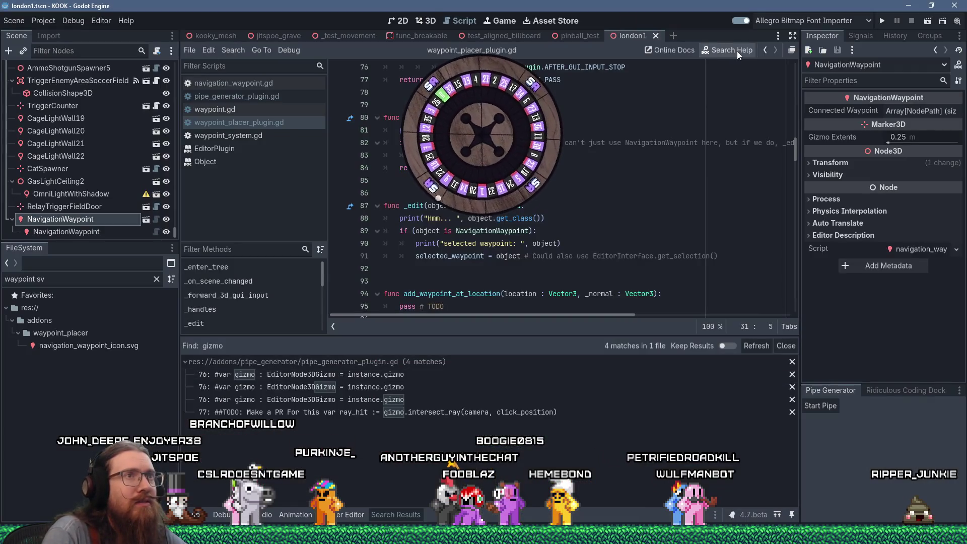
{"action": "left_click", "coordinate": [736, 51]}
{"action": "type", "text": "as_gizm"}
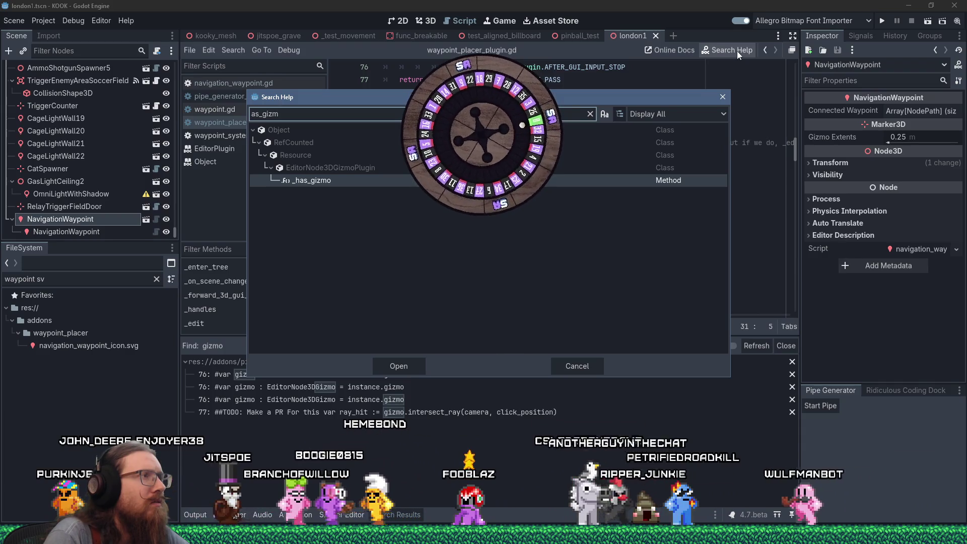
{"action": "left_click", "coordinate": [723, 98]}
{"action": "key", "text": "alt+Tab"}
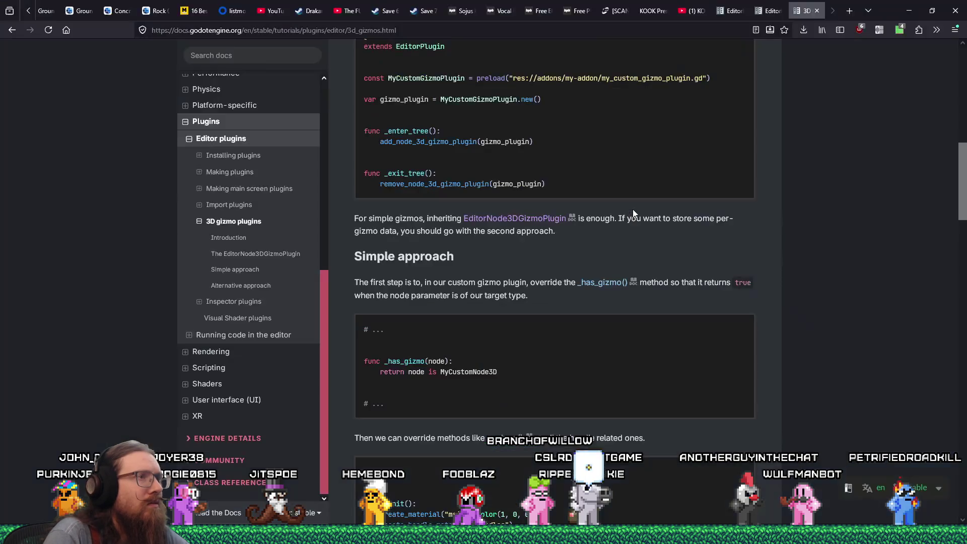
{"action": "scroll", "coordinate": [662, 361], "scroll_direction": "up", "scroll_amount": 10}
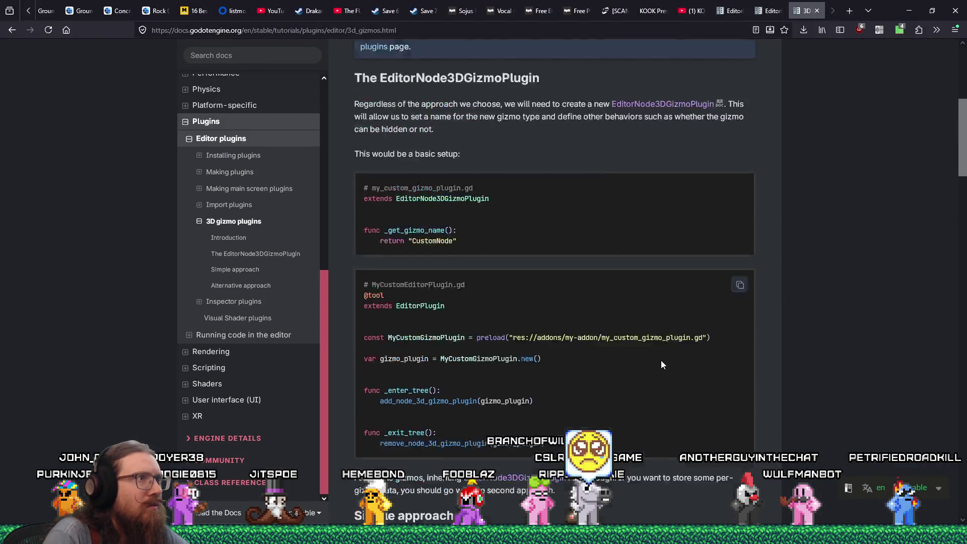
{"action": "scroll", "coordinate": [662, 364], "scroll_direction": "down", "scroll_amount": 4}
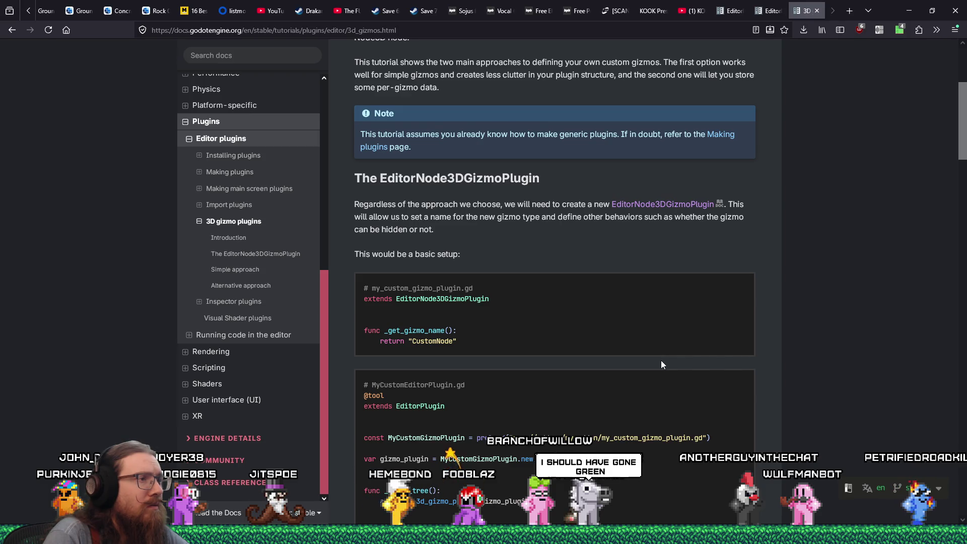
{"action": "key", "text": "alt+Tab"}
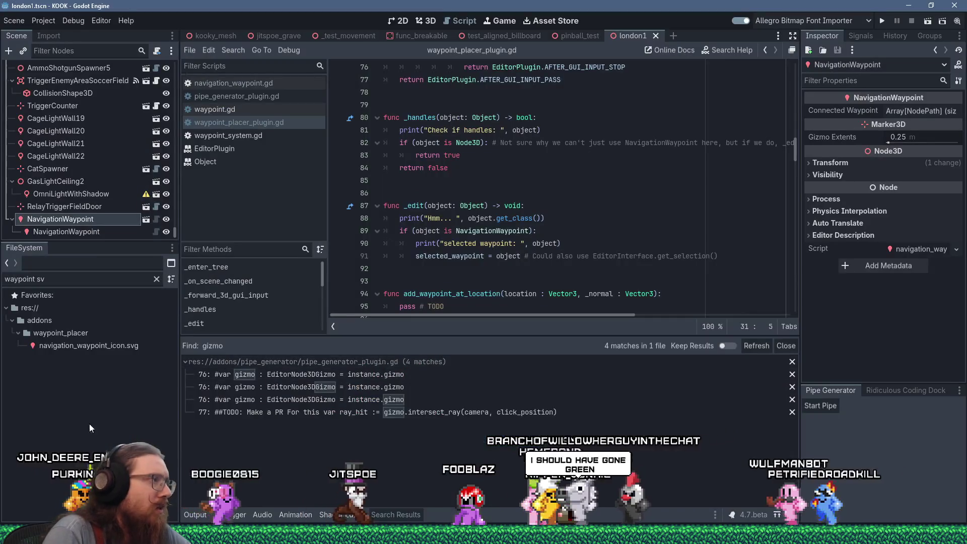
- Create navigation_waypoint_gizmo.gd in the waypoint_placer folder via Create New > Script and open it
{"action": "left_click", "coordinate": [89, 334]}
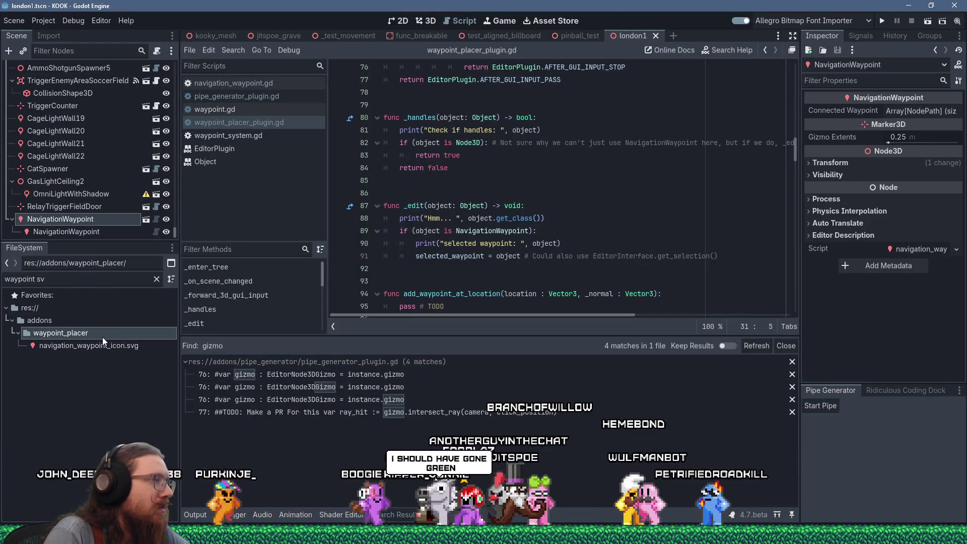
{"action": "right_click", "coordinate": [95, 333]}
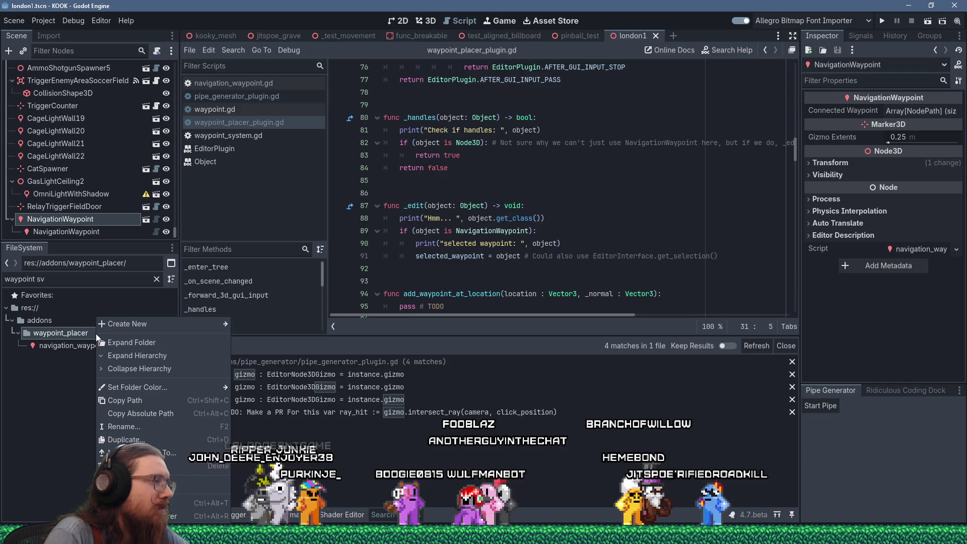
{"action": "mouse_move", "coordinate": [169, 327]}
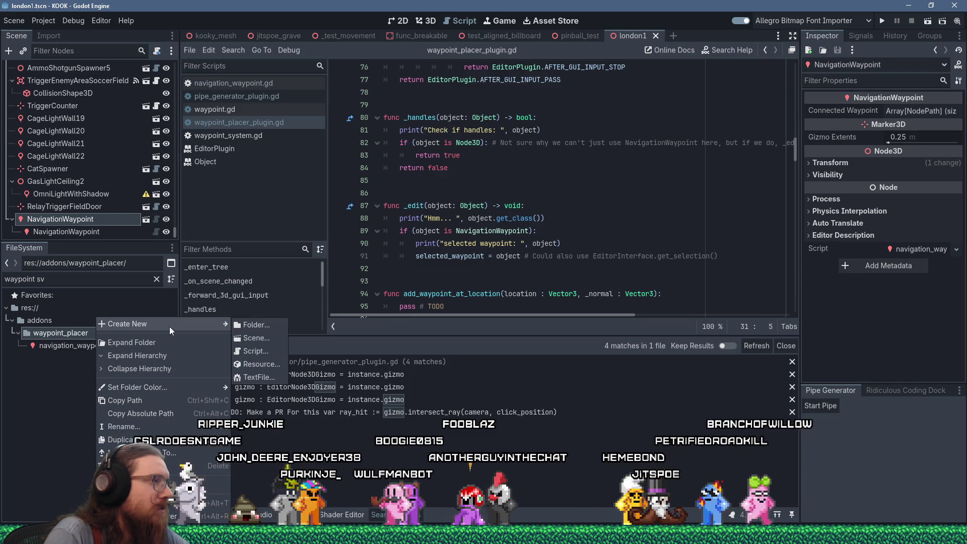
{"action": "left_click", "coordinate": [270, 352]}
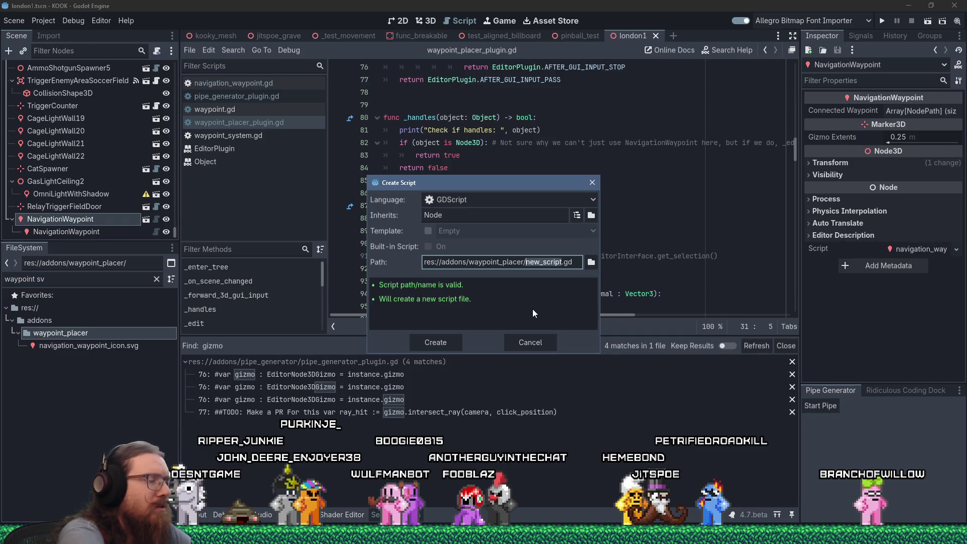
{"action": "key", "text": "alt+Tab"}
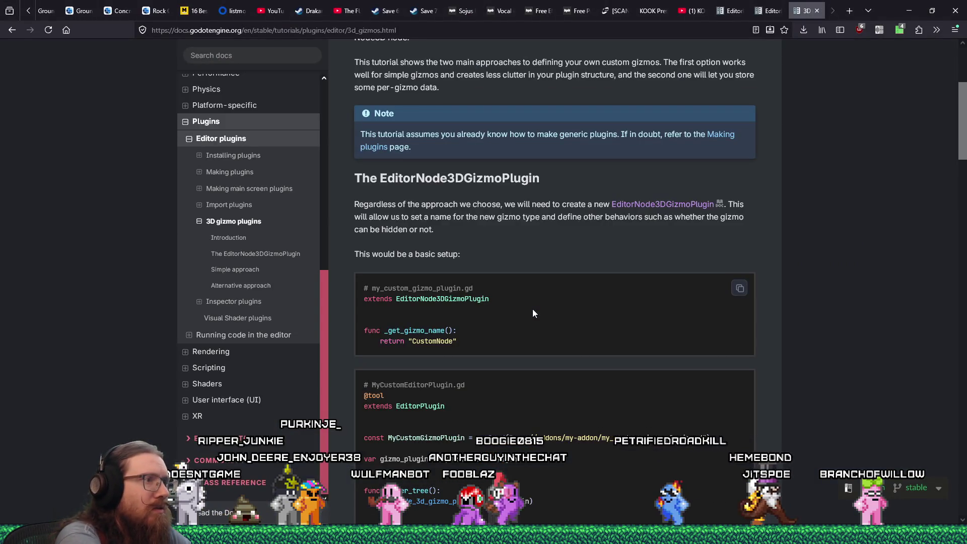
{"action": "key", "text": "alt+Tab"}
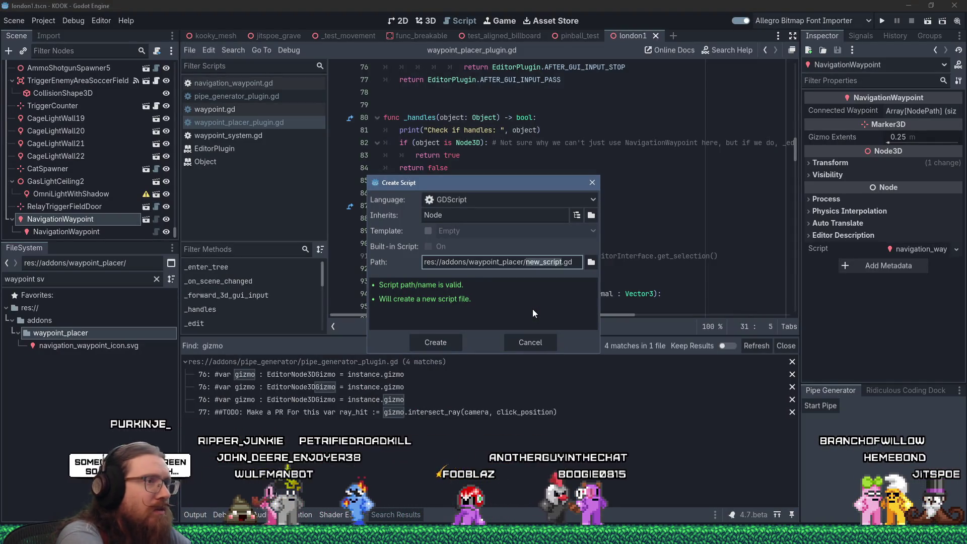
{"action": "type", "text": "navigation_waypoint"}
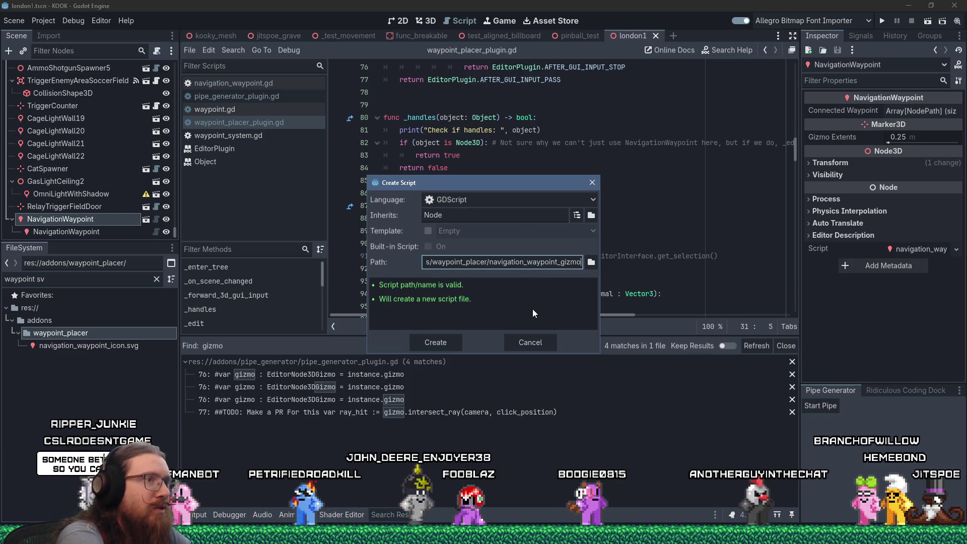
{"action": "key", "text": "Escape"}
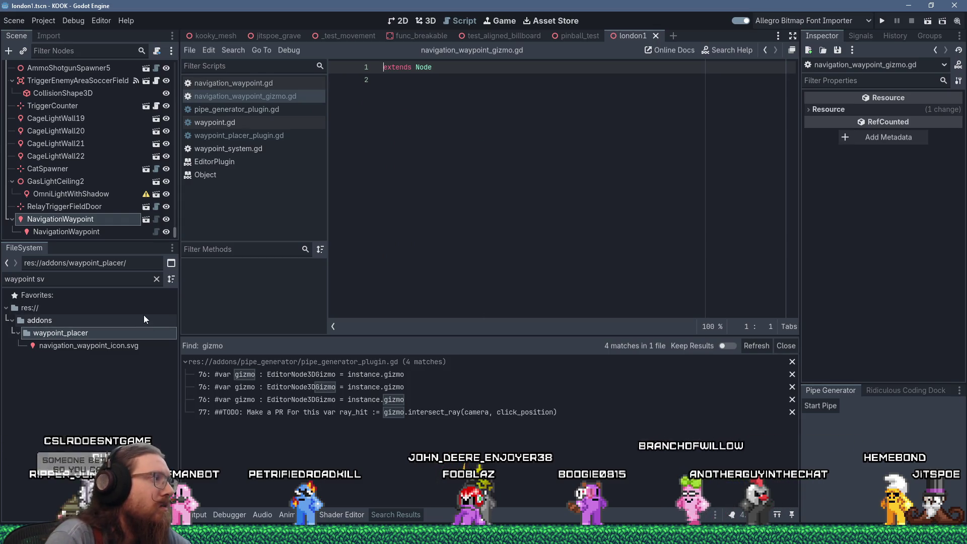
{"action": "left_click", "coordinate": [156, 278]}
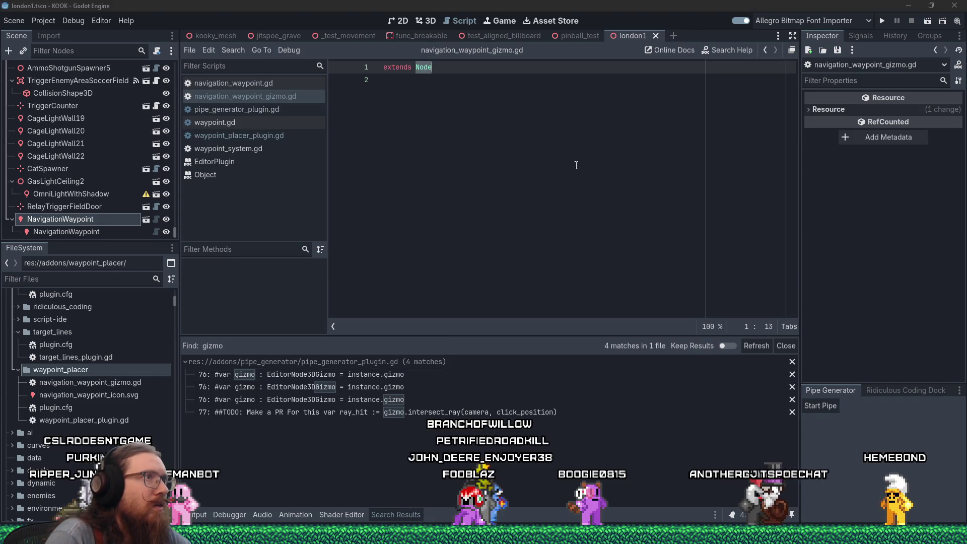
- Change the gizmo script's base class from Node to EditorNode3DGizmoPlugin, copied from the docs
{"action": "key", "text": "alt+Tab"}
{"action": "right_click", "coordinate": [460, 300]}
{"action": "left_click", "coordinate": [479, 308]}
{"action": "key", "text": "alt+Tab"}
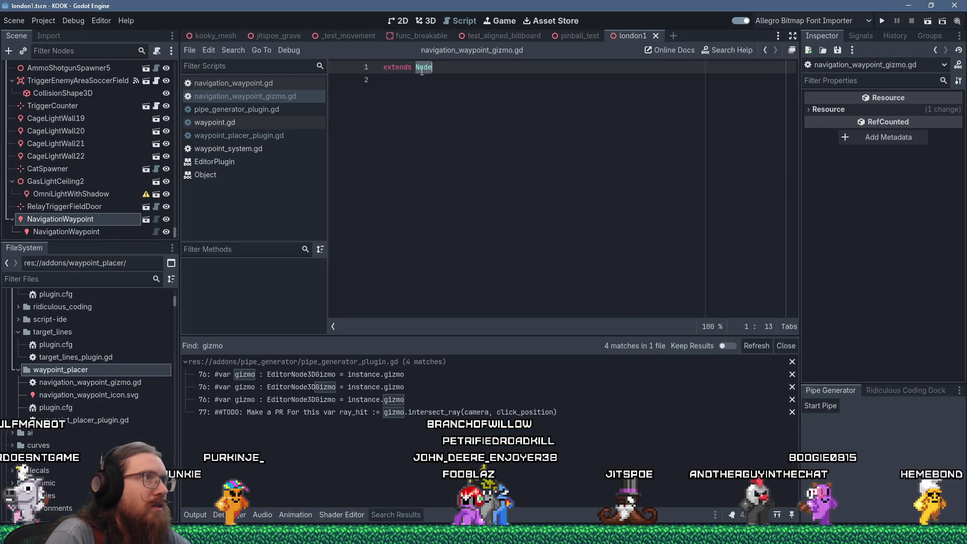
{"action": "right_click", "coordinate": [422, 71]}
{"action": "left_click", "coordinate": [452, 157]}
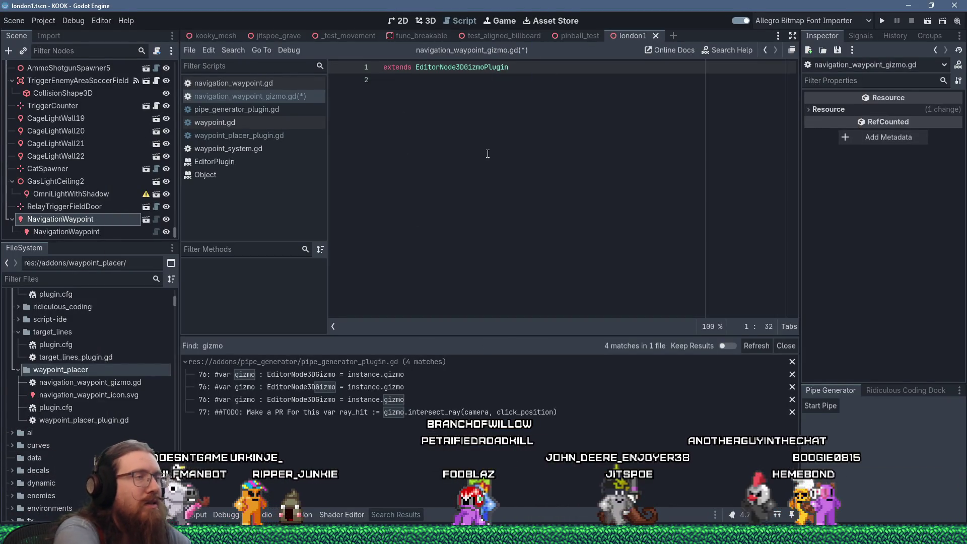
- Add a '# NavigationWaypoint gizmo' header comment above the extends line
{"action": "key", "text": "Home"}
{"action": "key", "text": "Return"}
{"action": "key", "text": "Up"}
{"action": "type", "text": "# NavigationWaypoint gizmo"}
{"action": "key", "text": "Down"}
{"action": "key", "text": "Down"}
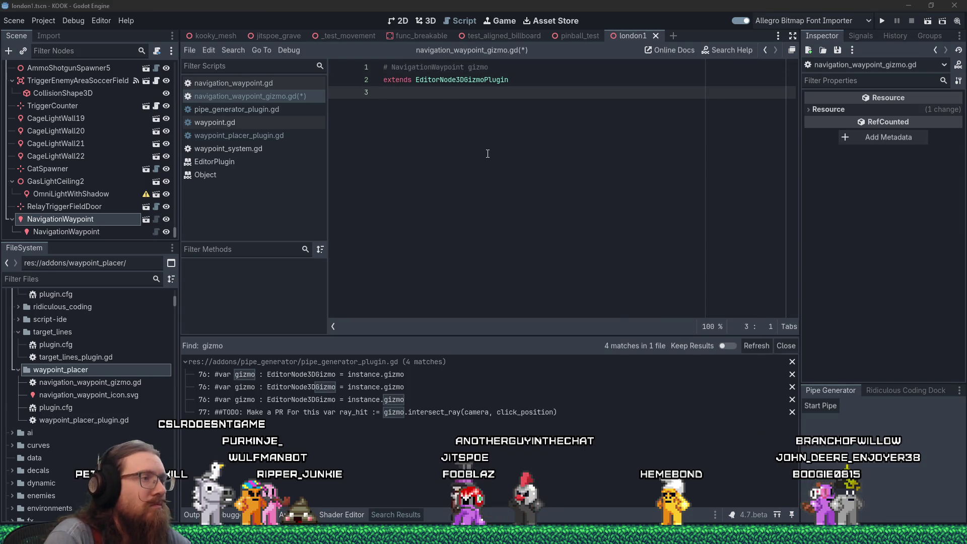
- Paste the docs' _get_gizmo_name function and make it return "NavigationWaypointGizmo" instead of "CustomNode"
{"action": "key", "text": "alt+Tab"}
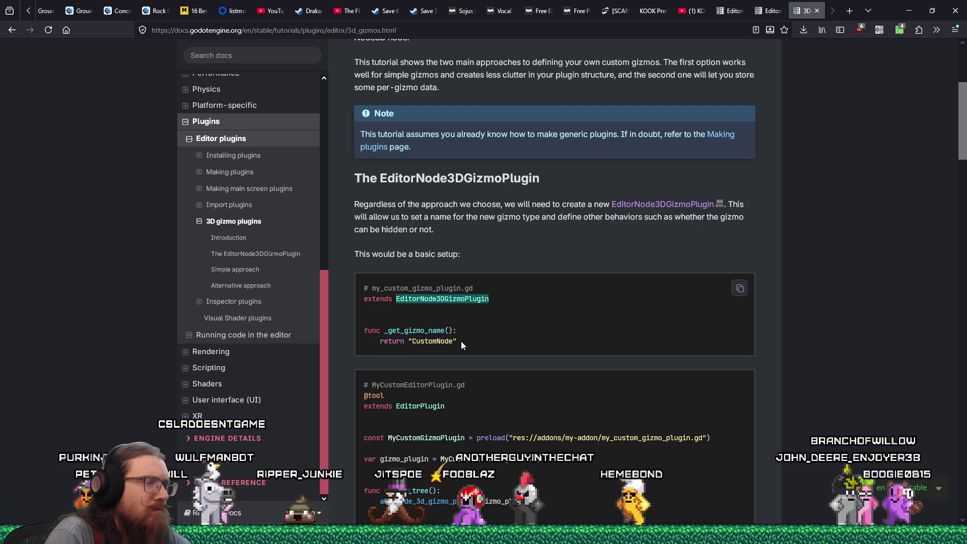
{"action": "left_click_drag", "start_coordinate": [459, 342], "coordinate": [362, 331]}
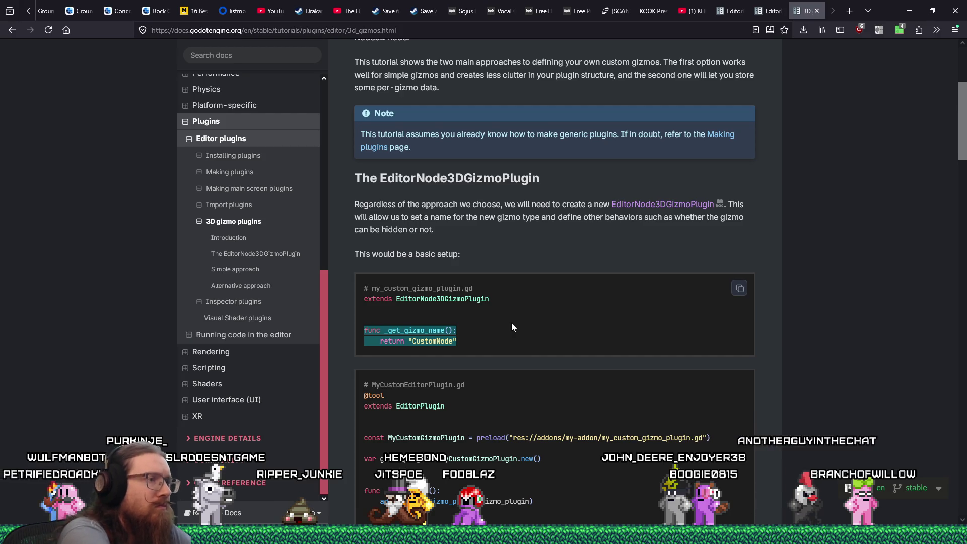
{"action": "key", "text": "alt+Tab"}
{"action": "key", "text": "Return"}
{"action": "key", "text": "Return"}
{"action": "key", "text": "shift+Insert"}
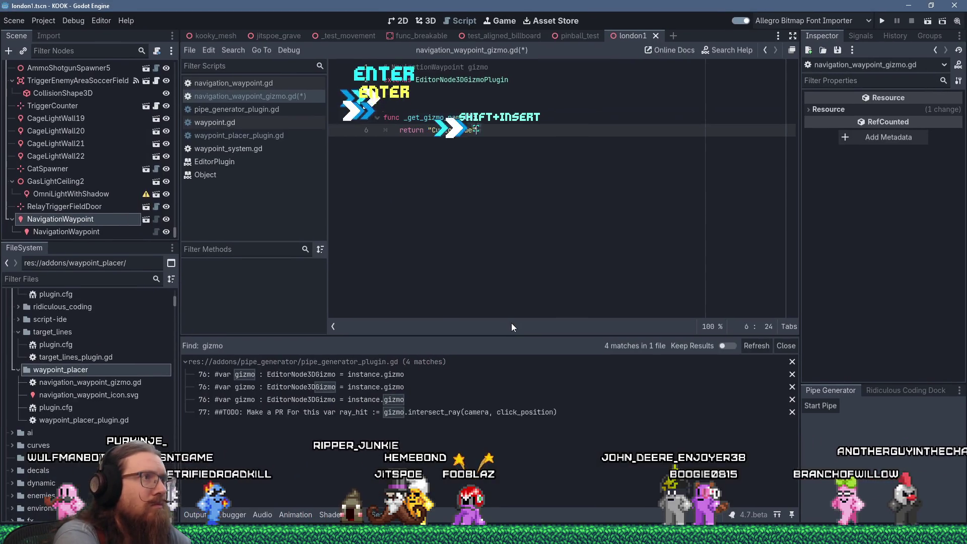
{"action": "key", "text": "Left"}
{"action": "key", "text": "ctrl+shift+Left"}
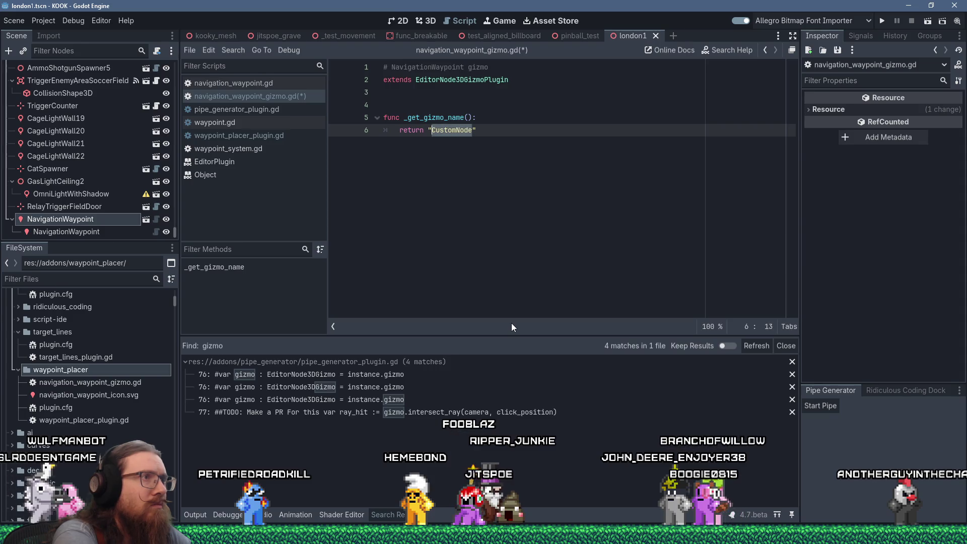
{"action": "type", "text": "Navigatio"}
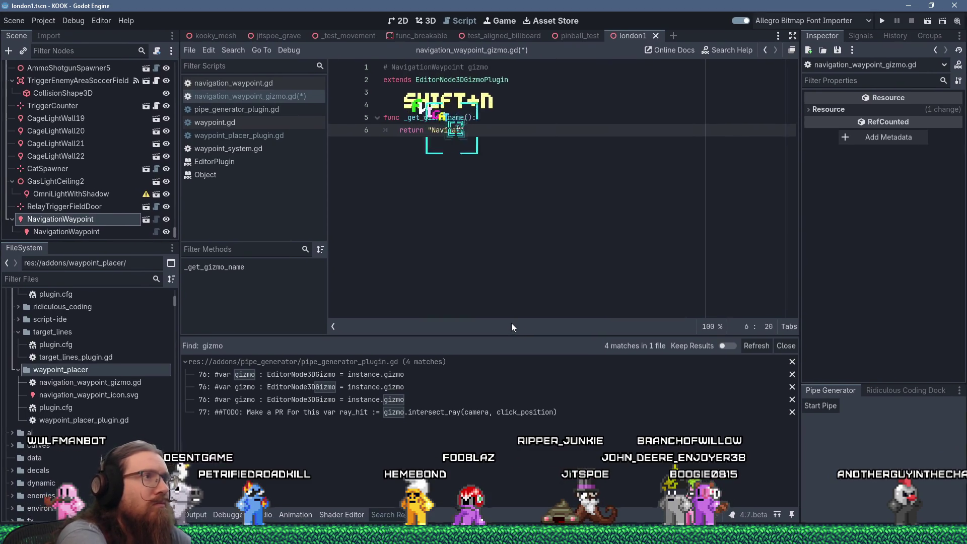
{"action": "type", "text": "nWaypointGizmo"}
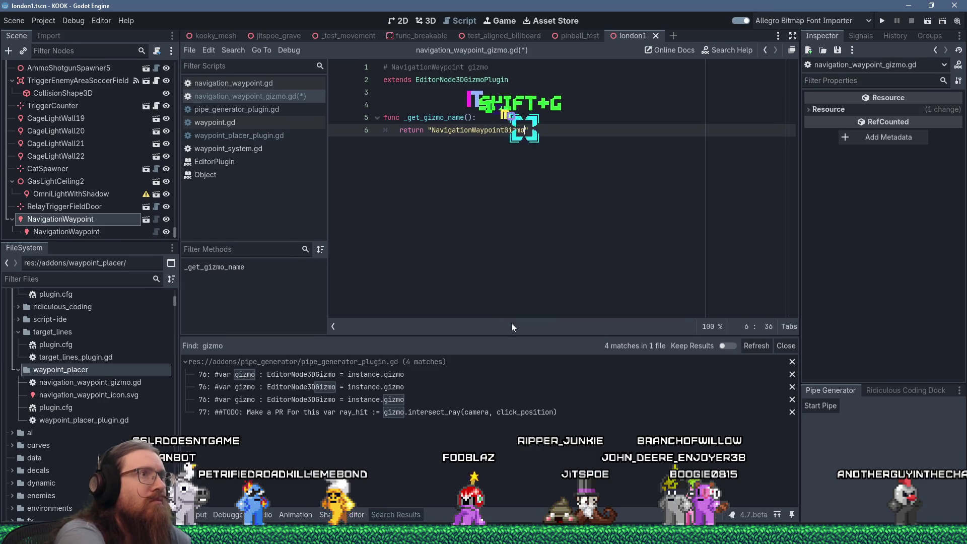
{"action": "key", "text": "End"}
- Add blank lines below the return, save the script, and scroll the gizmo docs
{"action": "key", "text": "Return"}
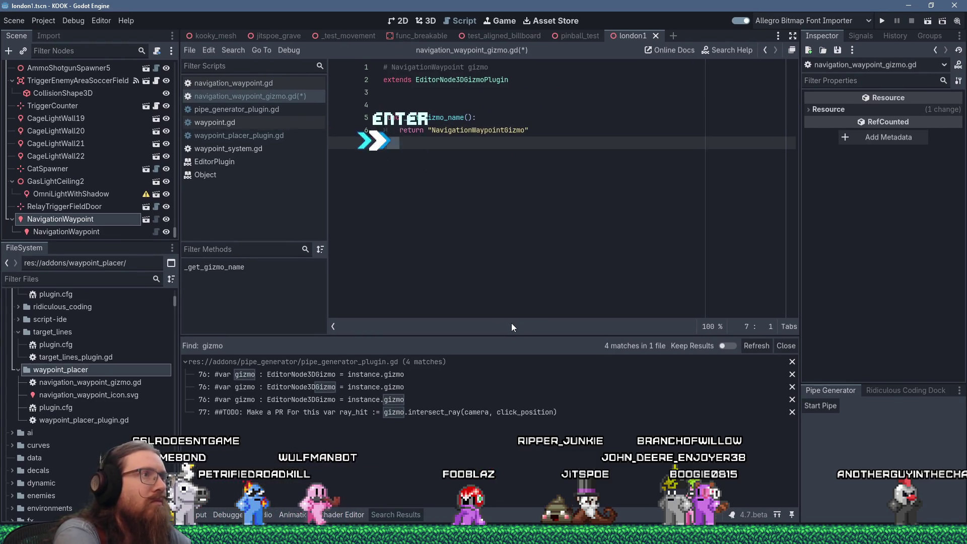
{"action": "key", "text": "BackSpace"}
{"action": "key", "text": "Return"}
{"action": "key", "text": "ctrl+s"}
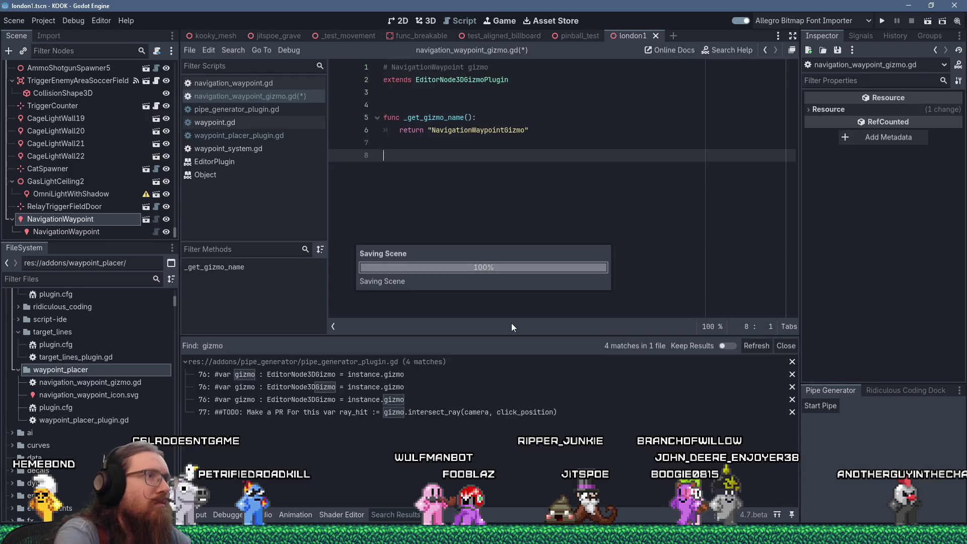
{"action": "key", "text": "alt+Tab"}
{"action": "scroll", "coordinate": [632, 328], "scroll_direction": "down", "scroll_amount": 3}
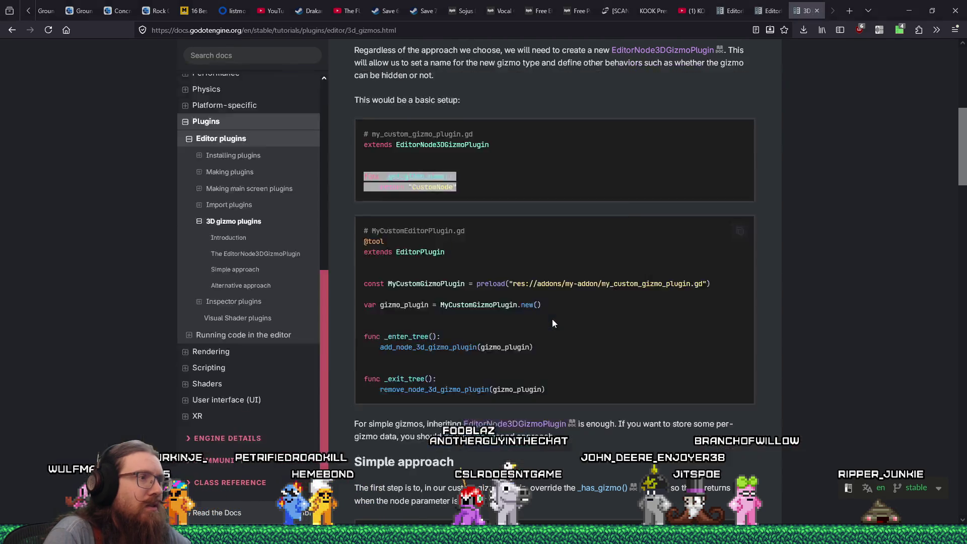
- Select the const preload line in the docs' MyCustomEditorPlugin example, then return to Godot
{"action": "key", "text": "alt+Tab"}
{"action": "key", "text": "alt+Tab"}
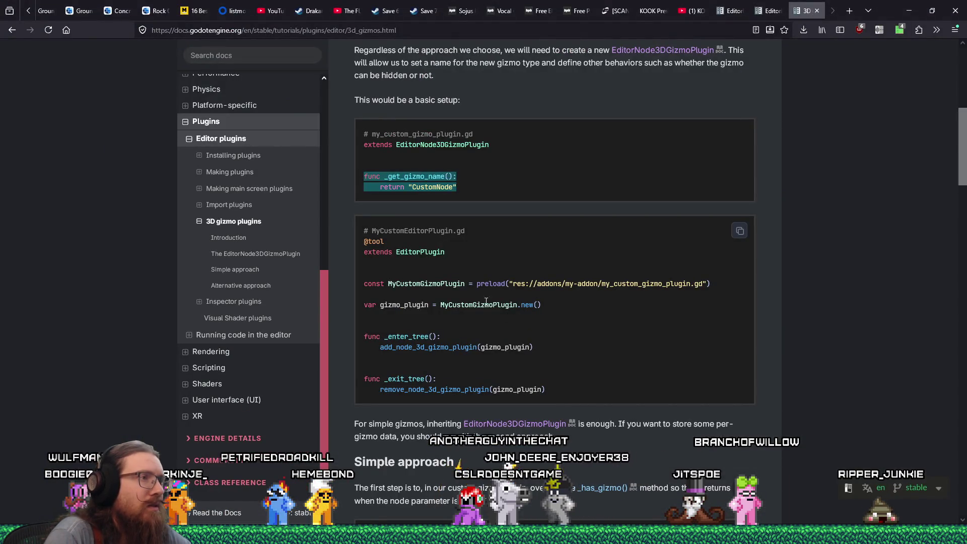
{"action": "left_click_drag", "start_coordinate": [718, 286], "coordinate": [430, 284]}
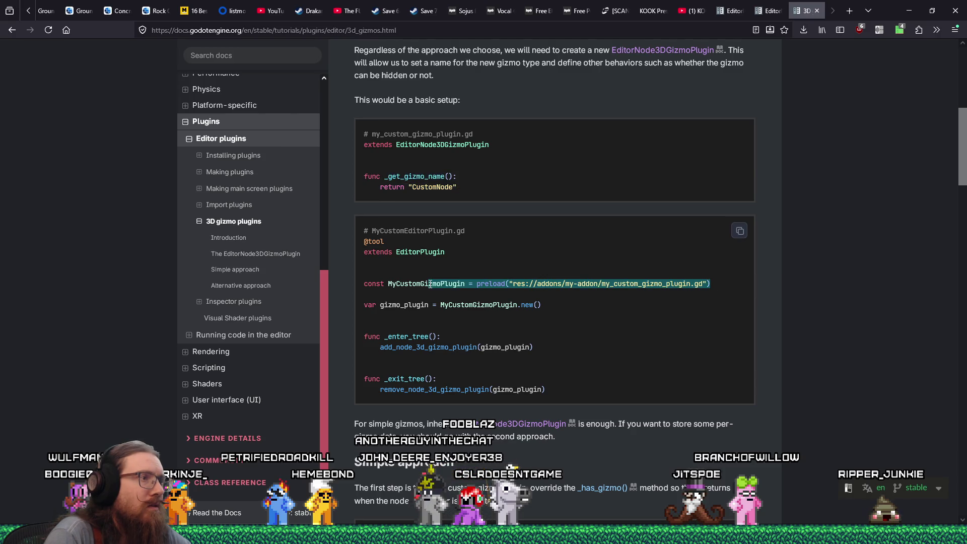
{"action": "key", "text": "alt+Tab"}
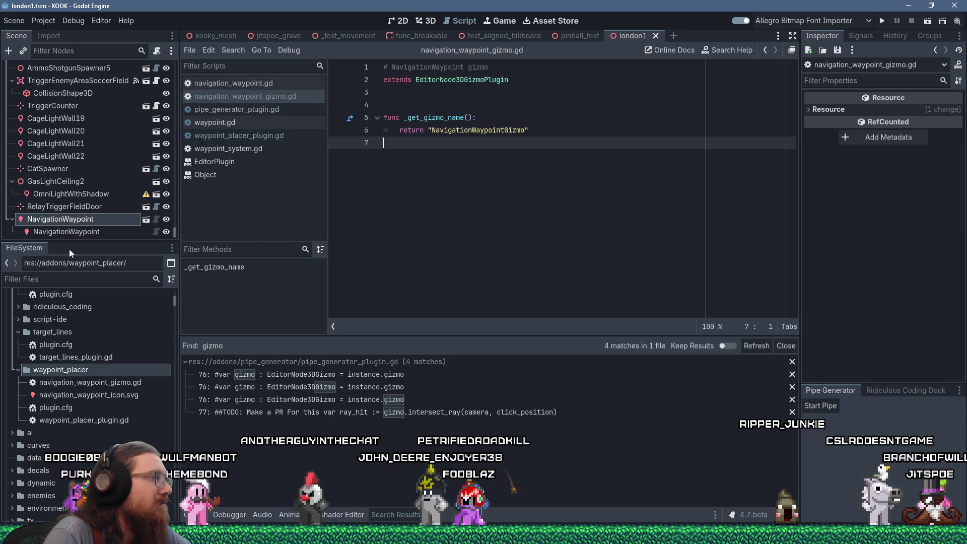
- Close pipe_generator_plugin.gd, waypoint.gd, EditorPlugin and waypoint_system.gd, and open waypoint_placer_plugin.gd
{"action": "left_click", "coordinate": [405, 165]}
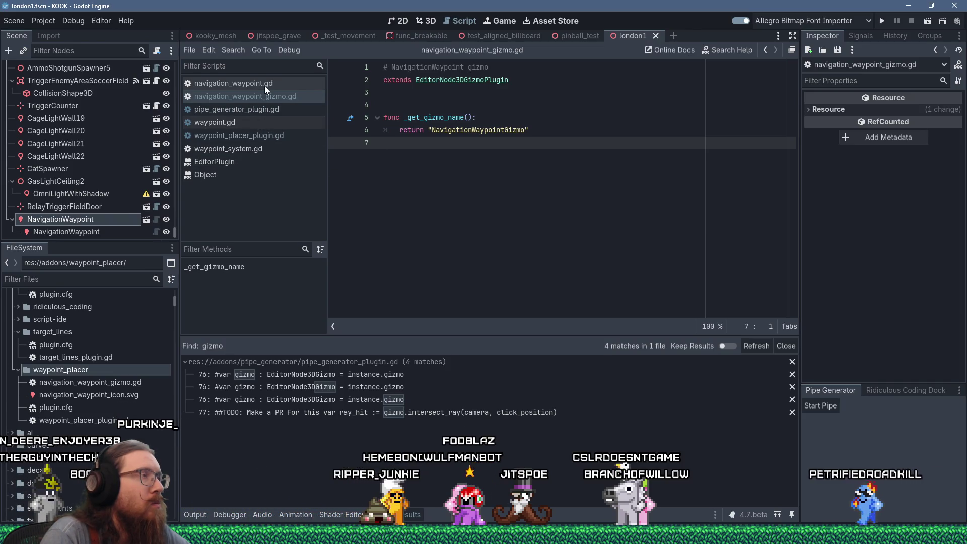
{"action": "middle_click", "coordinate": [261, 107]}
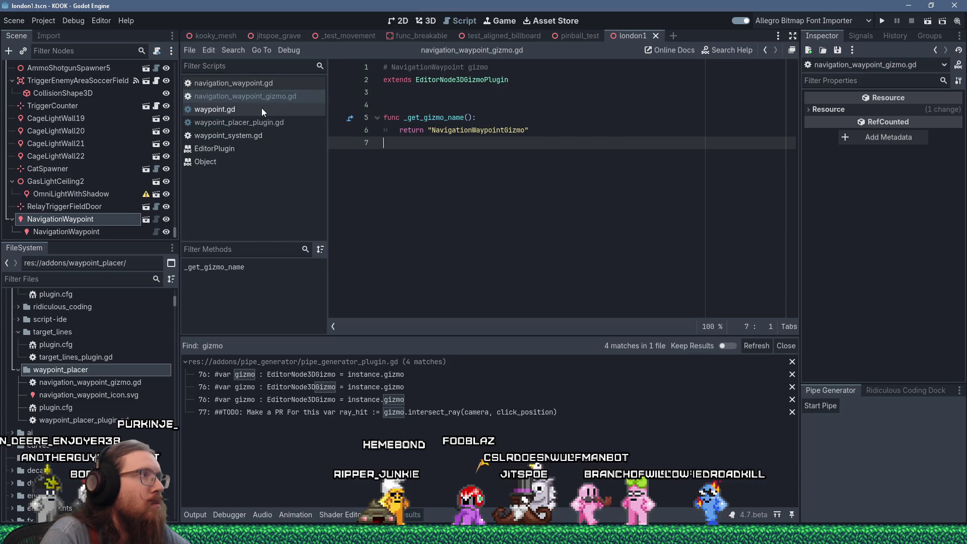
{"action": "middle_click", "coordinate": [261, 114]}
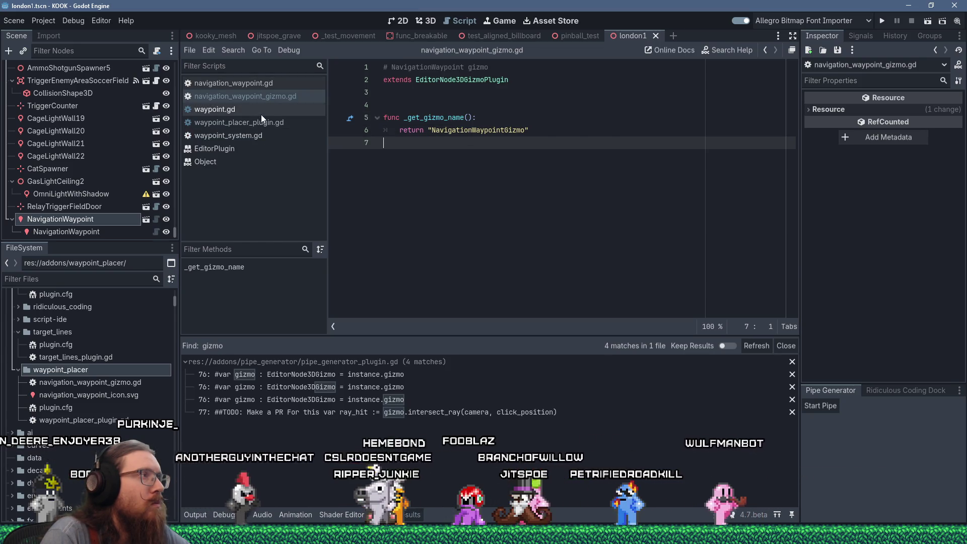
{"action": "left_click", "coordinate": [261, 114]}
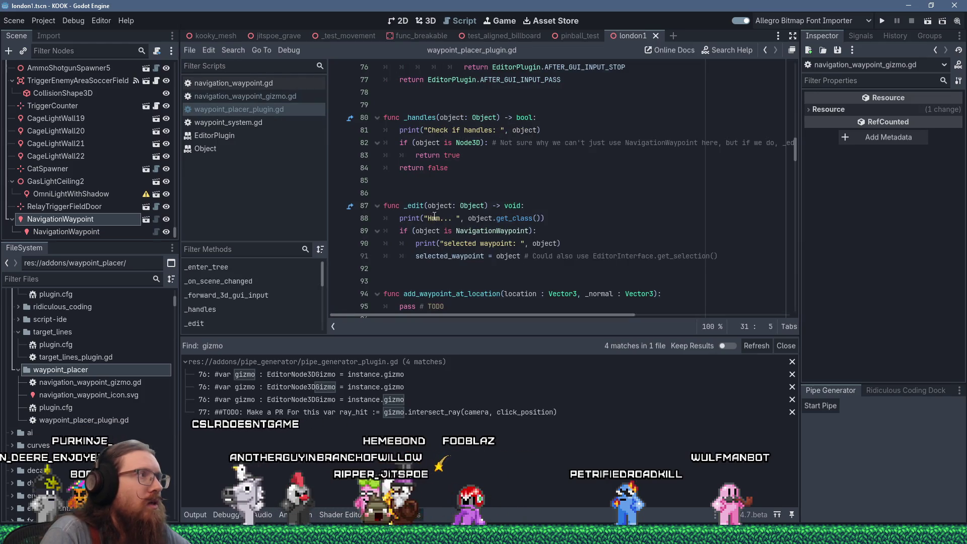
{"action": "middle_click", "coordinate": [225, 140]}
{"action": "middle_click", "coordinate": [246, 124]}
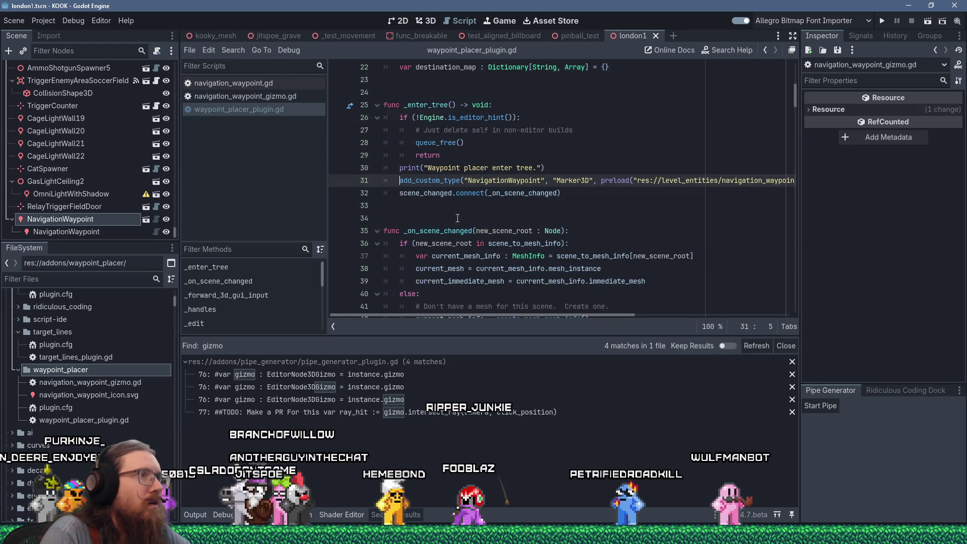
- Go back to the 3D gizmo plugins docs in the browser
{"action": "scroll", "coordinate": [429, 244], "scroll_direction": "up", "scroll_amount": 5}
{"action": "scroll", "coordinate": [430, 244], "scroll_direction": "down", "scroll_amount": 5}
{"action": "scroll", "coordinate": [429, 244], "scroll_direction": "up", "scroll_amount": 5}
{"action": "key", "text": "super+Tab"}
{"action": "key", "text": "Escape"}
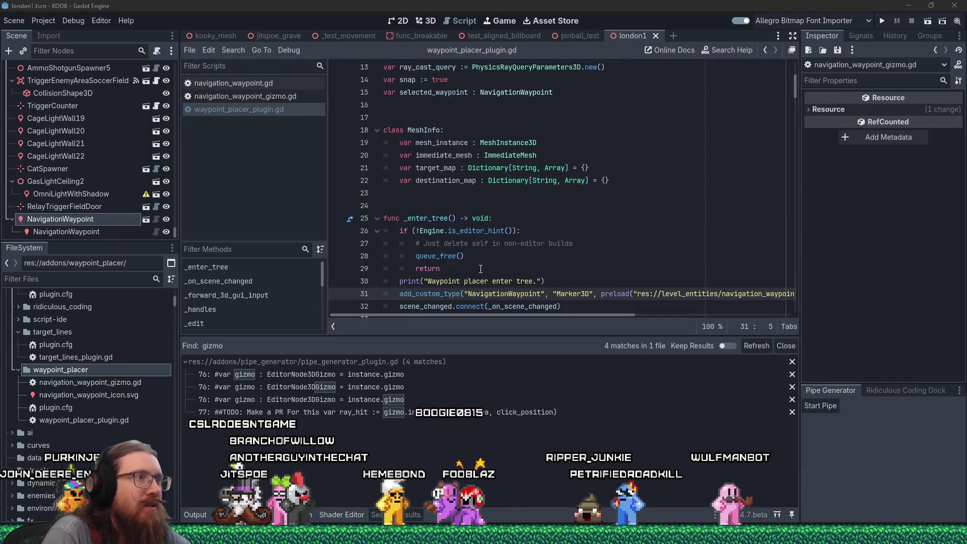
{"action": "key", "text": "alt+Tab"}
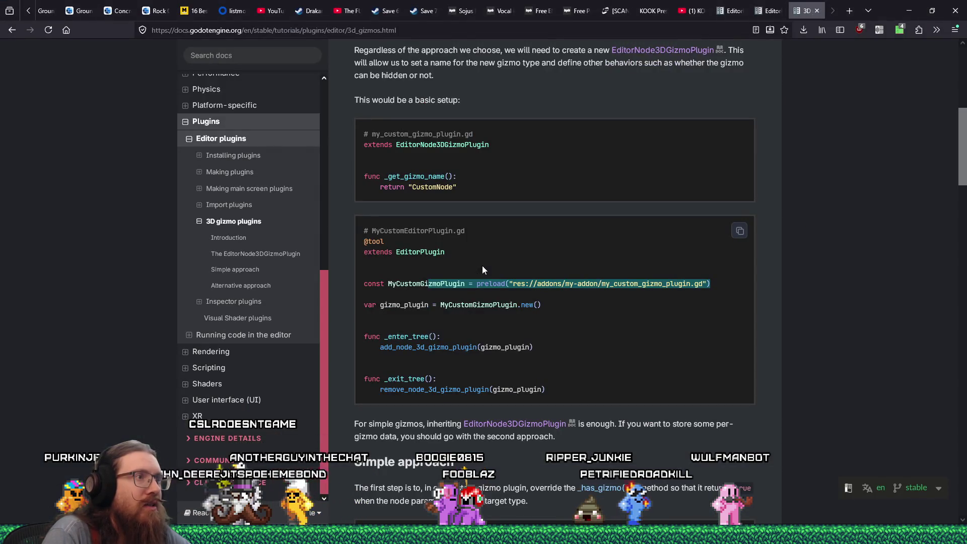
- Add the docs' gizmo const line to waypoint_placer_plugin.gd, renamed NavigationWaypointGizmoPlugin
{"action": "left_click", "coordinate": [371, 288]}
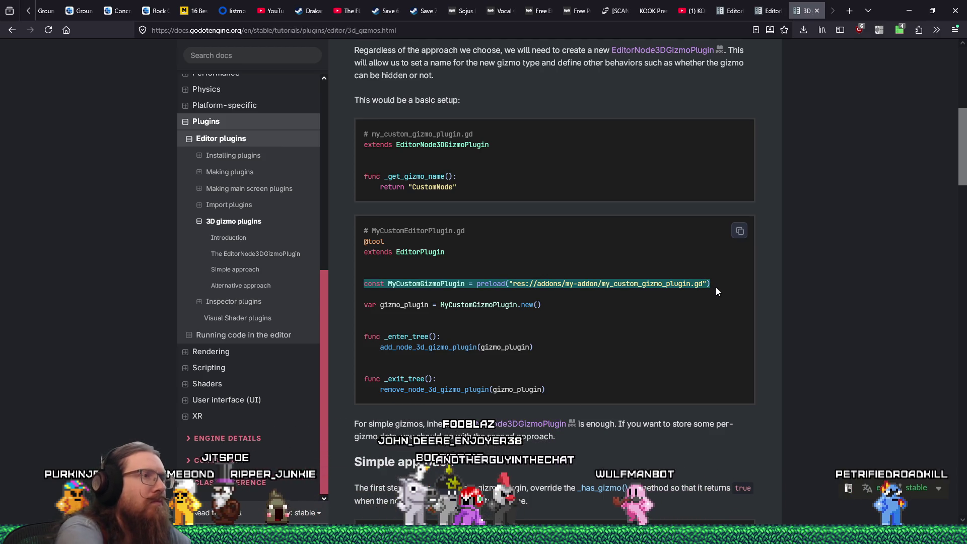
{"action": "key", "text": "alt+Tab"}
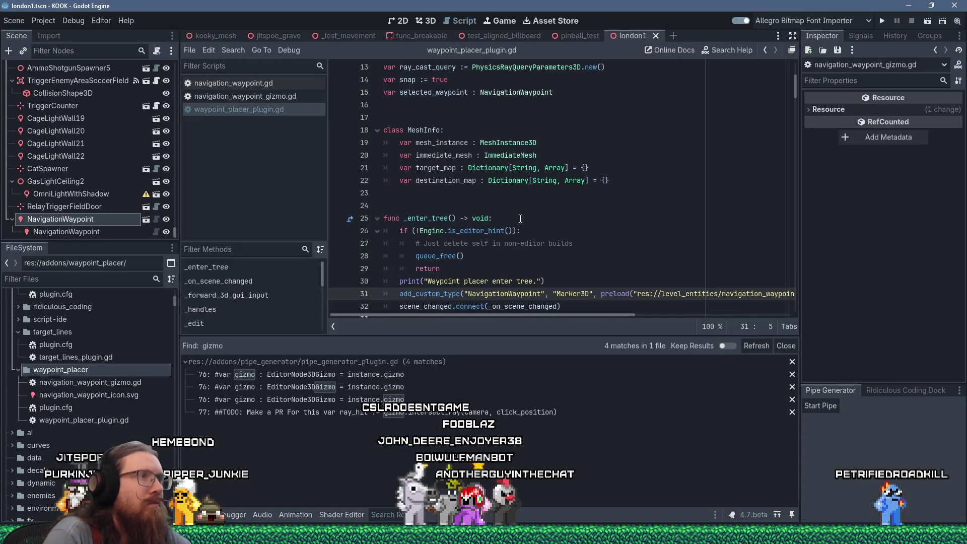
{"action": "left_click", "coordinate": [490, 261]}
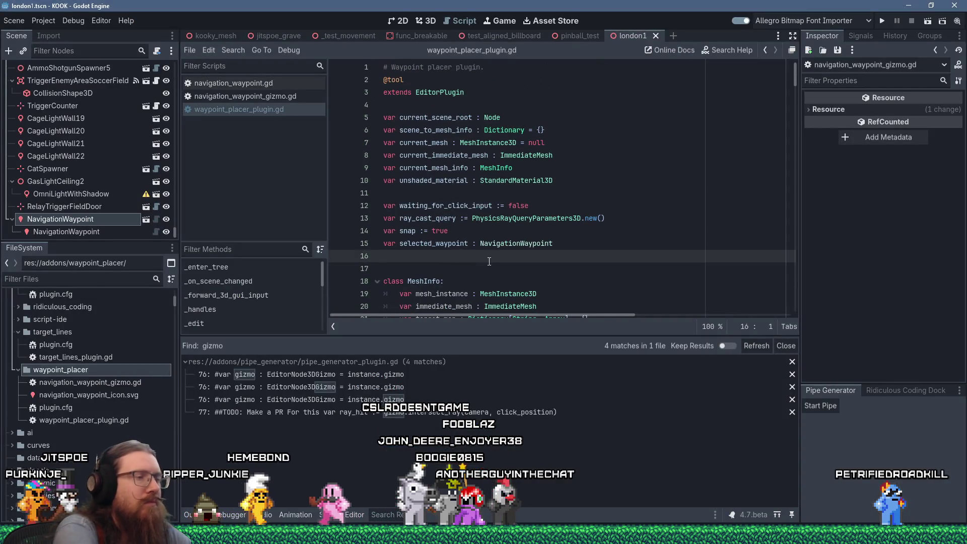
{"action": "key", "text": "Return"}
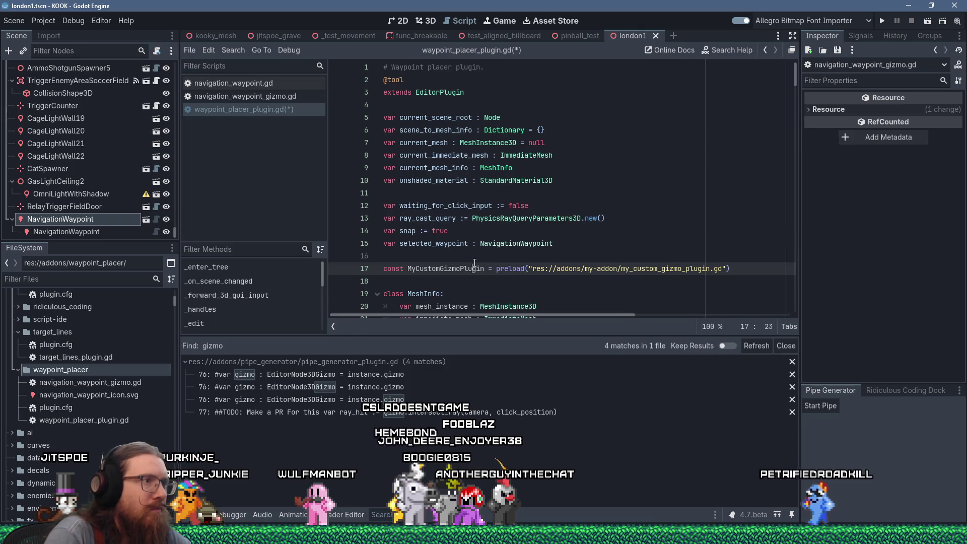
{"action": "double_click", "coordinate": [475, 267]}
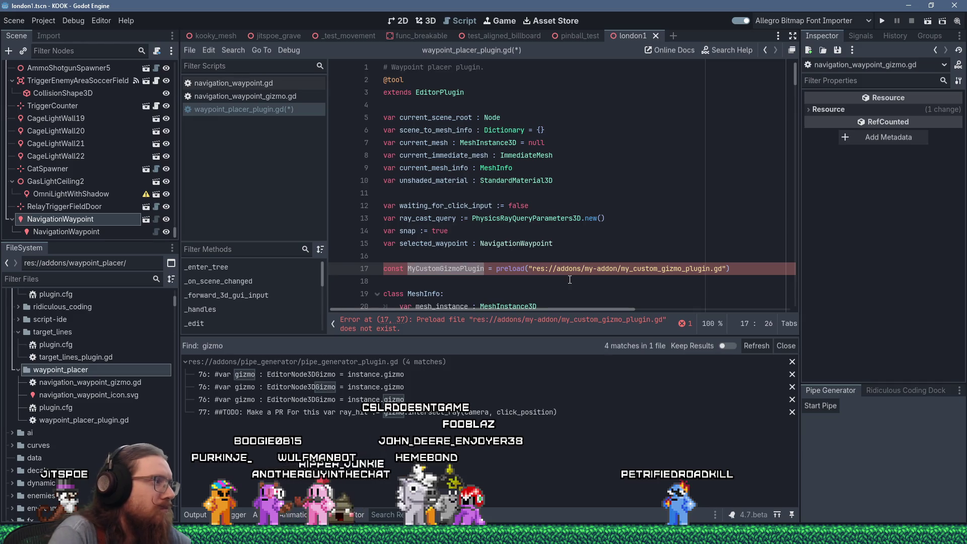
{"action": "type", "text": "NavigationWay"}
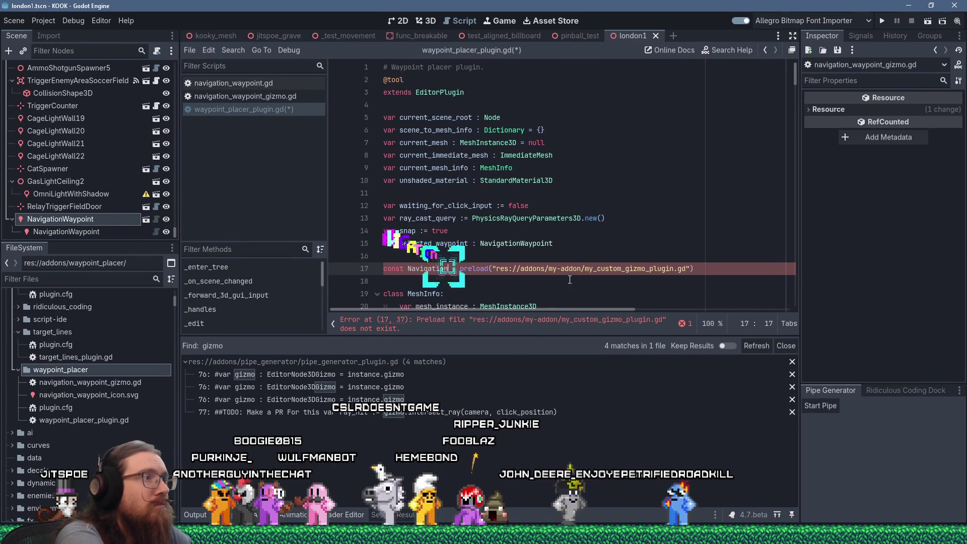
{"action": "type", "text": "pointGizmoPlu"}
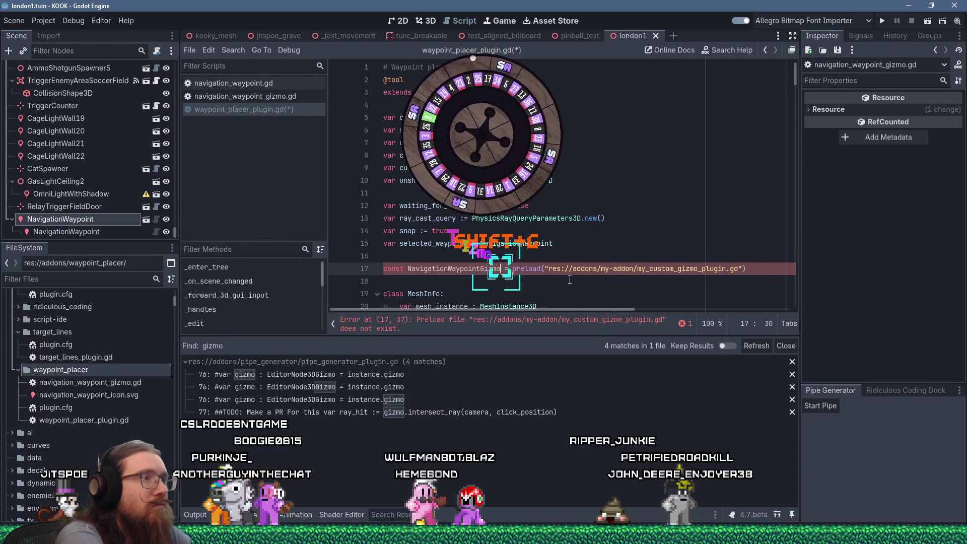
{"action": "type", "text": "gin"}
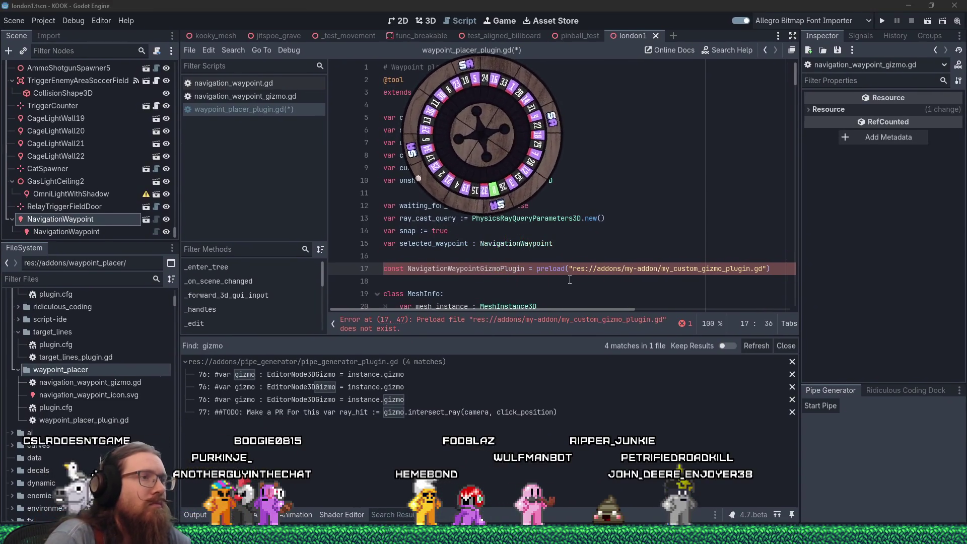
- Point the preload at navigation_waypoint_gizmo.gd instead of the example path
{"action": "key", "text": "alt+Tab"}
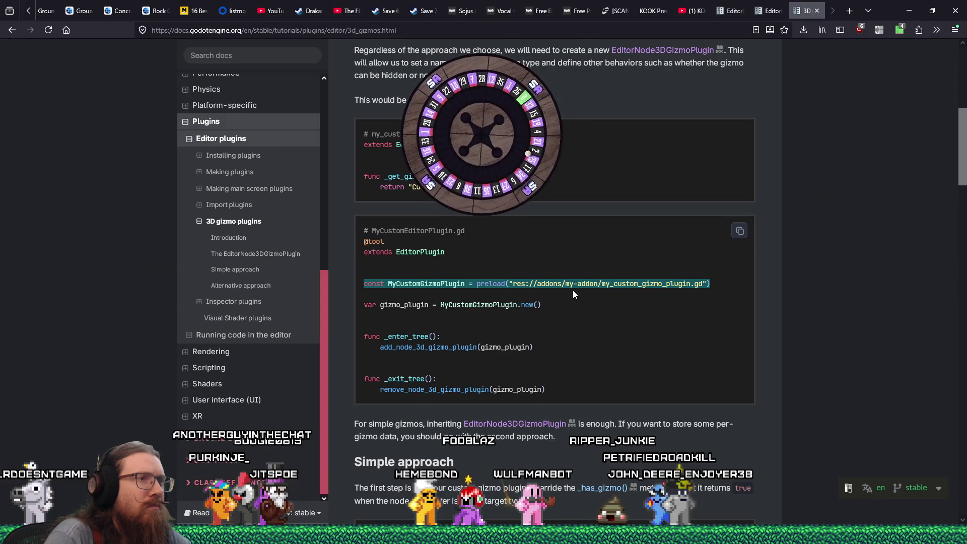
{"action": "key", "text": "alt+Tab"}
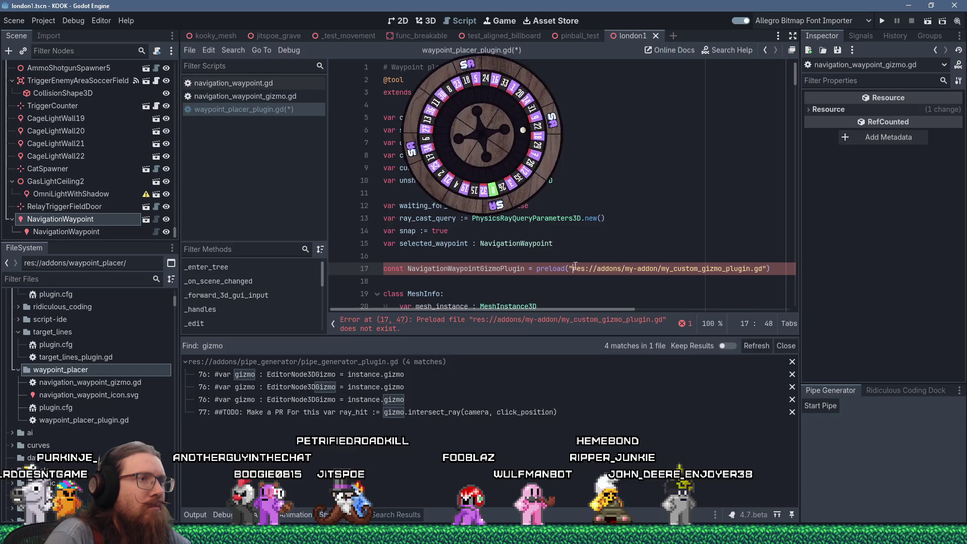
{"action": "left_click_drag", "start_coordinate": [598, 268], "coordinate": [763, 269]}
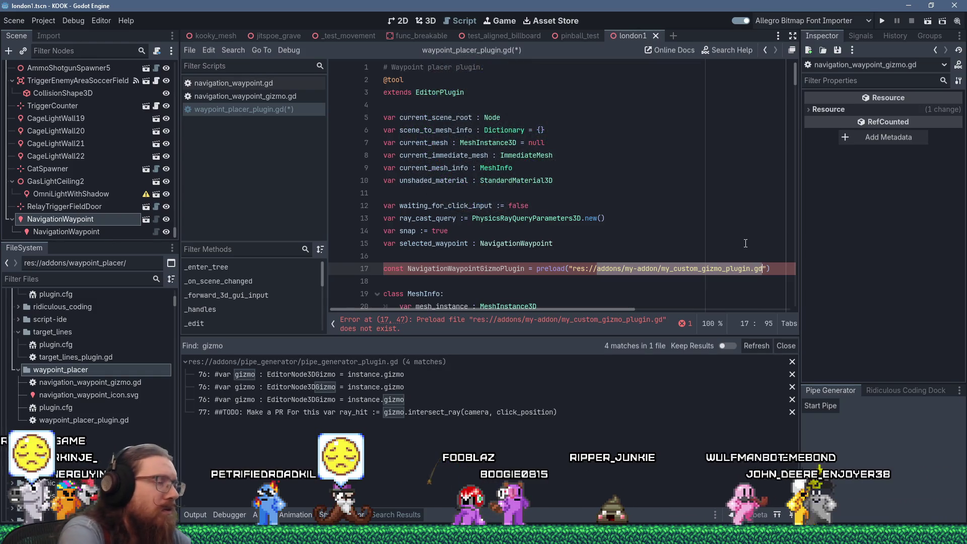
{"action": "left_click_drag", "start_coordinate": [573, 268], "coordinate": [755, 267]}
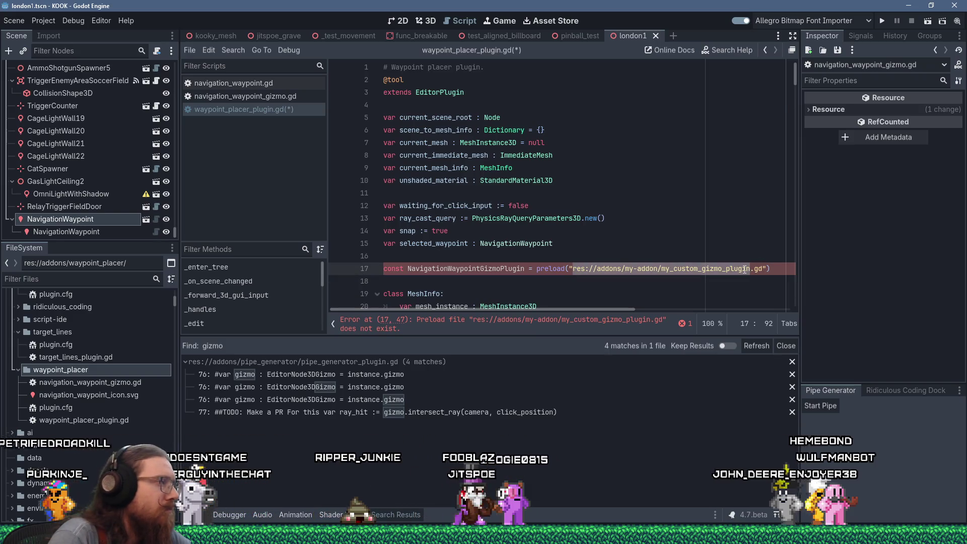
{"action": "mouse_move", "coordinate": [746, 269]}
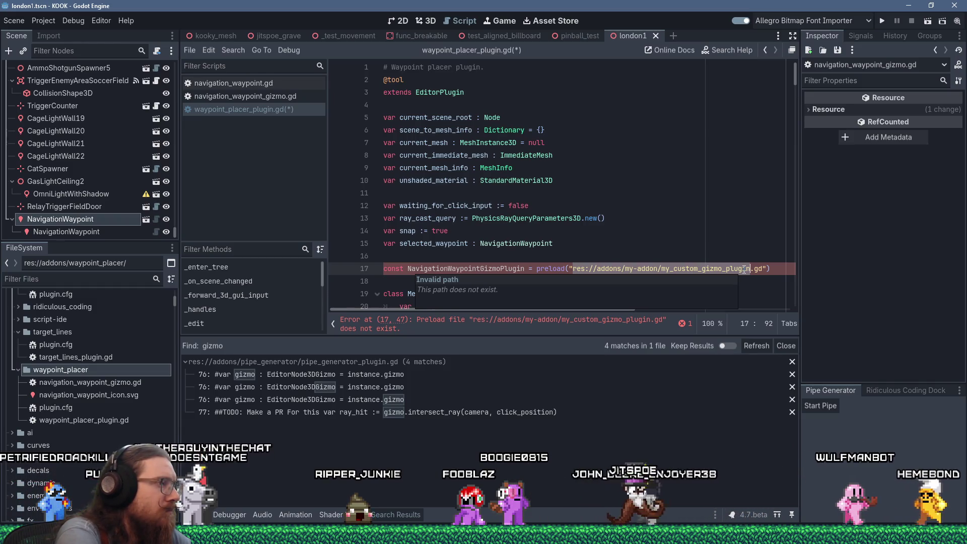
{"action": "key", "text": "Delete"}
{"action": "type", "text": "navigation_w"}
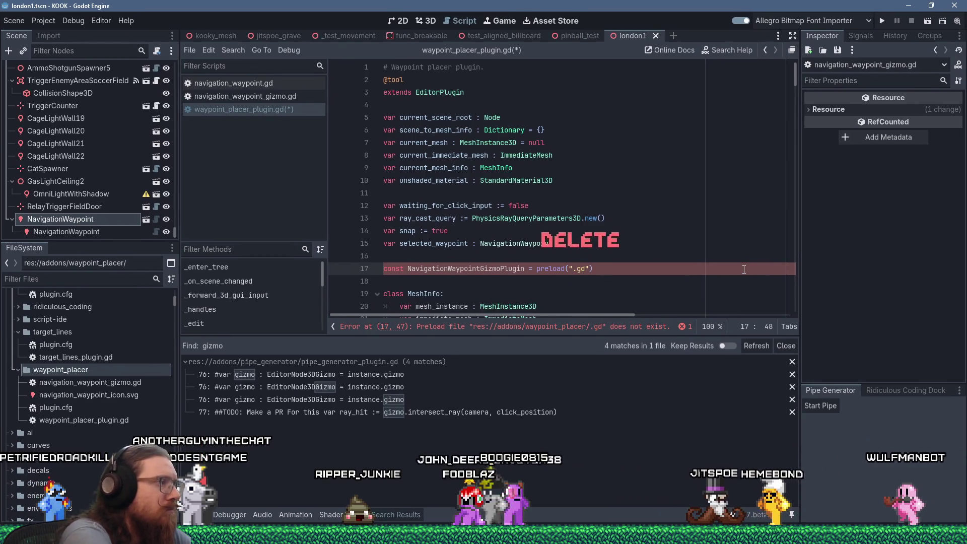
{"action": "type", "text": "aypoint_gi"}
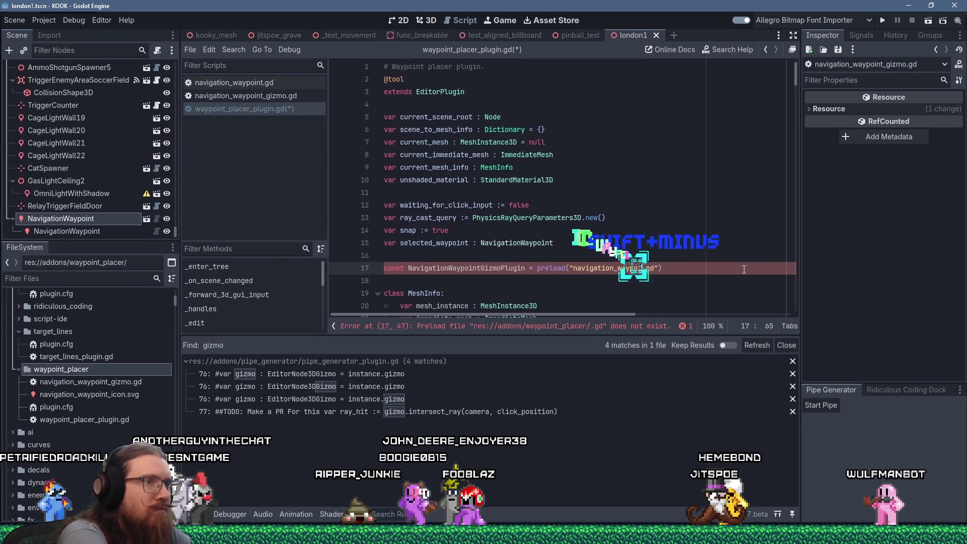
{"action": "type", "text": "zmo"}
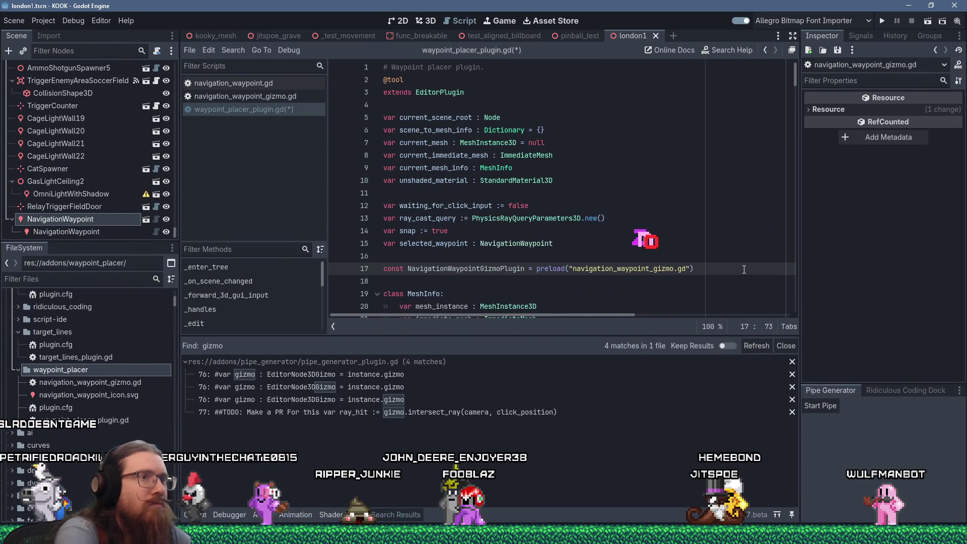
{"action": "left_click", "coordinate": [658, 222]}
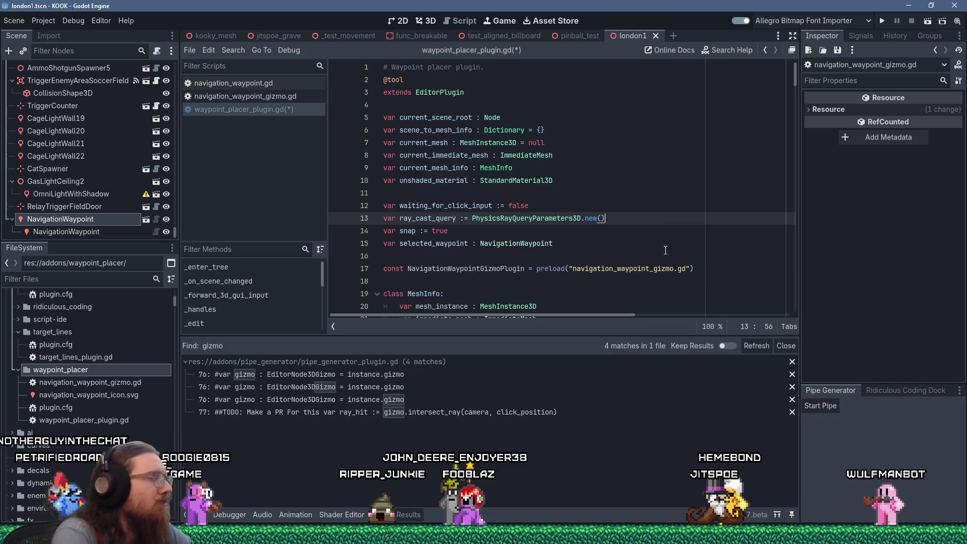
{"action": "key", "text": "alt+Tab"}
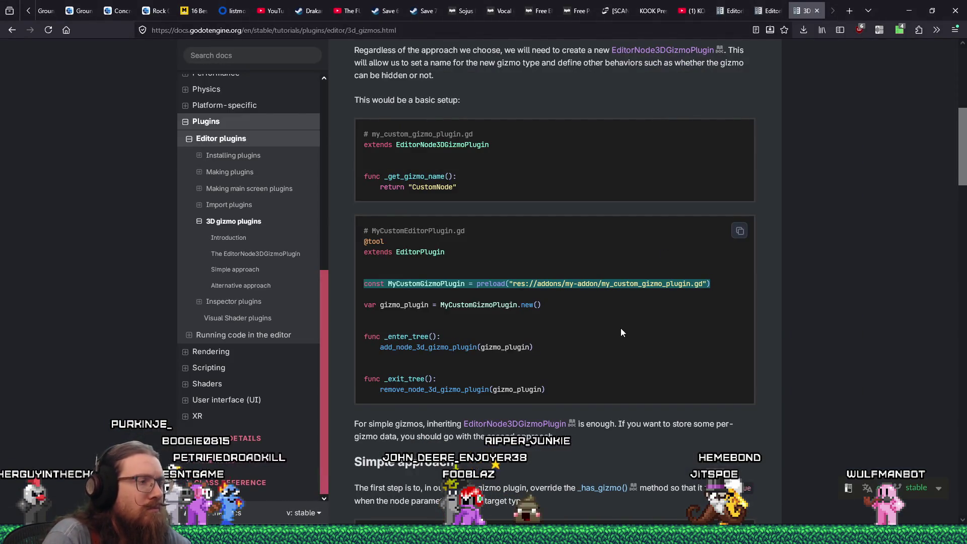
- Declare var gizmo_plugin := NavigationWaypointGizmoPlugin.new() on line 18 and save the script
{"action": "key", "text": "alt+Tab"}
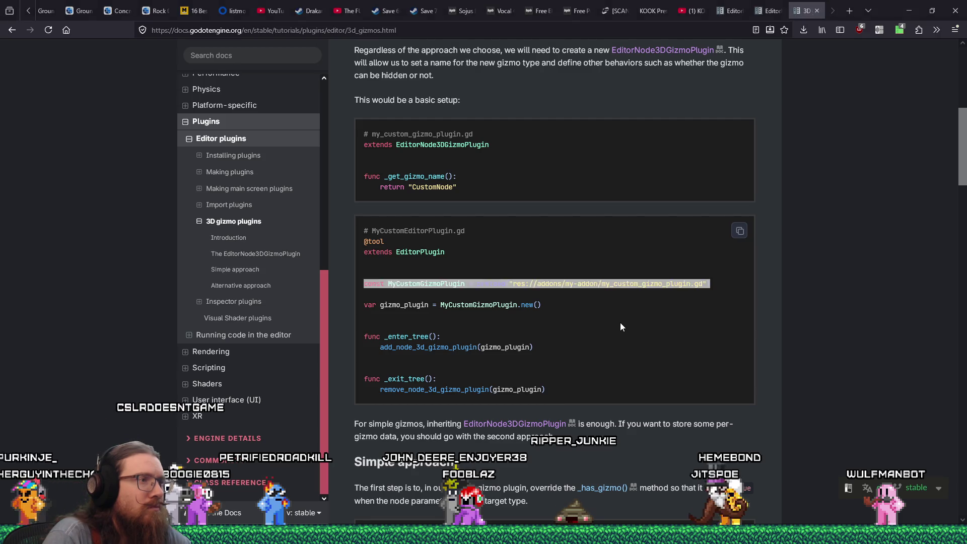
{"action": "left_click", "coordinate": [543, 281]}
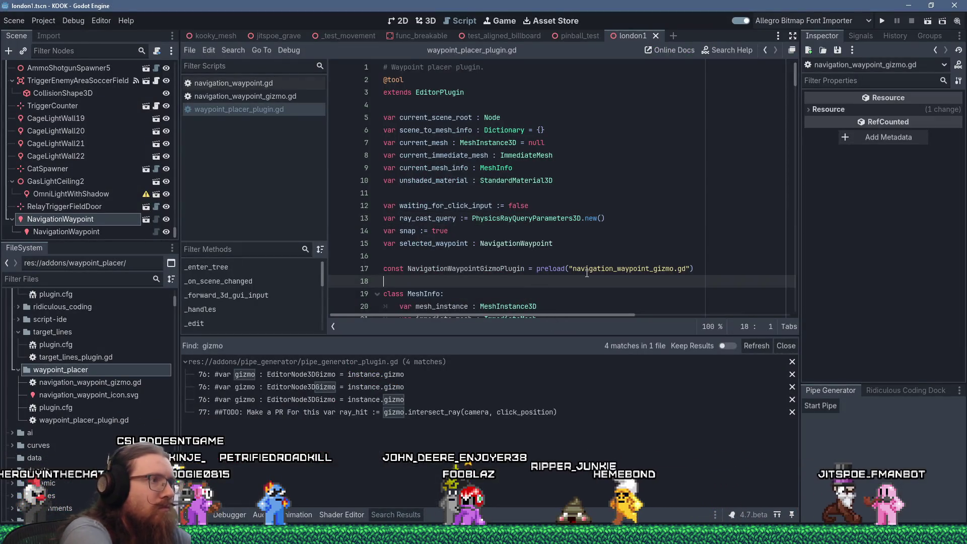
{"action": "type", "text": "var gizmo_plugin"}
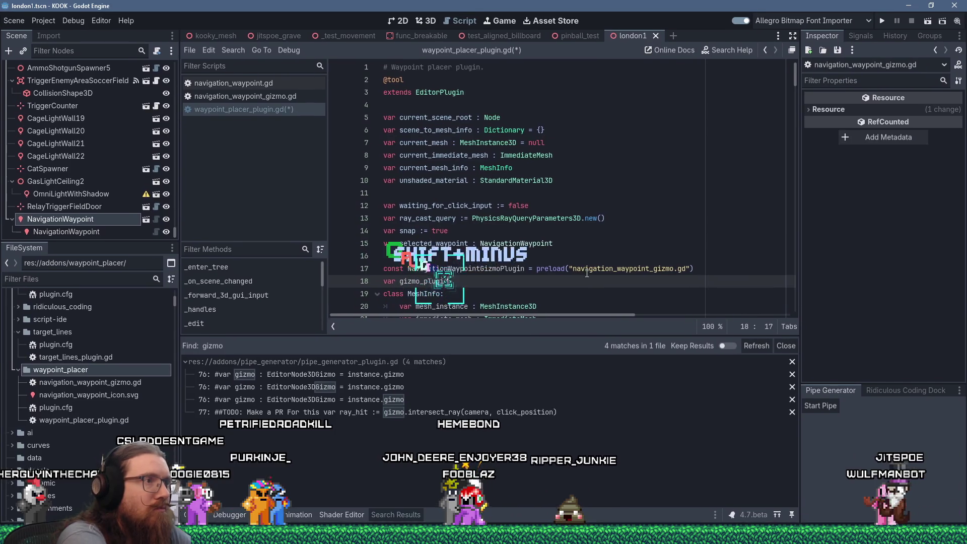
{"action": "key", "text": "alt+Tab"}
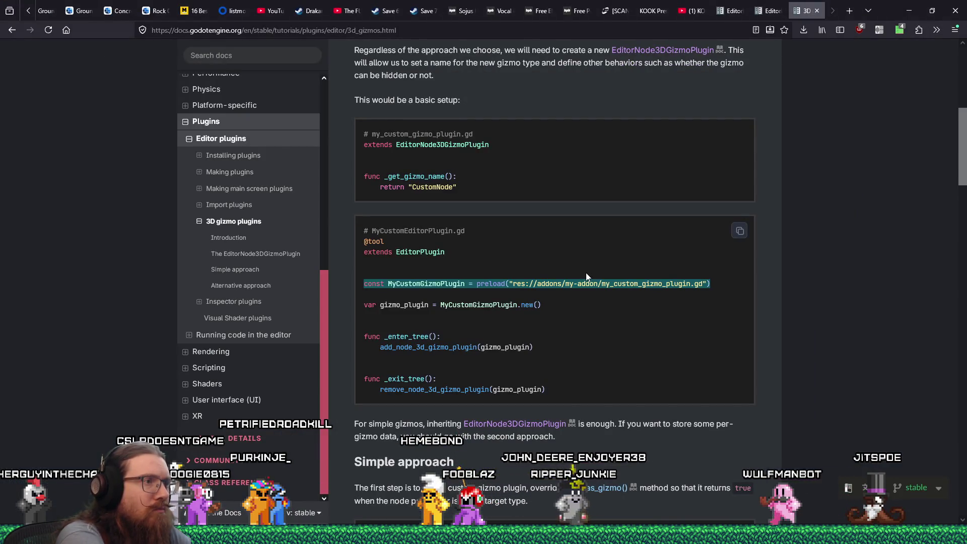
{"action": "key", "text": "alt+Tab"}
{"action": "type", "text": ":= "}
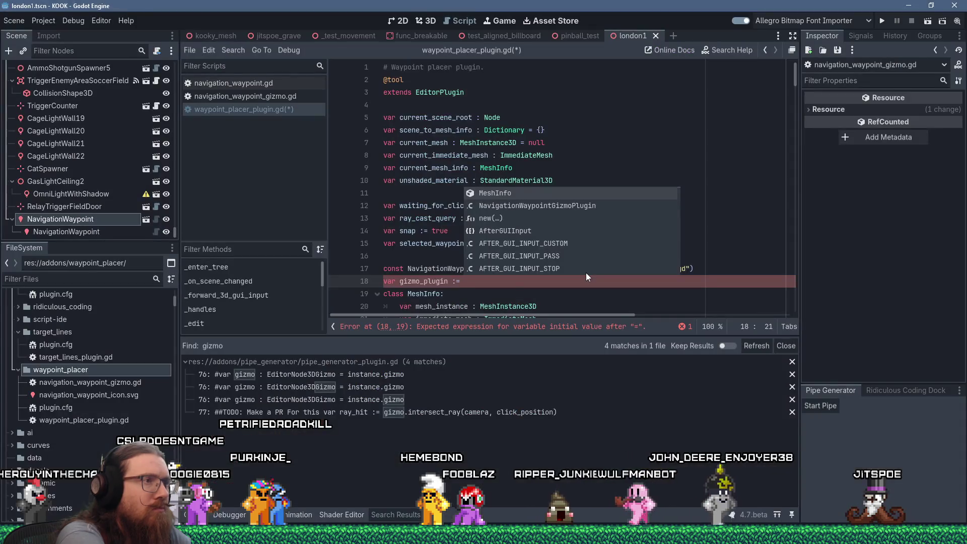
{"action": "type", "text": "Navigatio"}
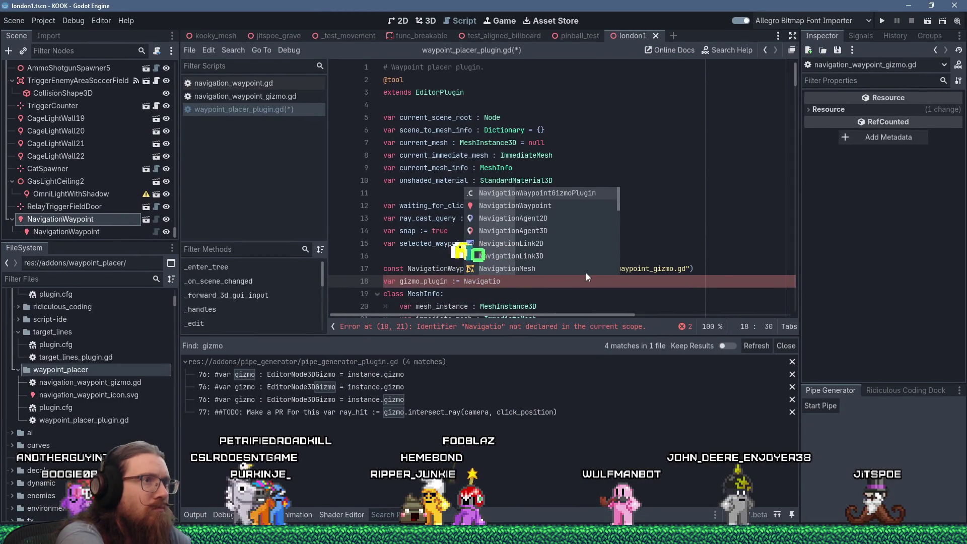
{"action": "key", "text": "Return"}
{"action": "type", "text": ".new()"}
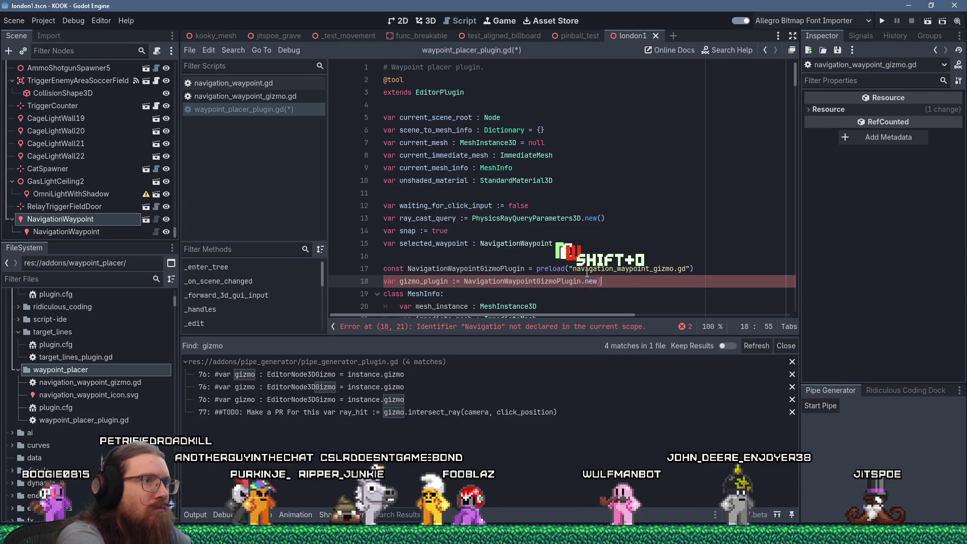
{"action": "key", "text": "Return"}
{"action": "key", "text": "Return"}
{"action": "key", "text": "ctrl+s"}
{"action": "key", "text": "alt+Tab"}
{"action": "scroll", "coordinate": [491, 368], "scroll_direction": "down", "scroll_amount": 2}
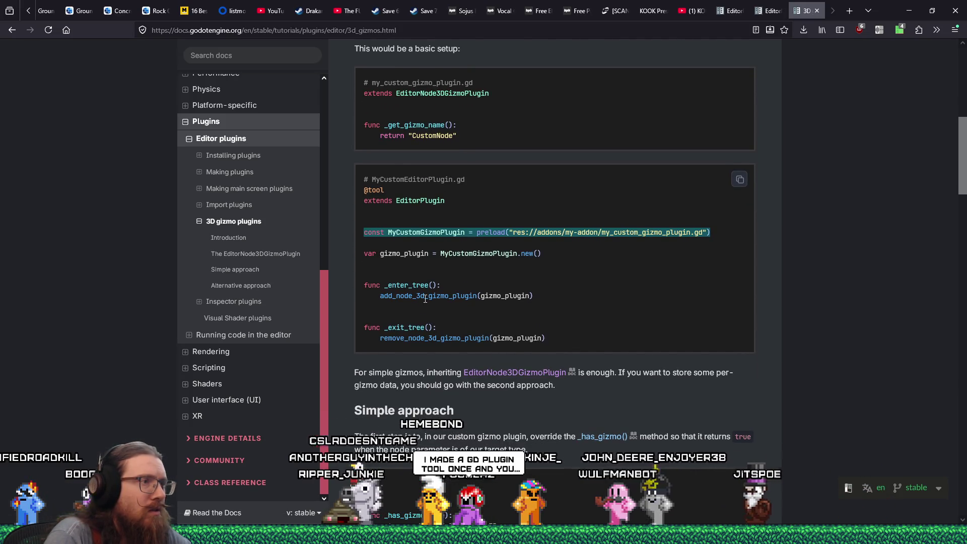
{"action": "key", "text": "alt+Tab"}
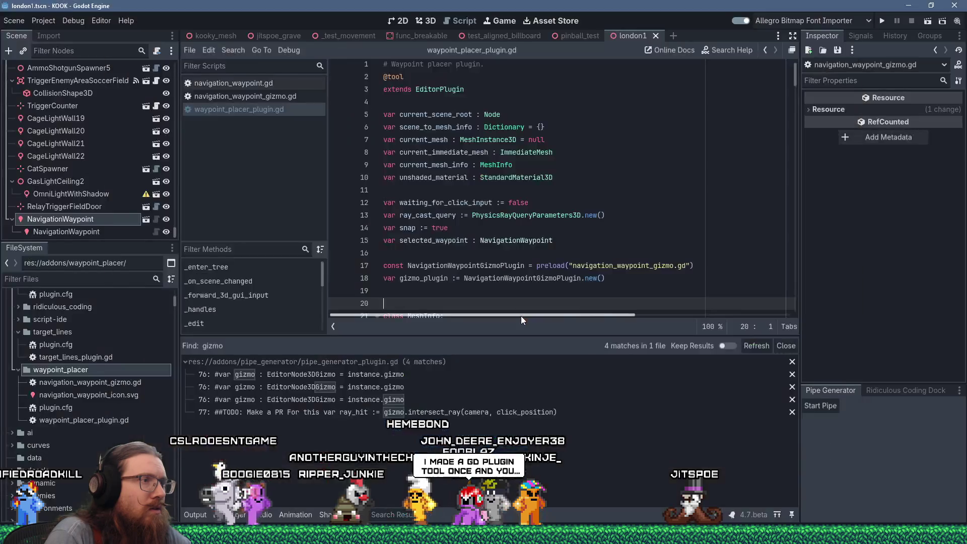
- Copy add_node_3d_gizmo_plugin(gizmo_plugin) from the docs and paste it into _enter_tree
{"action": "scroll", "coordinate": [485, 233], "scroll_direction": "down", "scroll_amount": 7}
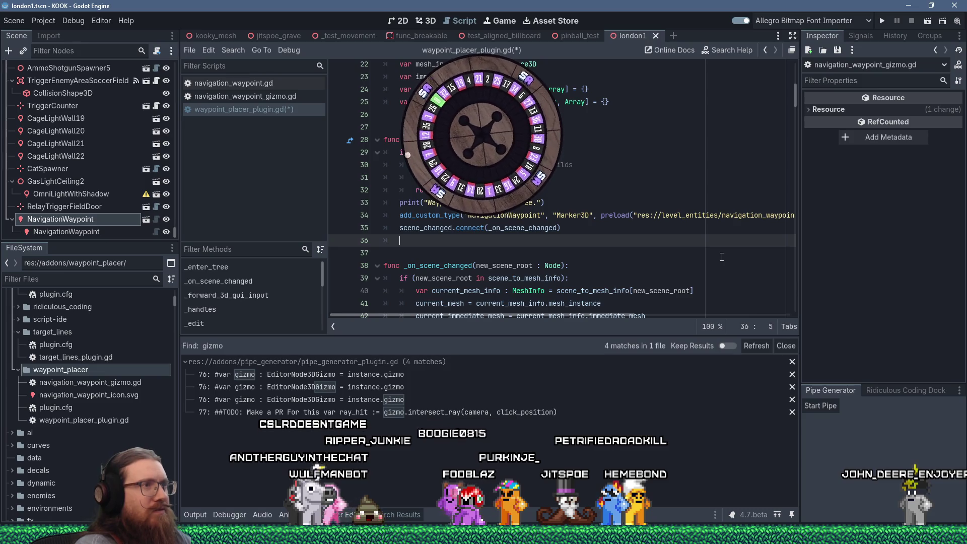
{"action": "key", "text": "alt+Tab"}
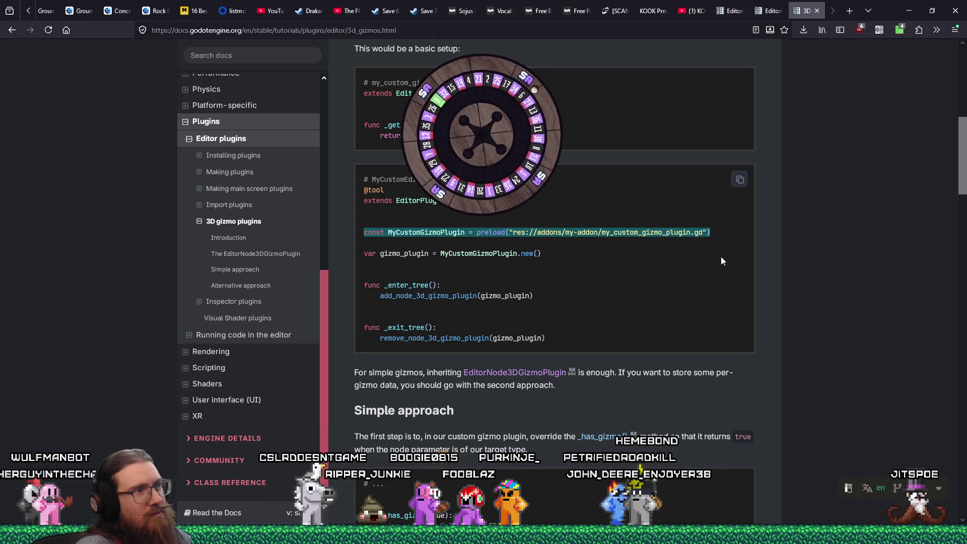
{"action": "triple_click", "coordinate": [404, 293]}
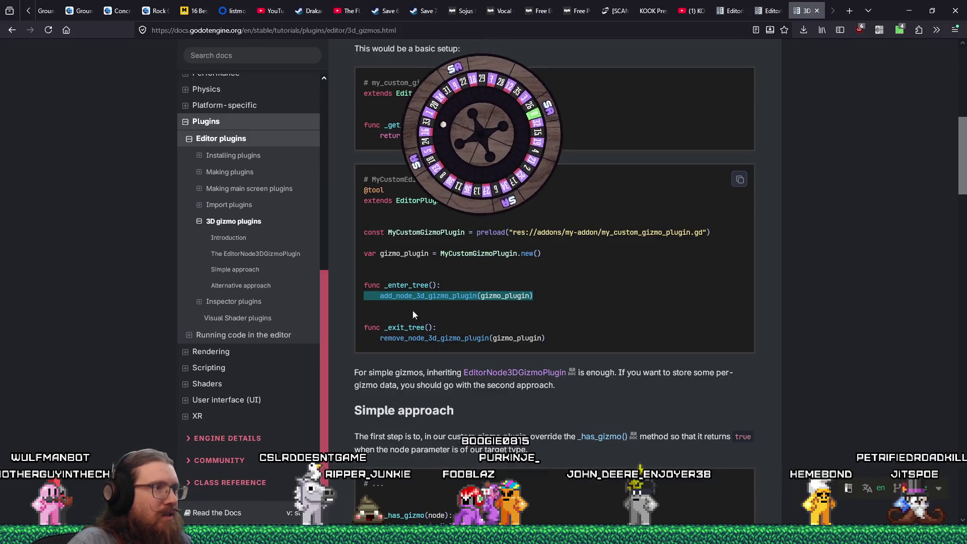
{"action": "left_click_drag", "start_coordinate": [381, 297], "coordinate": [584, 316]}
{"action": "key", "text": "ctrl+c"}
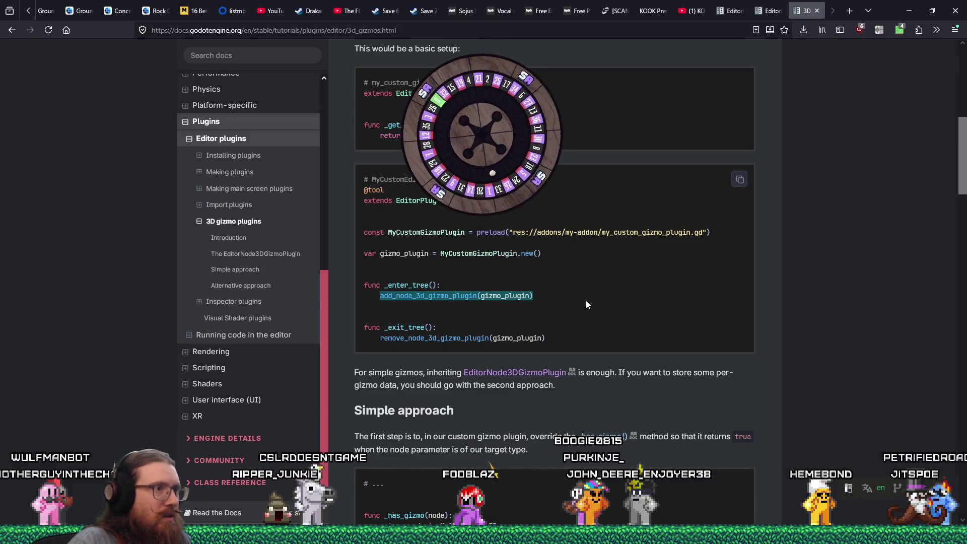
{"action": "key", "text": "alt+Tab"}
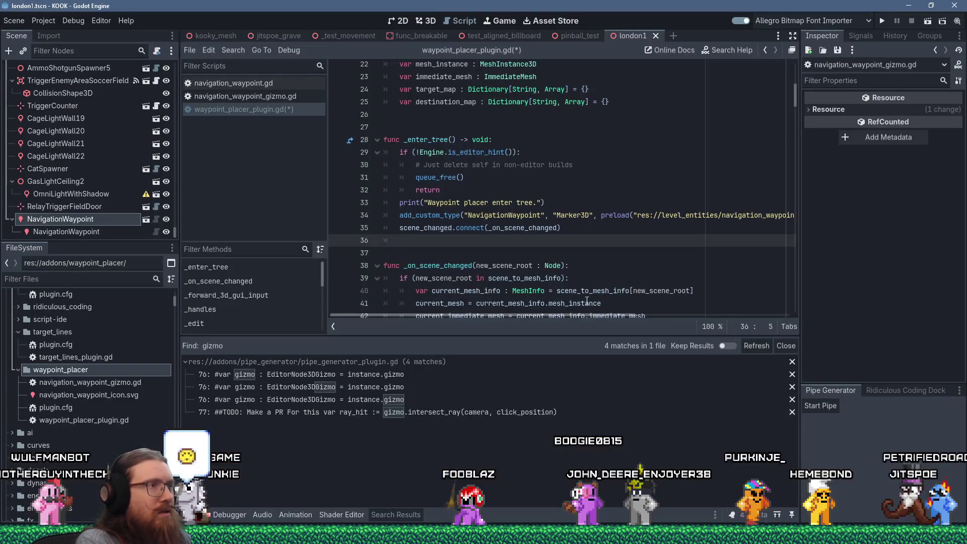
{"action": "key", "text": "shift+Insert"}
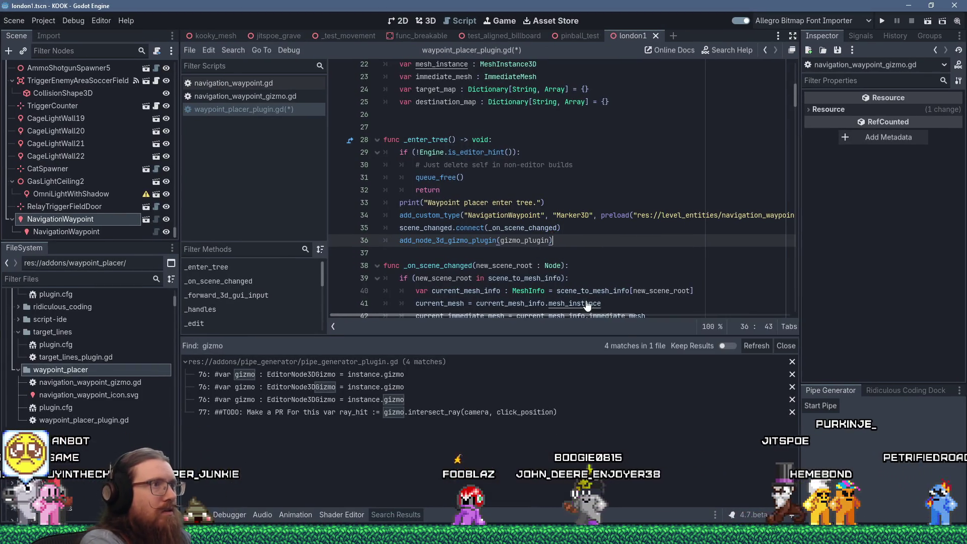
- Search for _exit_tree, then insert blank lines below _enter_tree for another function
{"action": "key", "text": "ctrl+f"}
{"action": "type", "text": "_exit_tre"}
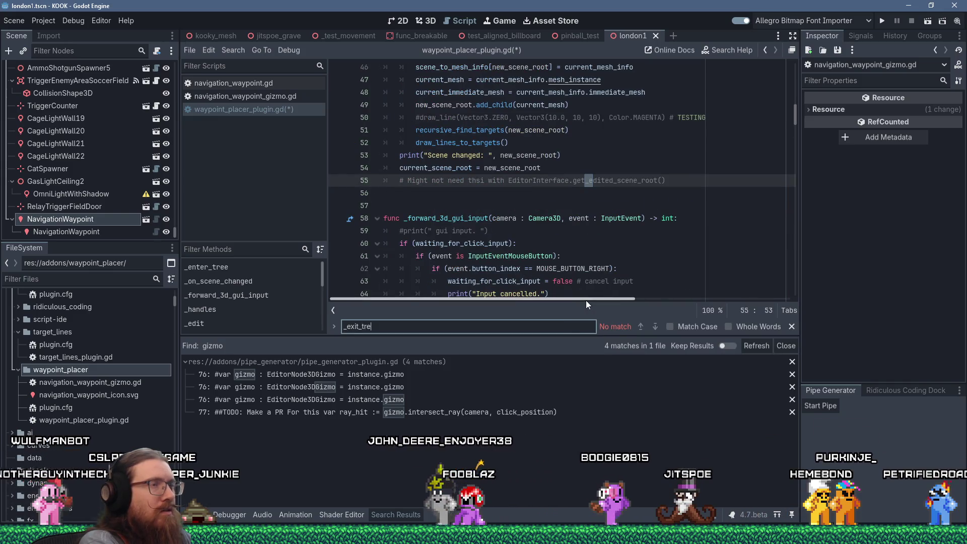
{"action": "key", "text": "BackSpace"}
{"action": "key", "text": "BackSpace"}
{"action": "key", "text": "BackSpace"}
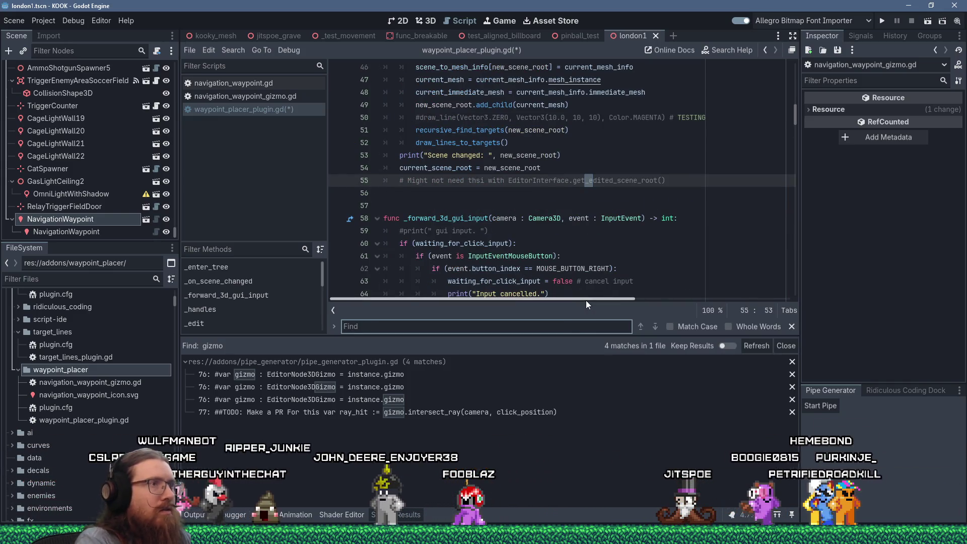
{"action": "scroll", "coordinate": [544, 277], "scroll_direction": "up", "scroll_amount": 8}
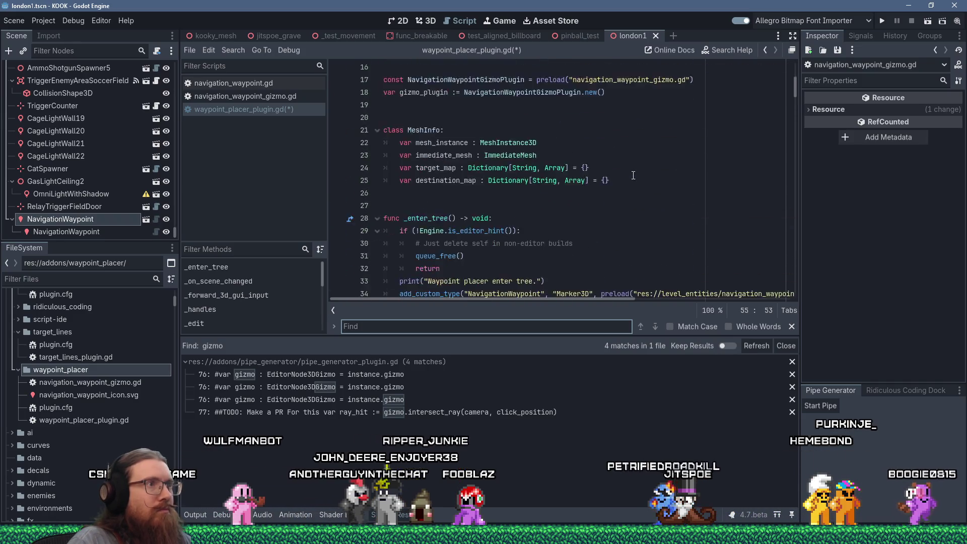
{"action": "scroll", "coordinate": [605, 196], "scroll_direction": "down", "scroll_amount": 1}
{"action": "left_click", "coordinate": [558, 217]}
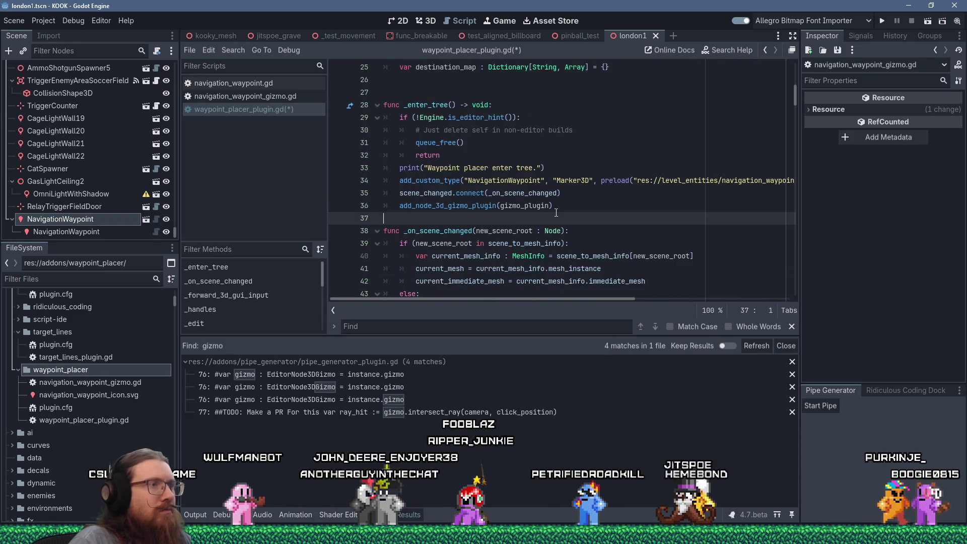
{"action": "key", "text": "Return"}
{"action": "key", "text": "Return"}
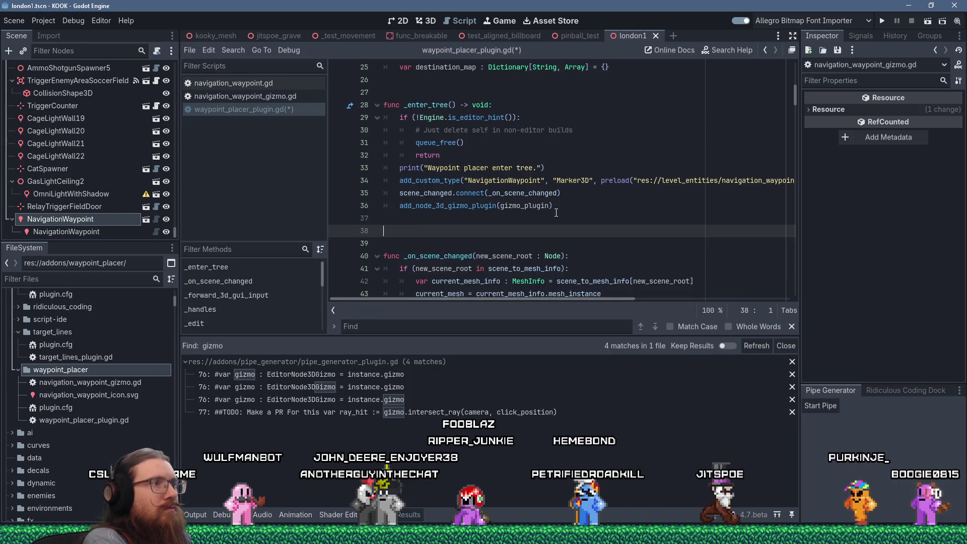
{"action": "key", "text": "Return"}
- Add an _exit_tree function that calls remove_custom_type for "NavigationWaypoint"
{"action": "type", "text": "func _exit"}
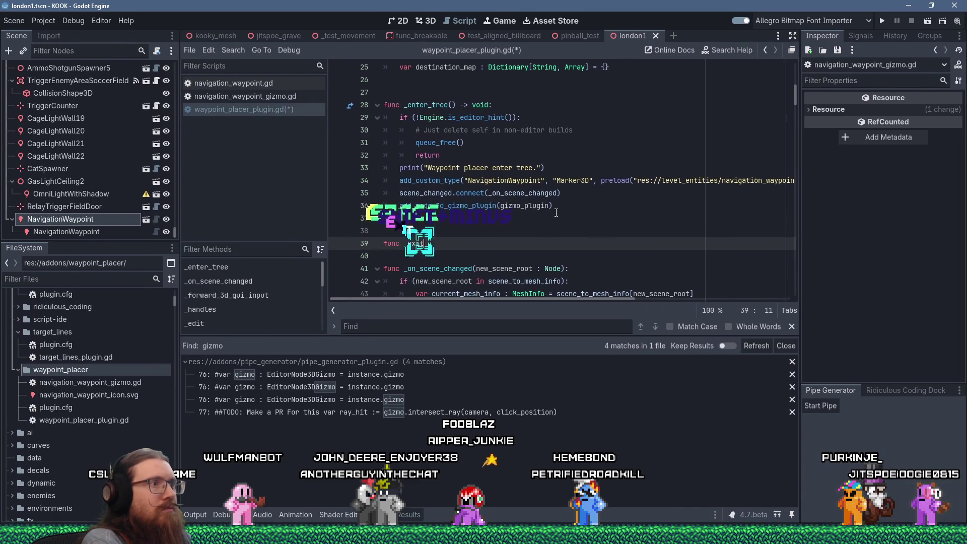
{"action": "key", "text": "Return"}
{"action": "key", "text": "Return"}
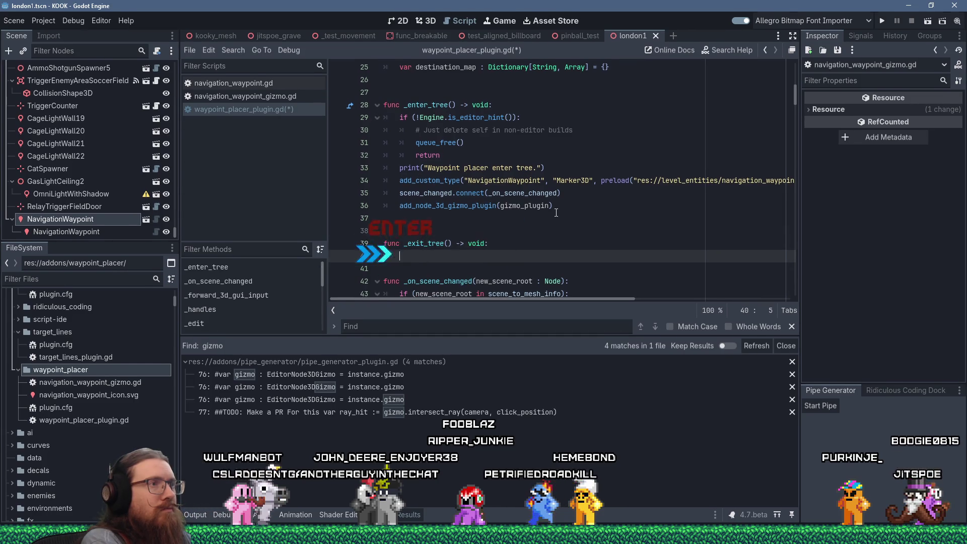
{"action": "type", "text": "#remove_custo"}
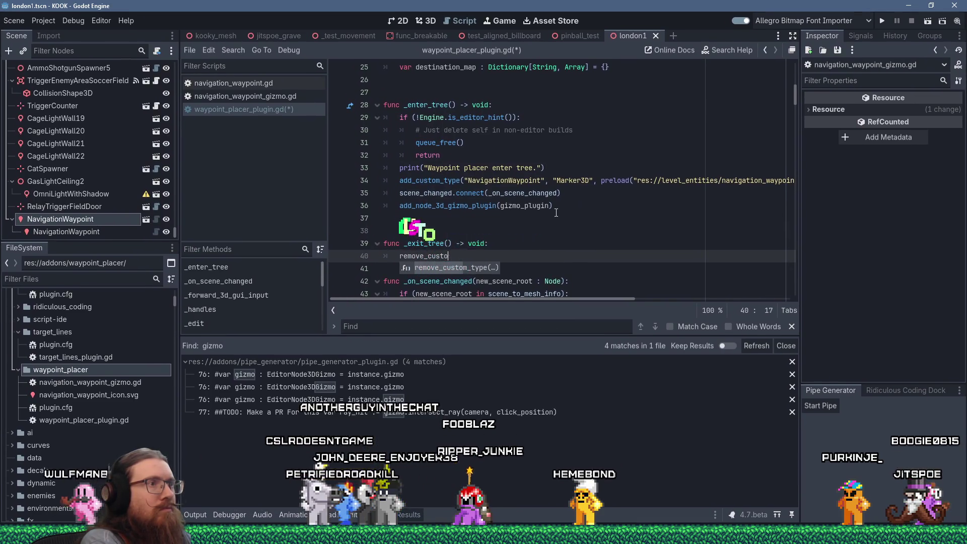
{"action": "key", "text": "Return"}
{"action": "type", "text": "\""}
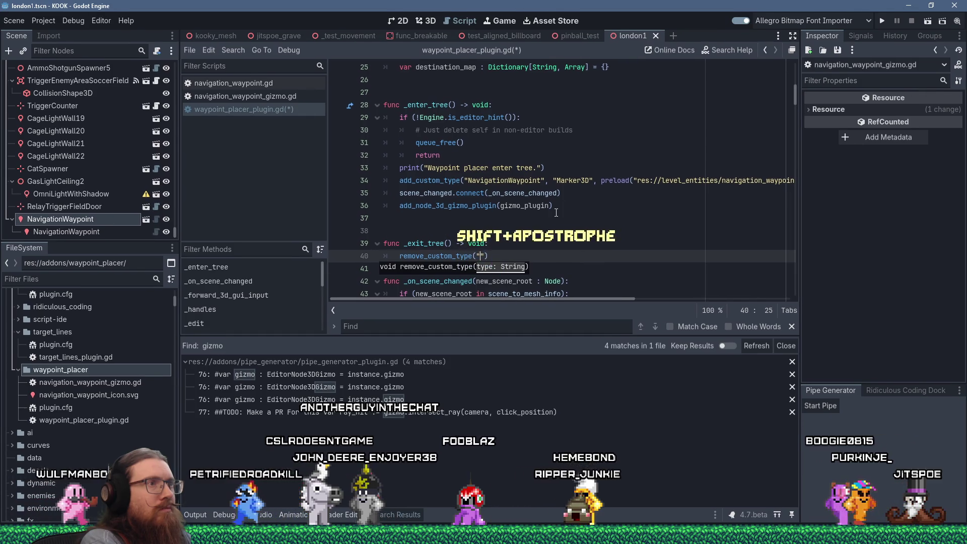
{"action": "type", "text": "Navigation"}
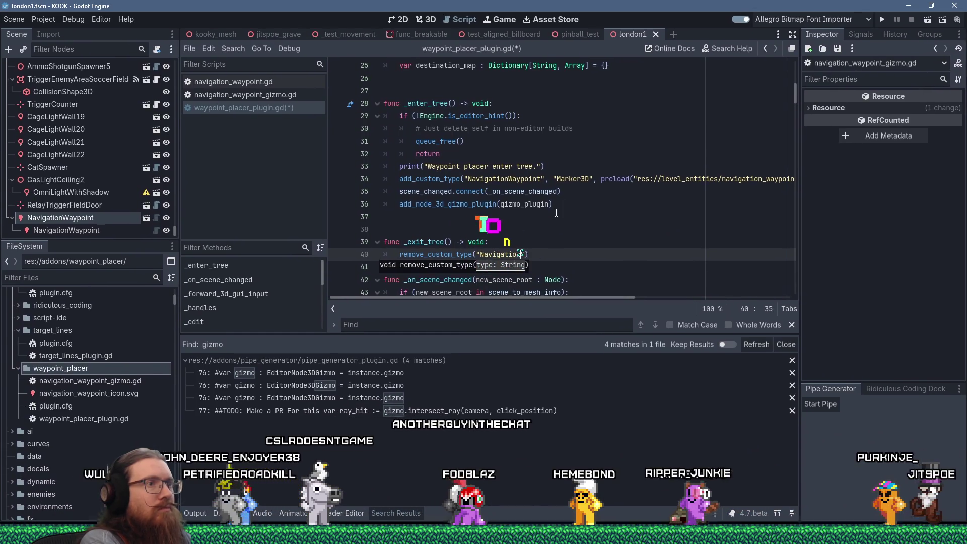
{"action": "type", "text": "Waypoint"}
{"action": "key", "text": "End"}
{"action": "key", "text": "Return"}
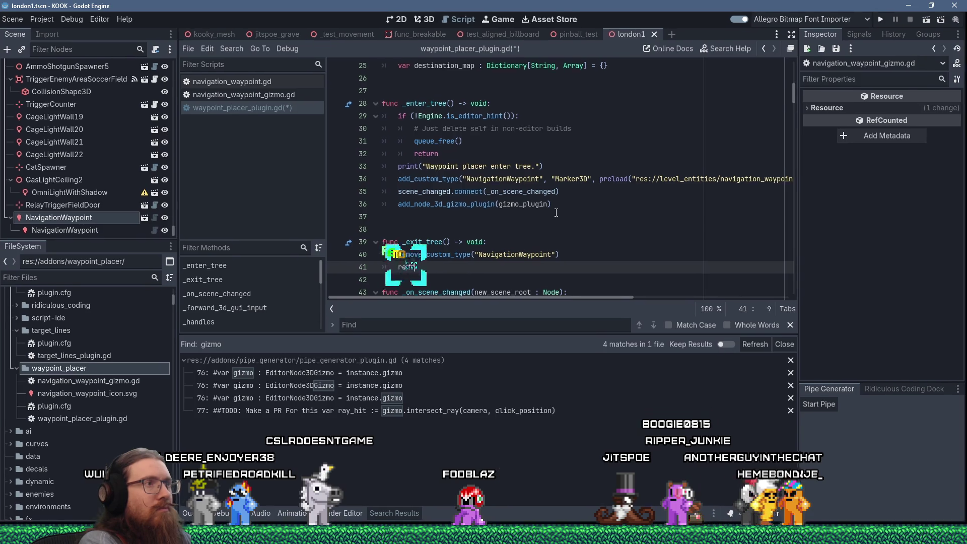
- Paste the docs' remove_node_3d_gizmo_plugin(gizmo_plugin) line into _exit_tree and save
{"action": "type", "text": "remove"}
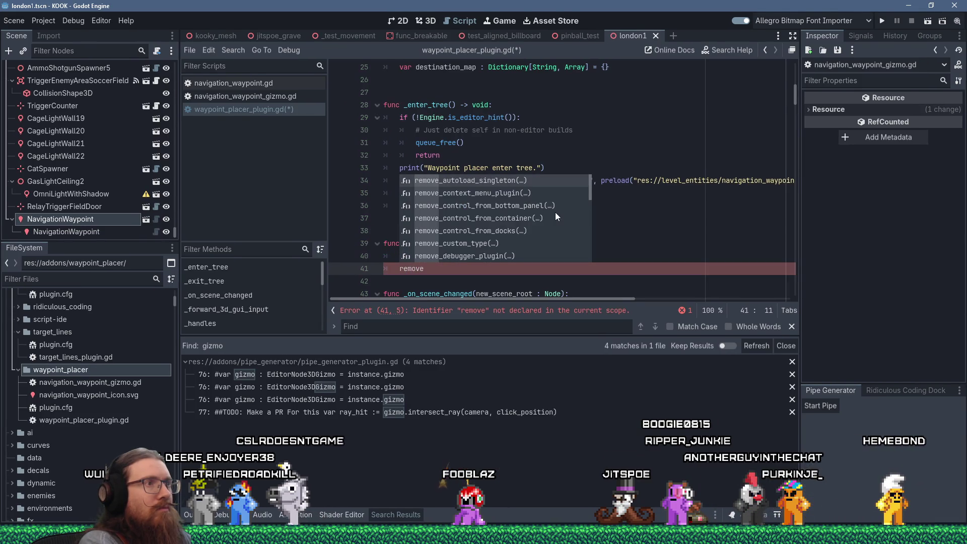
{"action": "key", "text": "alt+Tab"}
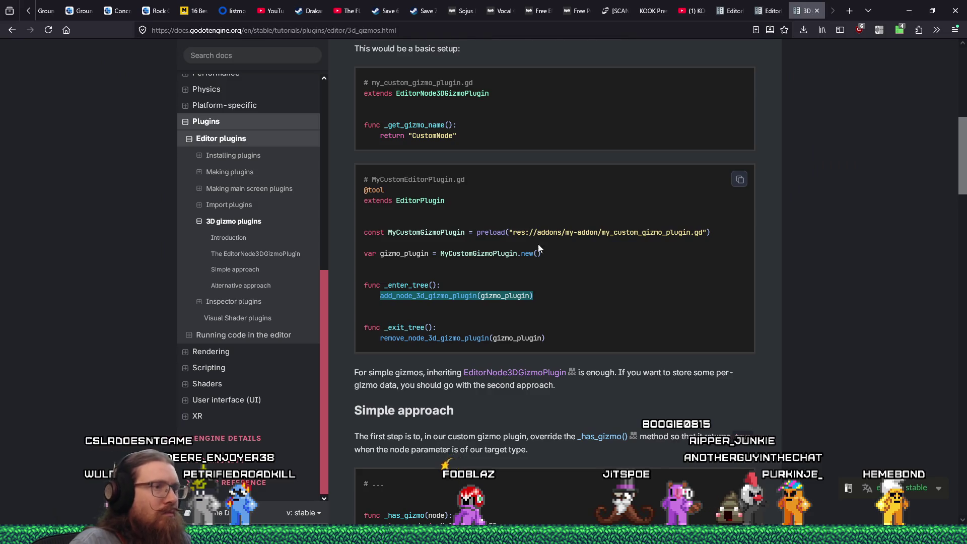
{"action": "triple_click", "coordinate": [495, 339]}
{"action": "key", "text": "ctrl+c"}
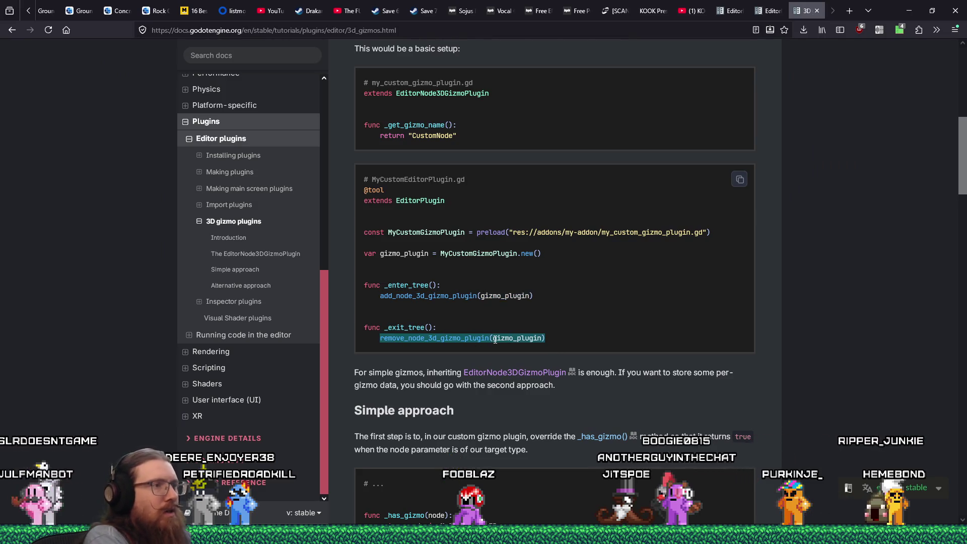
{"action": "key", "text": "alt+Tab"}
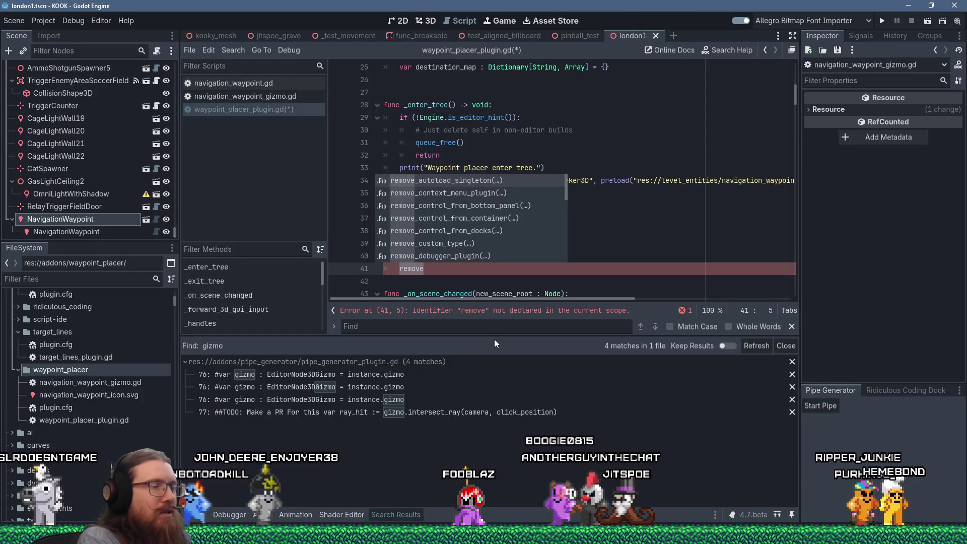
{"action": "key", "text": "ctrl+v"}
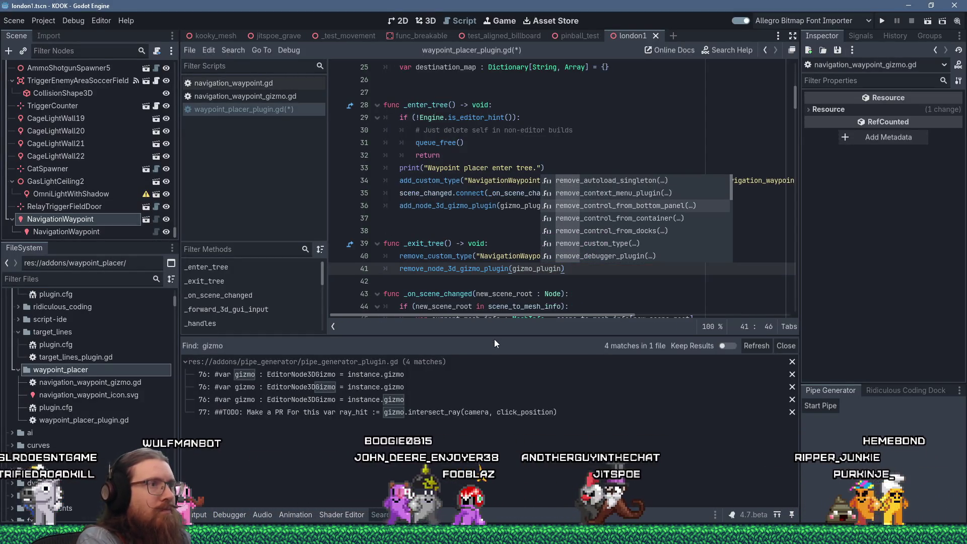
{"action": "key", "text": "Escape"}
{"action": "key", "text": "Down"}
{"action": "key", "text": "Return"}
{"action": "key", "text": "ctrl+s"}
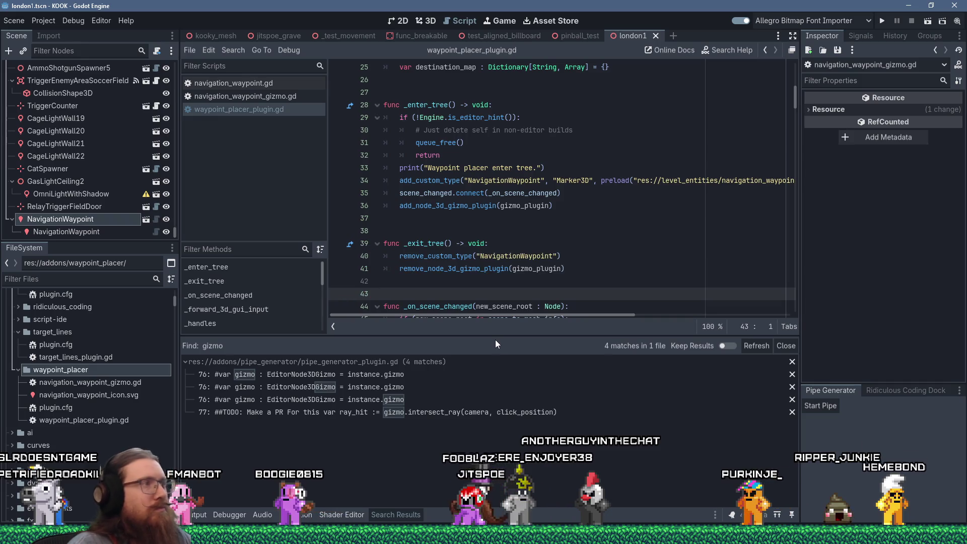
{"action": "key", "text": "alt+Tab"}
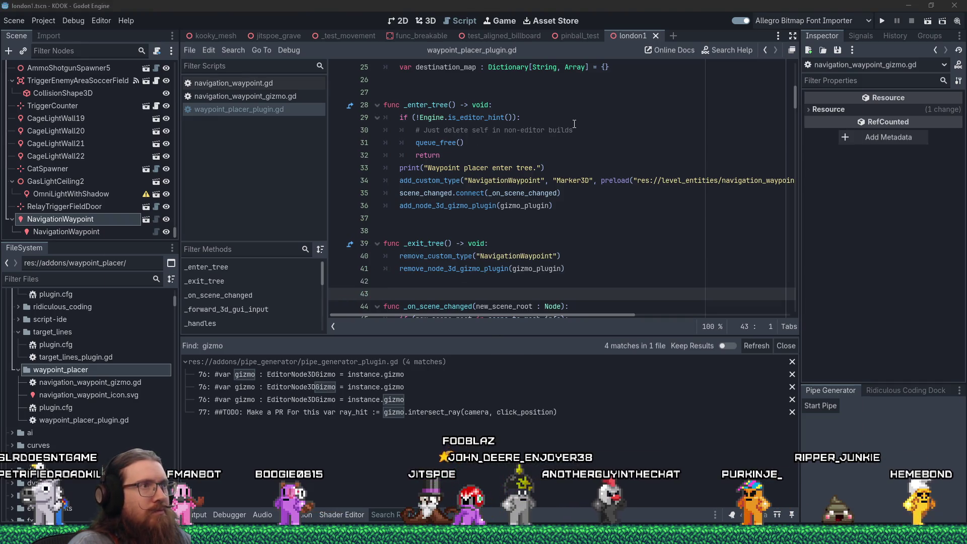
{"action": "key", "text": "alt+Tab"}
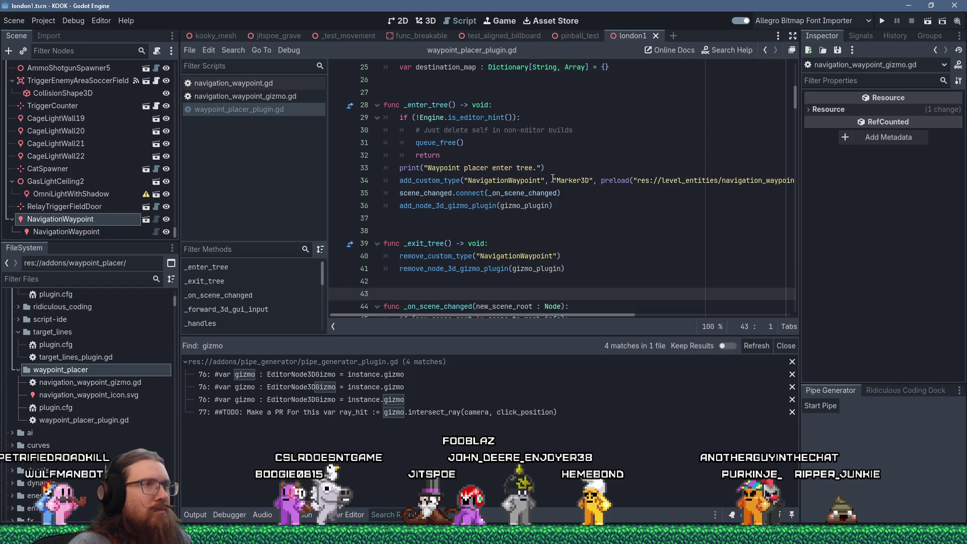
- Move the add_custom_type line to the top of _enter_tree, removing the leftover blank line
{"action": "left_click", "coordinate": [553, 180]}
{"action": "key", "text": "shift+End"}
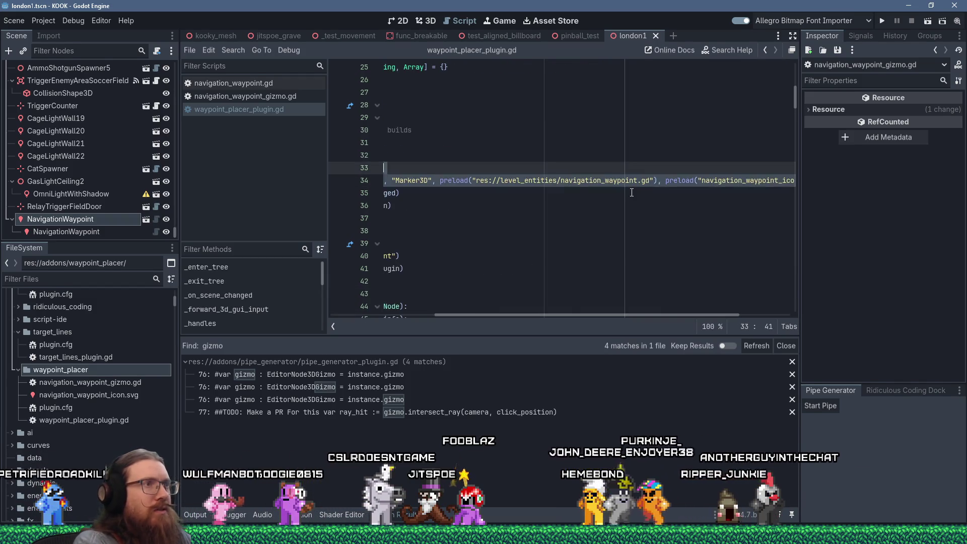
{"action": "key", "text": "shift+Delete"}
{"action": "key", "text": "ctrl+Home"}
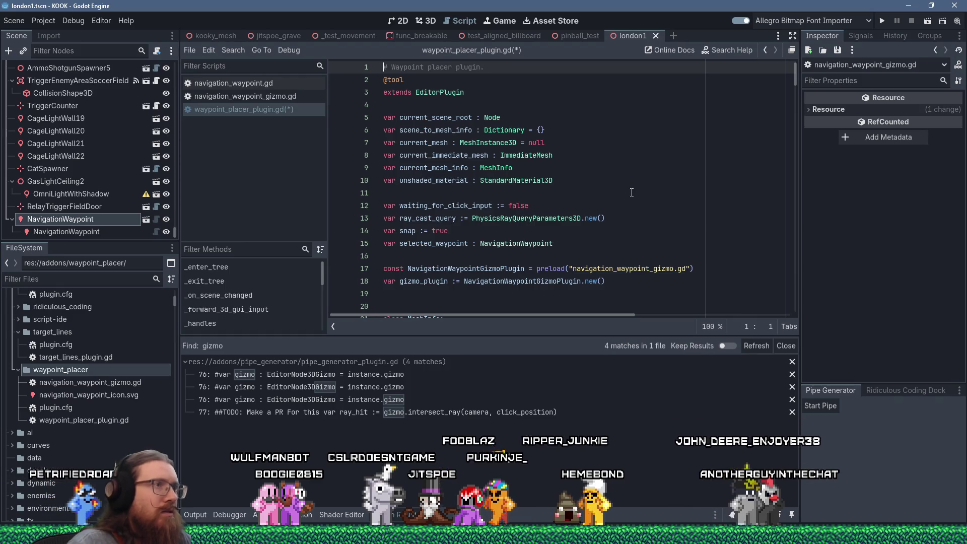
{"action": "scroll", "coordinate": [511, 130], "scroll_direction": "down", "scroll_amount": 8}
{"action": "left_click", "coordinate": [600, 108]}
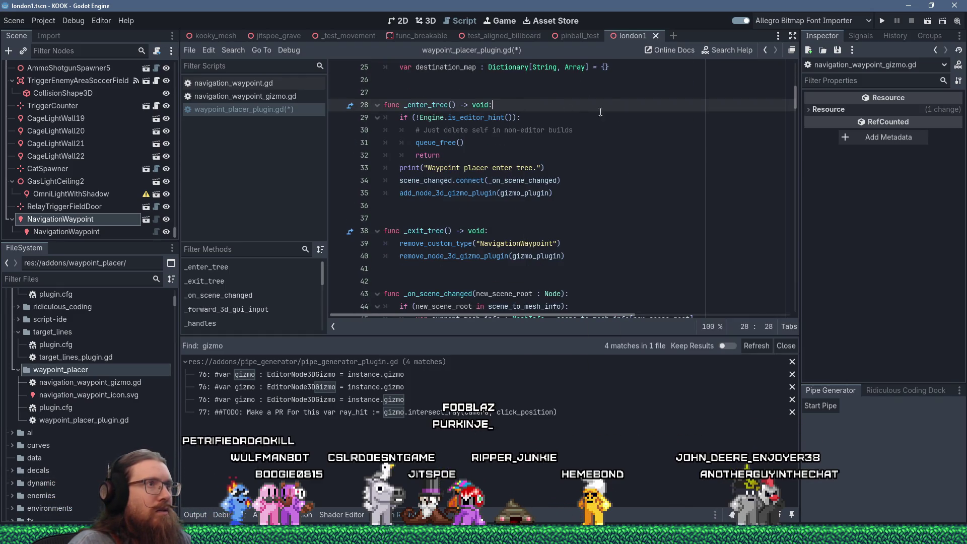
{"action": "key", "text": "Return"}
{"action": "key", "text": "Return"}
{"action": "key", "text": "shift+Insert"}
{"action": "key", "text": "Home"}
{"action": "key", "text": "Up"}
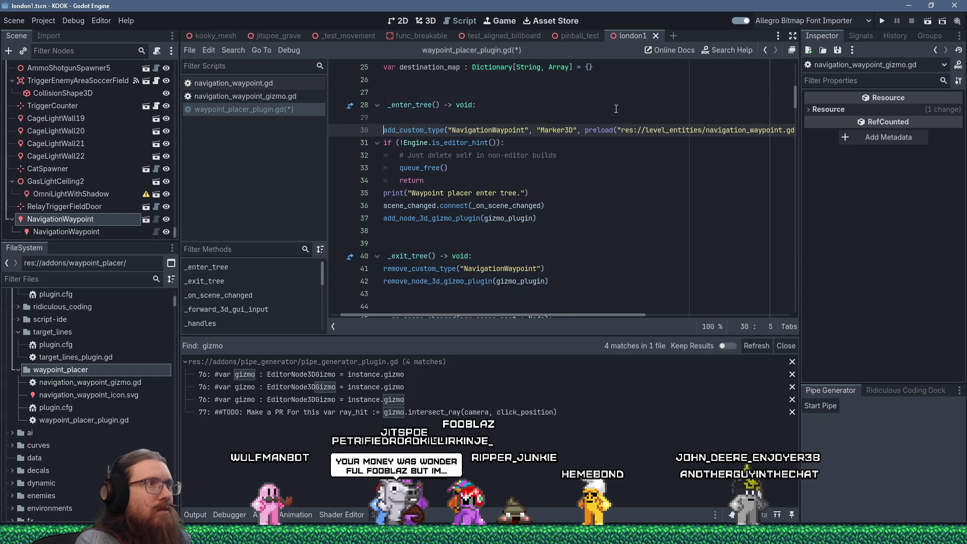
{"action": "key", "text": "Delete"}
{"action": "key", "text": "Up"}
- Delete the editor-hint check and its print line, then save the script
{"action": "key", "text": "Down"}
{"action": "key", "text": "Down"}
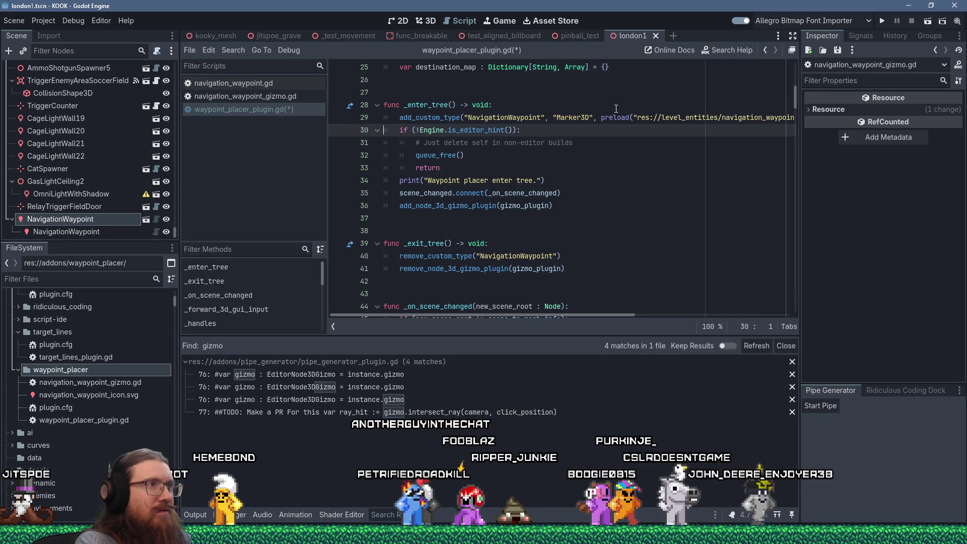
{"action": "key", "text": "Down"}
{"action": "key", "text": "Down"}
{"action": "key", "text": "Down"}
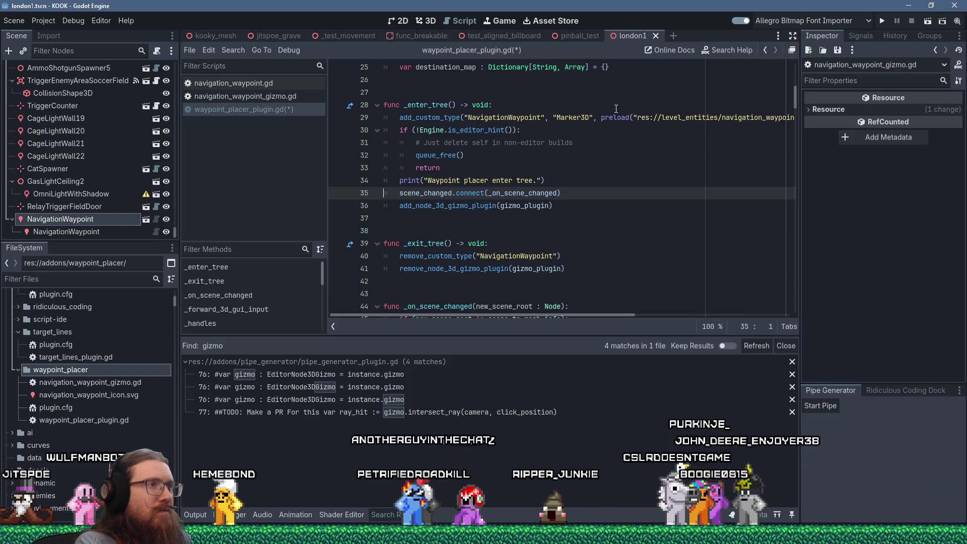
{"action": "key", "text": "Up"}
{"action": "key", "text": "Up"}
{"action": "key", "text": "Up"}
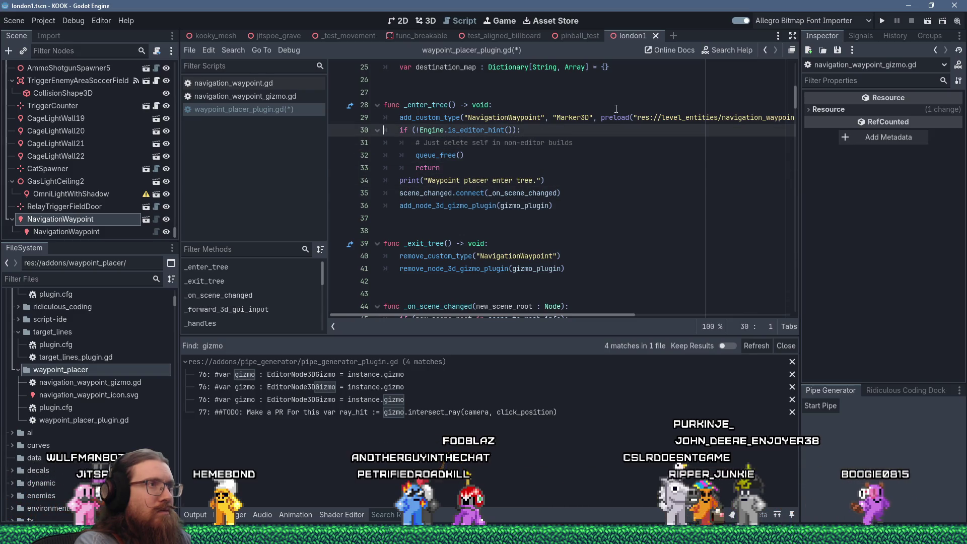
{"action": "key", "text": "shift+Down"}
{"action": "key", "text": "shift+Down"}
{"action": "key", "text": "shift+Down"}
{"action": "key", "text": "shift+Down"}
{"action": "key", "text": "shift+Down"}
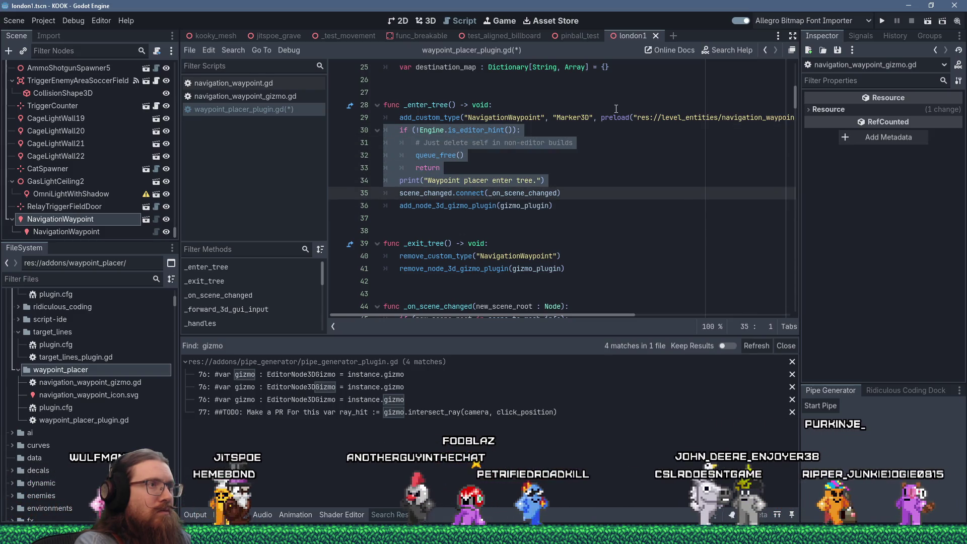
{"action": "key", "text": "Delete"}
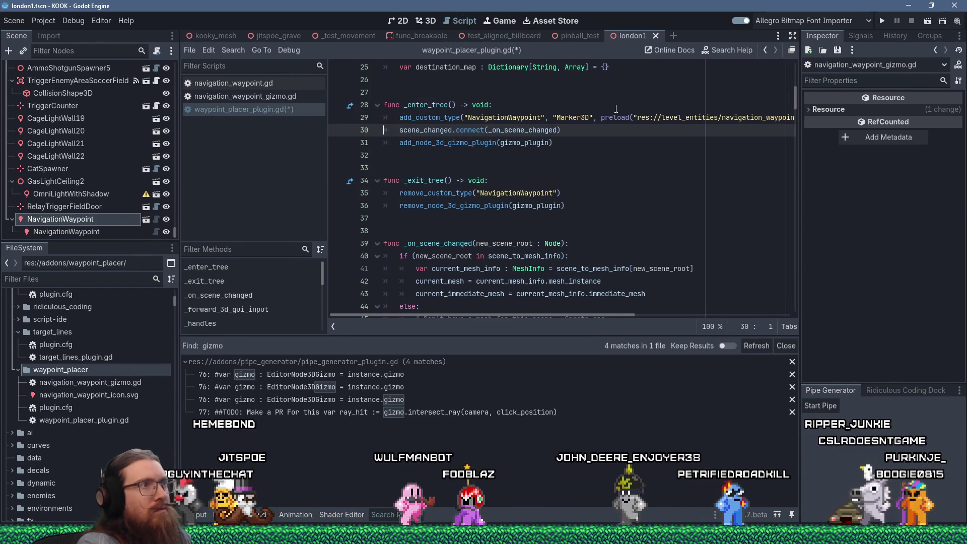
{"action": "key", "text": "ctrl+s"}
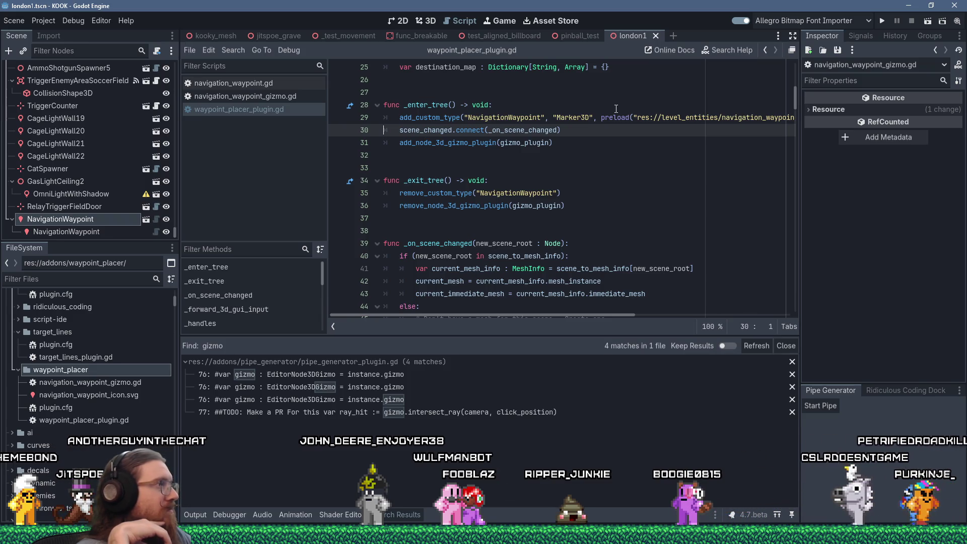
{"action": "key", "text": "alt+Tab"}
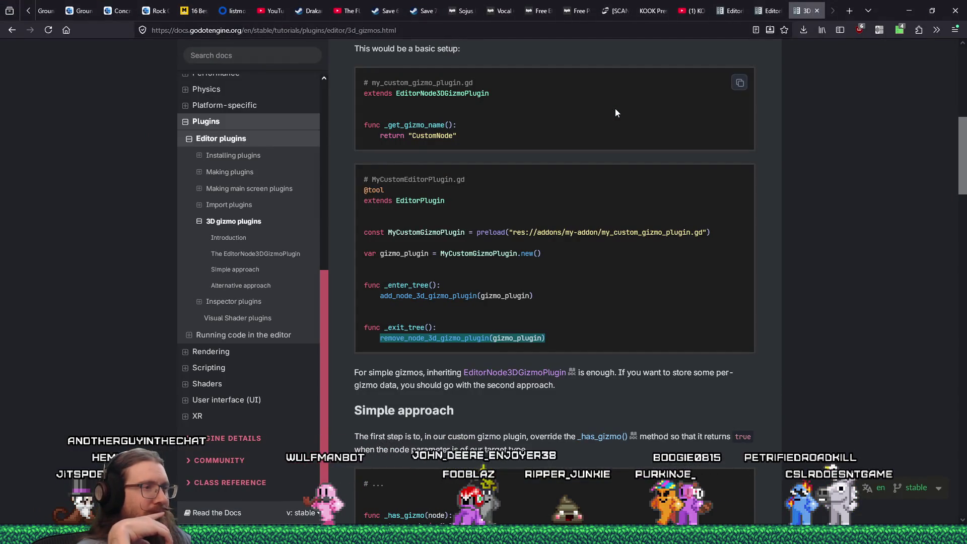
{"action": "scroll", "coordinate": [594, 135], "scroll_direction": "down", "scroll_amount": 4}
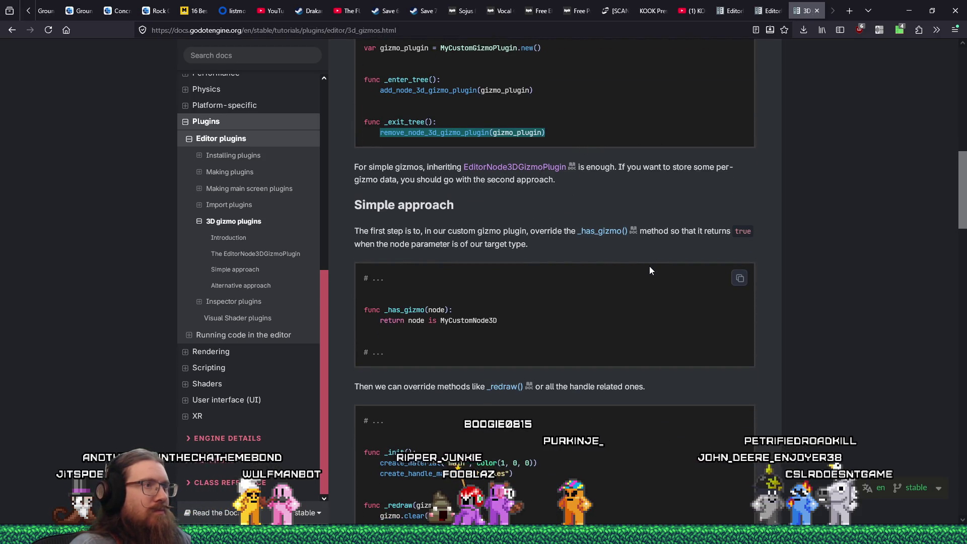
{"action": "key", "text": "alt+Tab"}
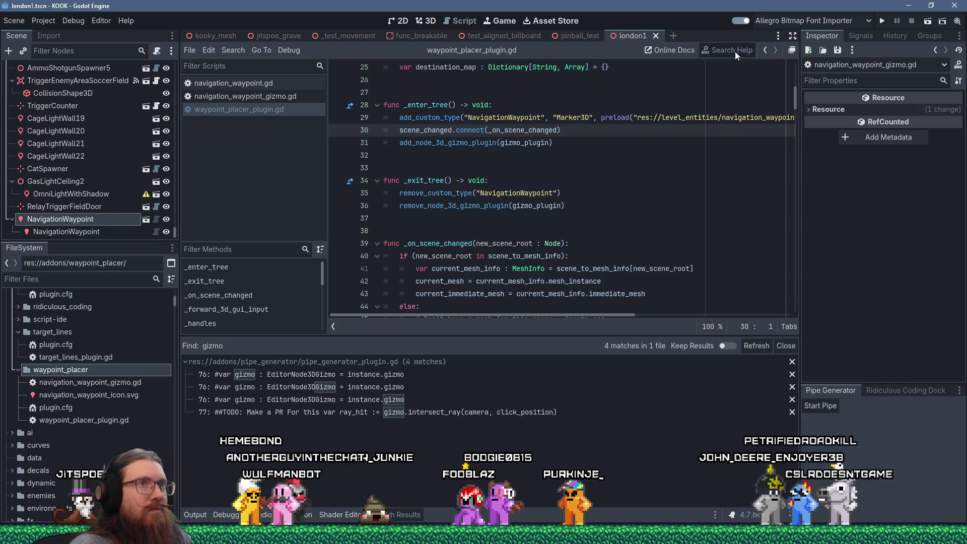
- Declare _has_gizmo below _get_gizmo_name via autocomplete and start an if check on for_node
{"action": "left_click", "coordinate": [735, 51]}
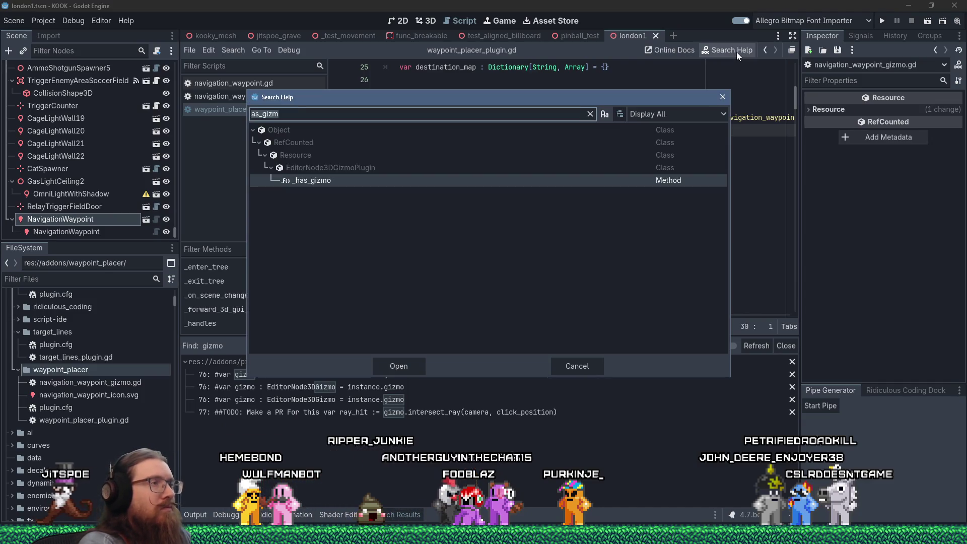
{"action": "left_click", "coordinate": [724, 97]}
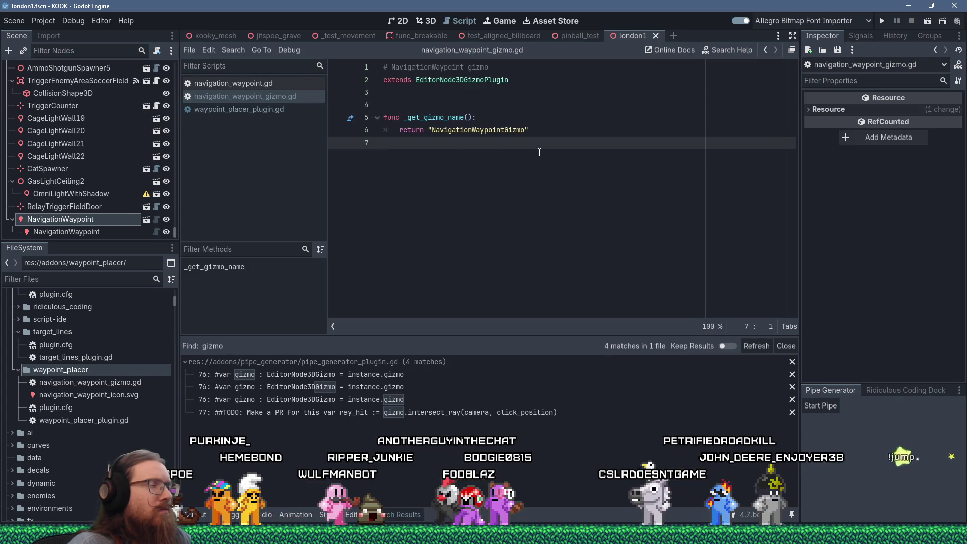
{"action": "key", "text": "Return"}
{"action": "key", "text": "Return"}
{"action": "type", "text": "func _ha"}
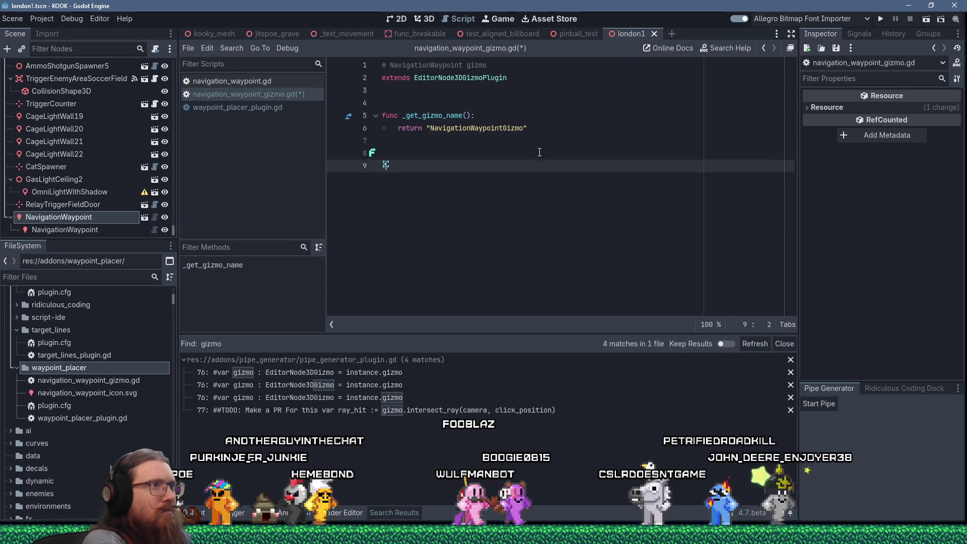
{"action": "key", "text": "Return"}
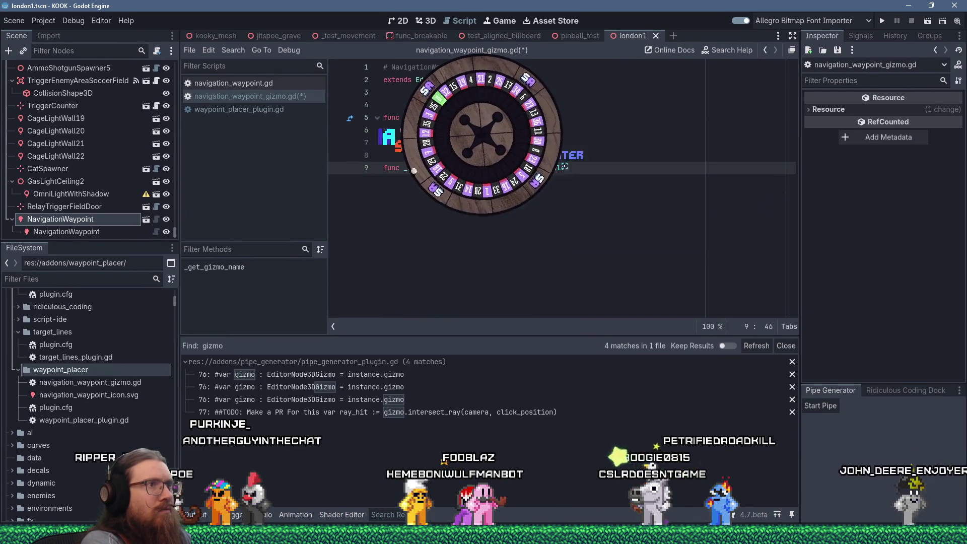
{"action": "key", "text": "Return"}
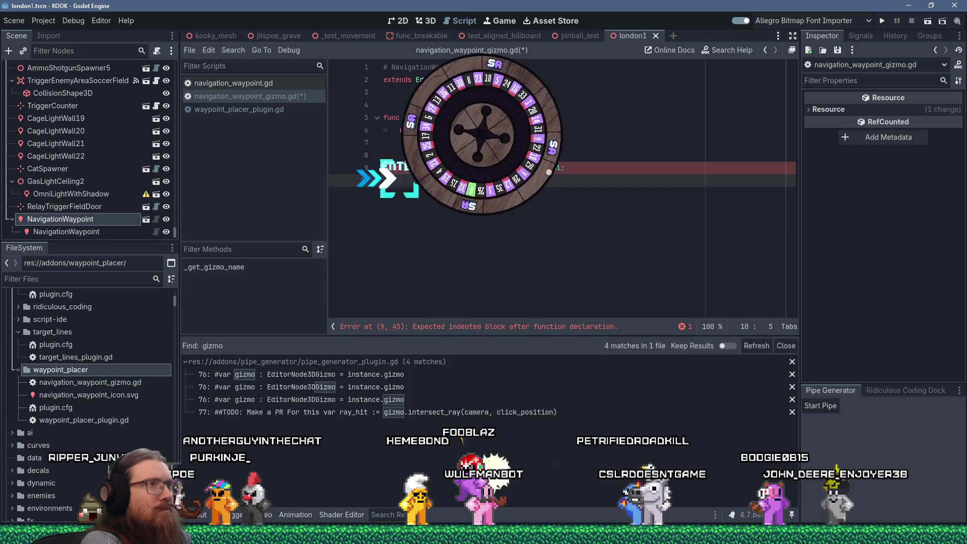
{"action": "type", "text": "i"}
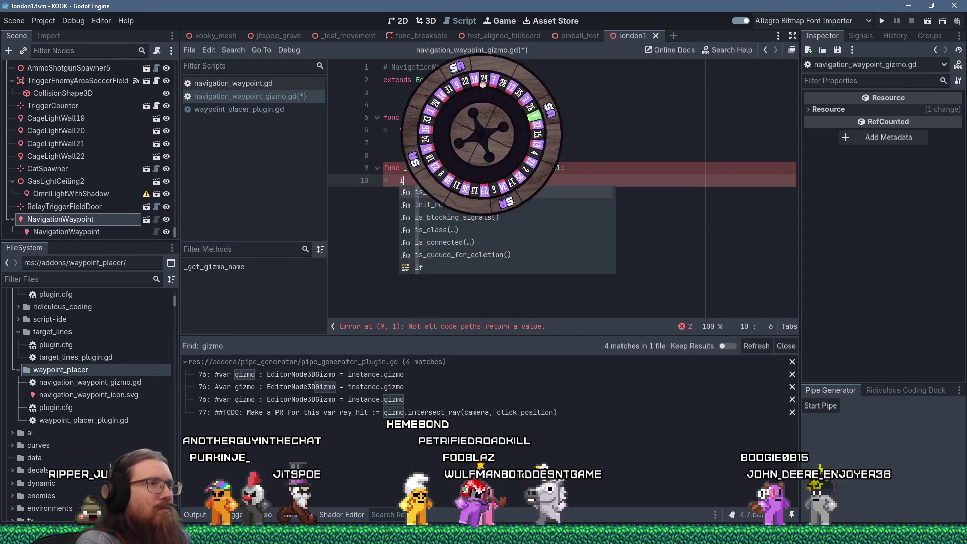
{"action": "type", "text": " (for_no"}
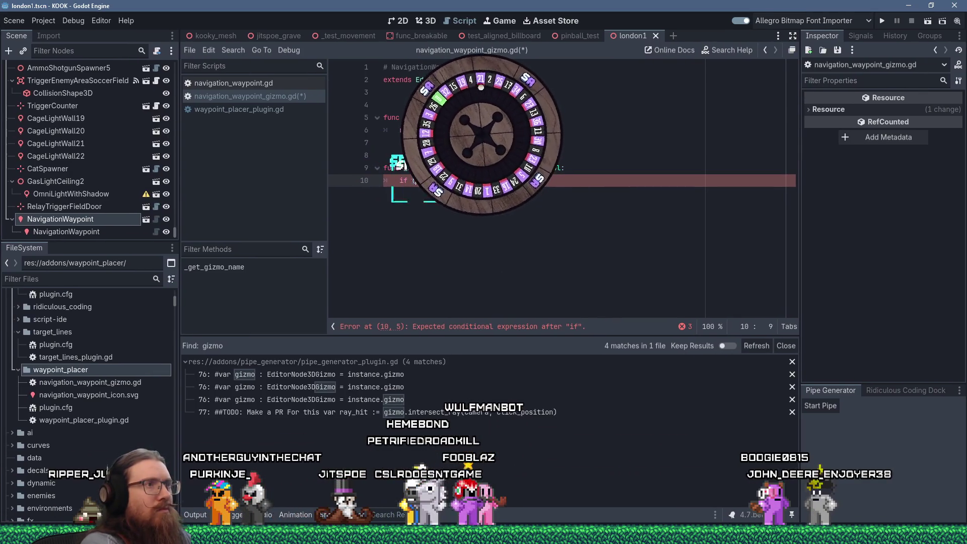